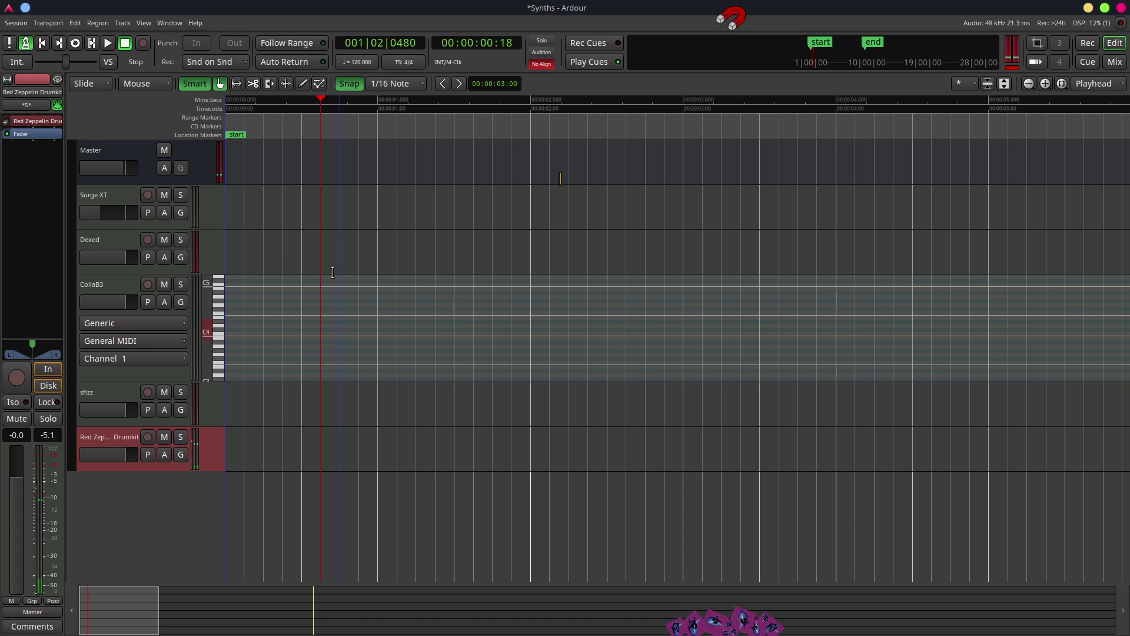
Check the grid snap values and keep the grid at 1/16 Note.
left_click(412, 86)
left_click(413, 87)
left_click(413, 88)
left_click(413, 88)
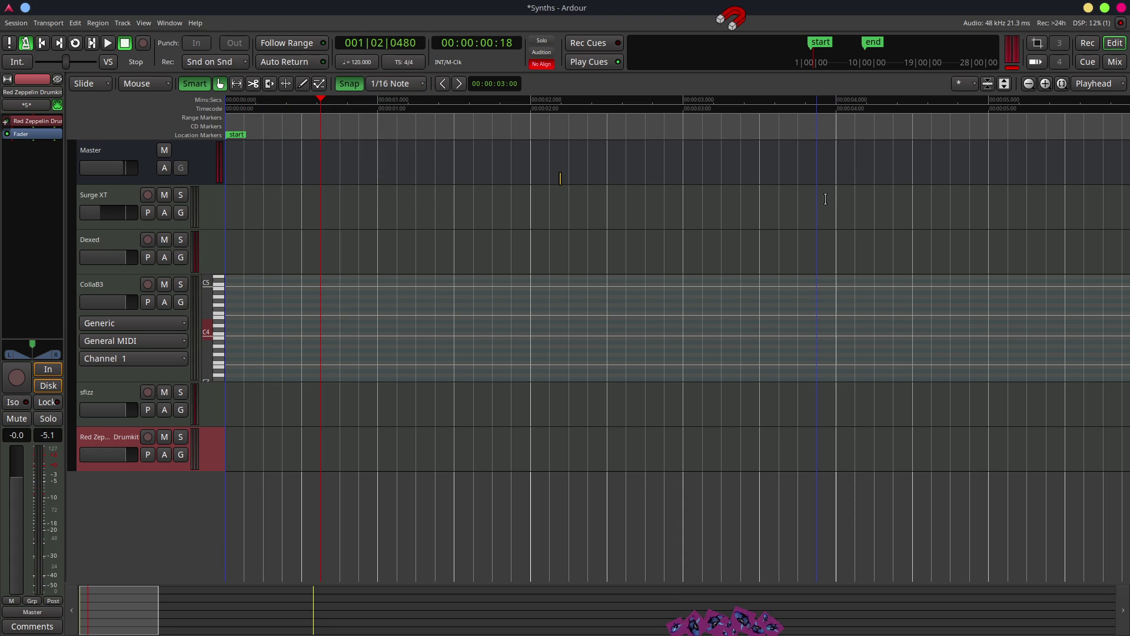
Mark the first two seconds of CollaB3 as a range and zoom the timeline onto it.
mouse_move(142, 606)
left_mouse_down()
mouse_move(419, 629)
mouse_move(122, 634)
left_mouse_up()
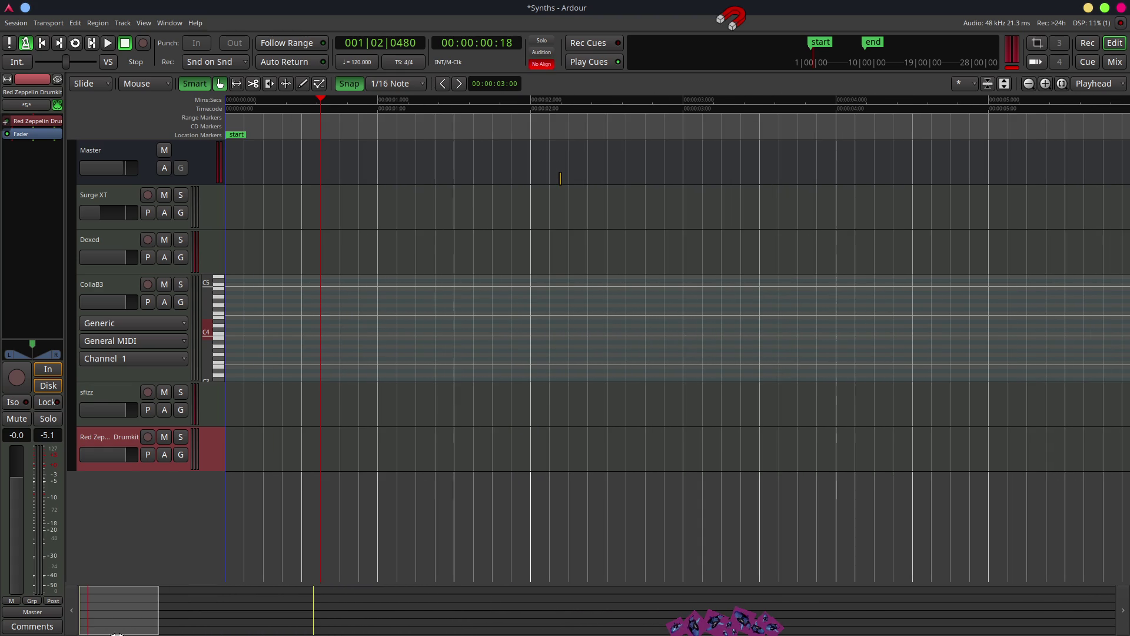
mouse_move(232, 274)
left_mouse_down()
mouse_move(550, 293)
mouse_move(533, 299)
left_mouse_up()
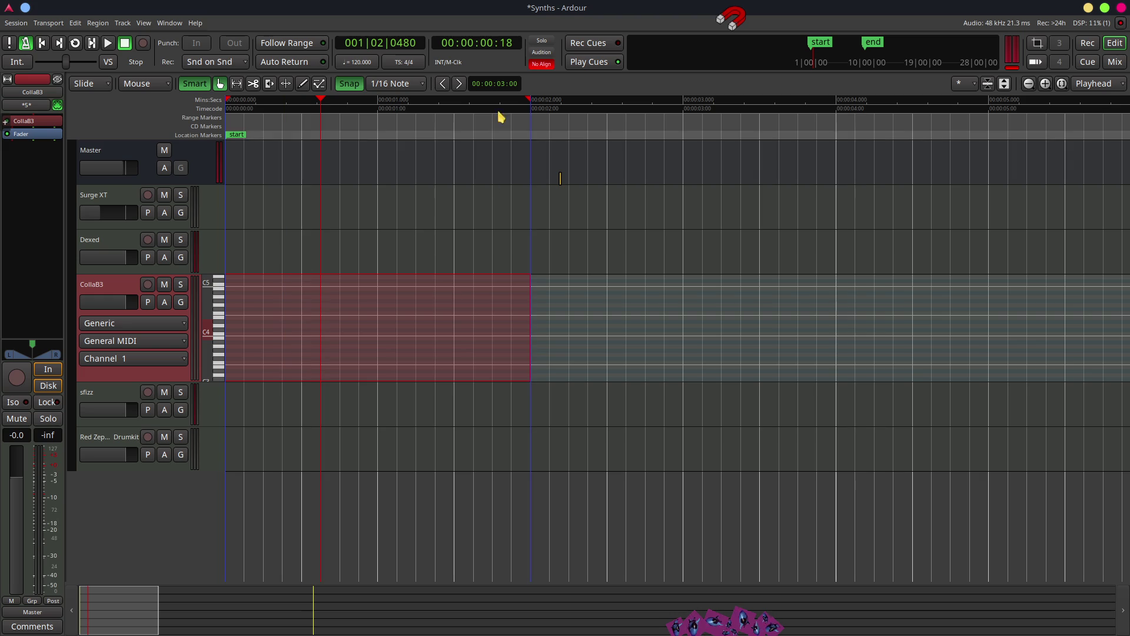
left_click_drag(151, 610, 101, 613)
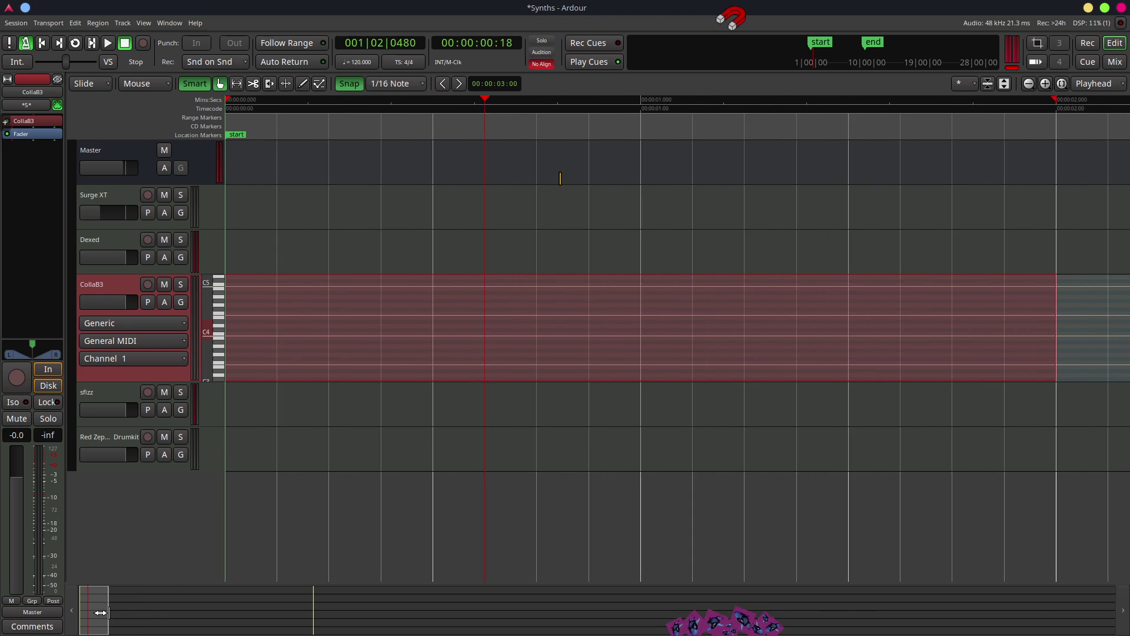
Loop playback over the two-second range, then select the Red Zeppelin Drumkit track.
right_click(422, 312)
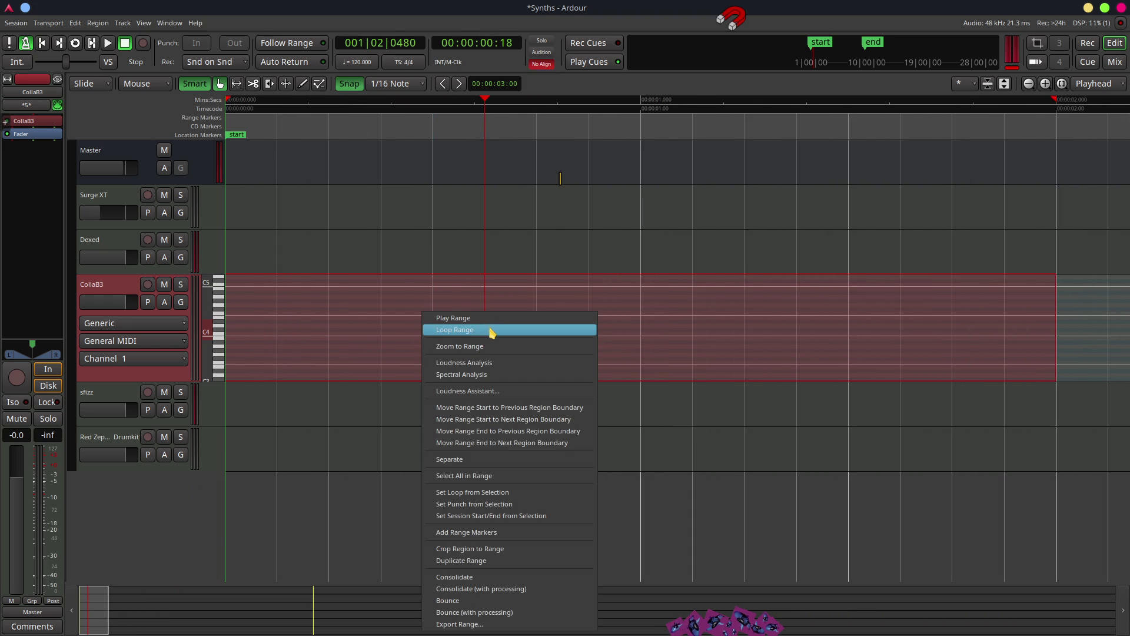
left_click(492, 331)
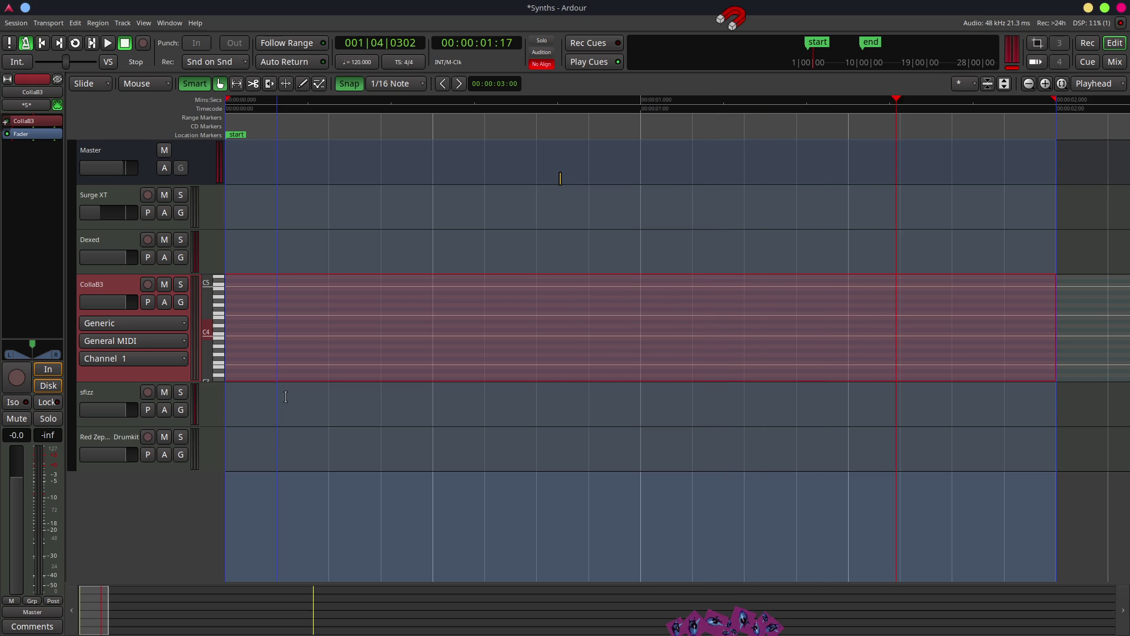
left_click(212, 453)
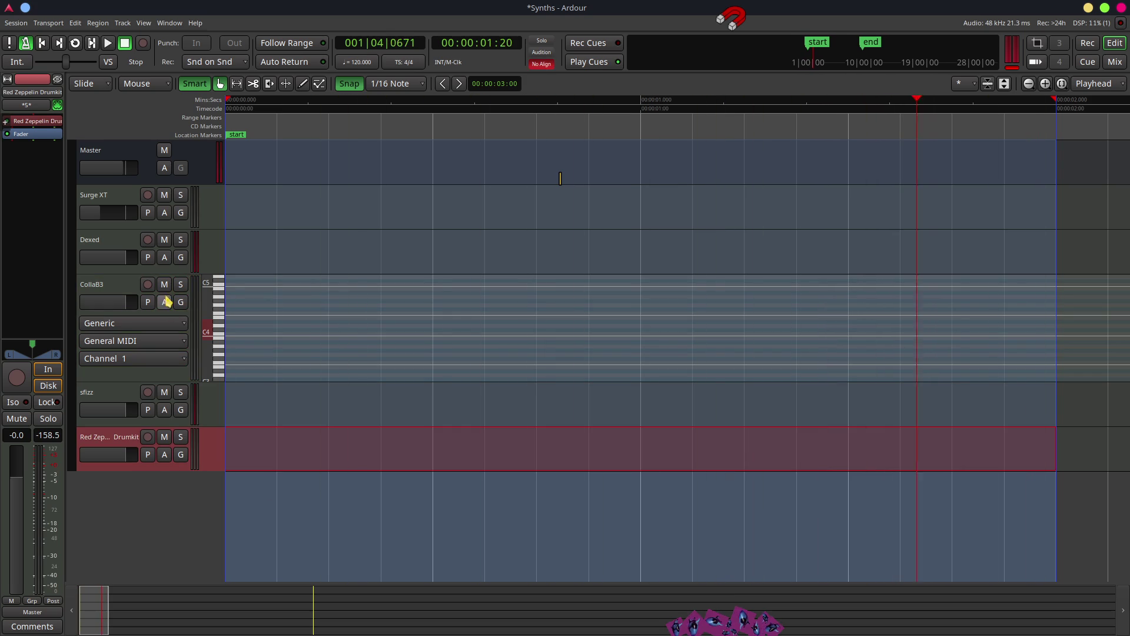
Shrink the CollaB3 track back to normal height, keeping its name unchanged.
double_click(94, 285)
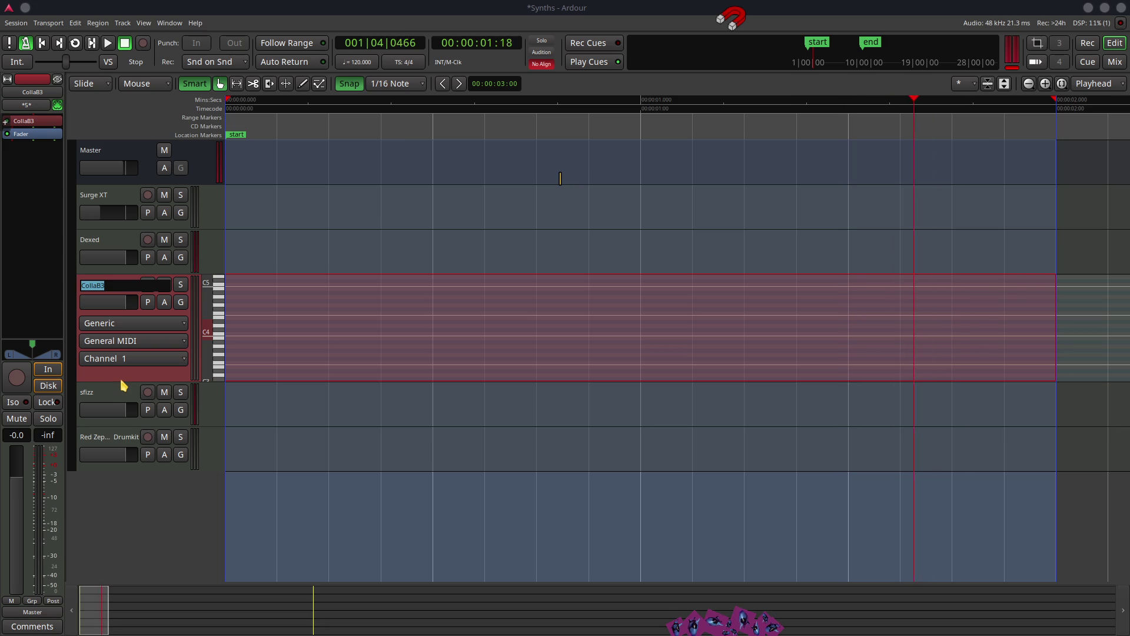
key("Escape")
mouse_move(122, 380)
left_mouse_down()
mouse_move(130, 290)
mouse_move(133, 331)
left_mouse_up()
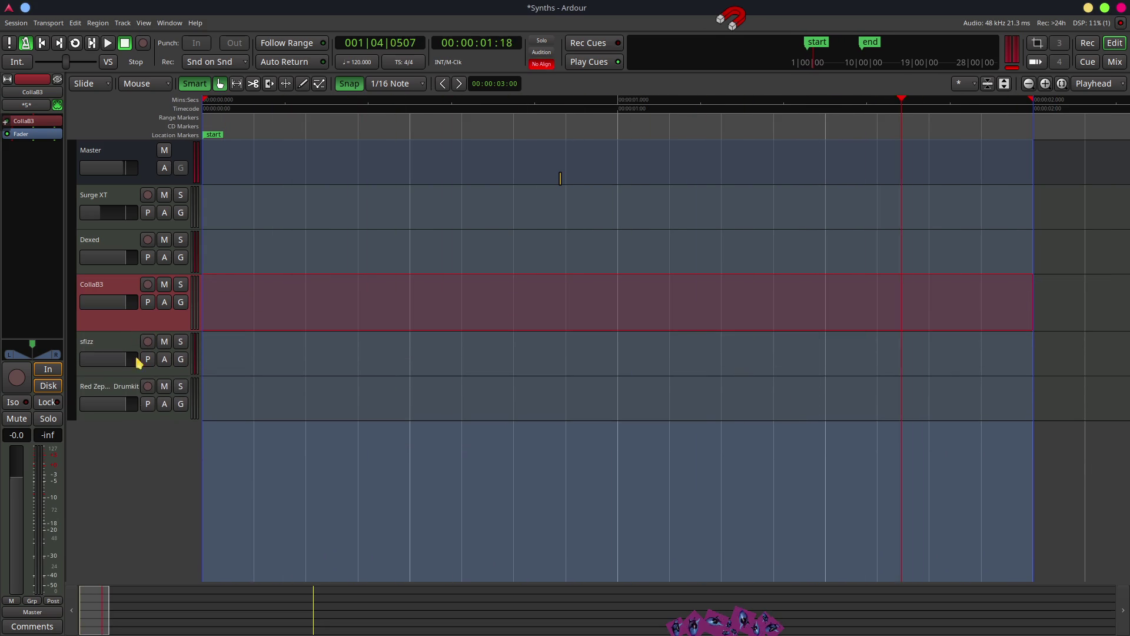
Enlarge the Red Zeppelin Drumkit track to show its piano roll and arm it for recording.
double_click(106, 386)
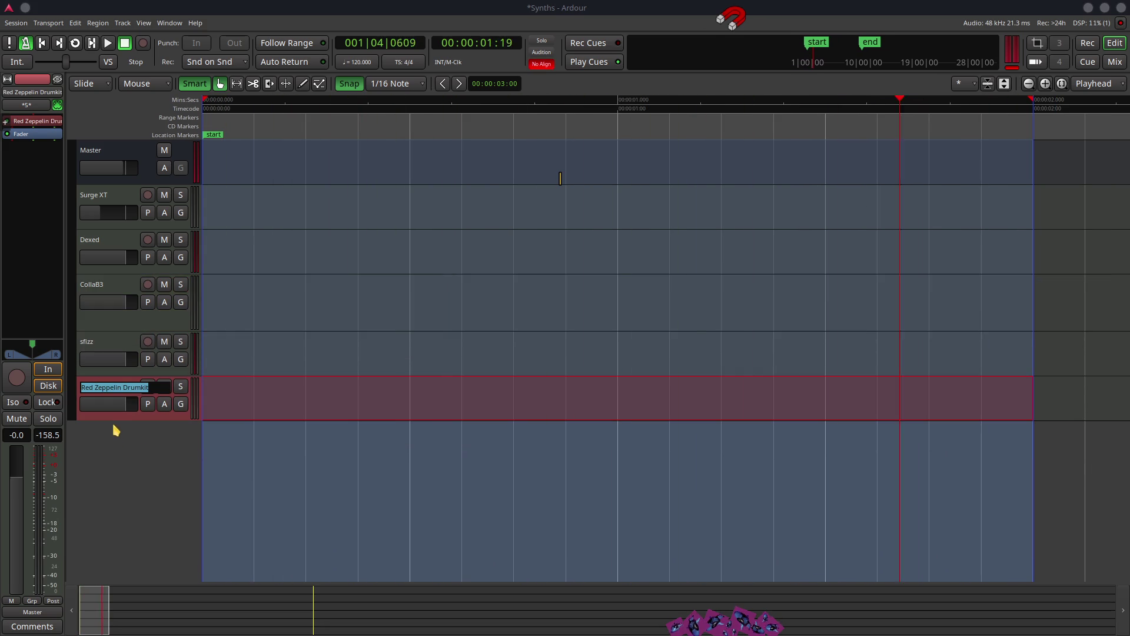
key("Escape")
left_click_drag(108, 419, 111, 550)
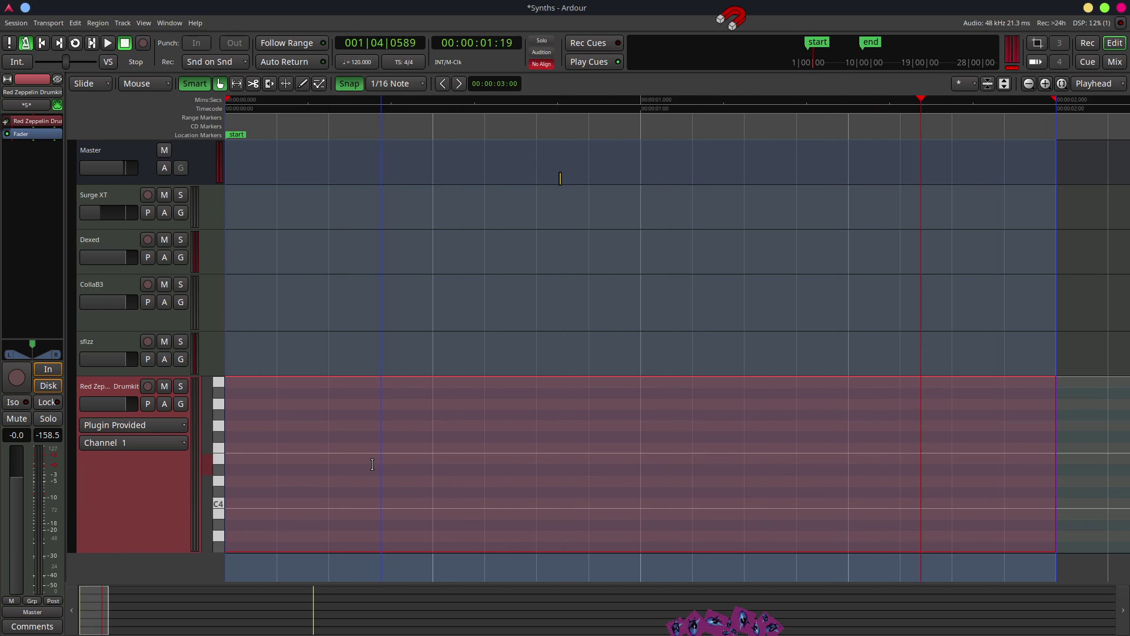
left_click(148, 386)
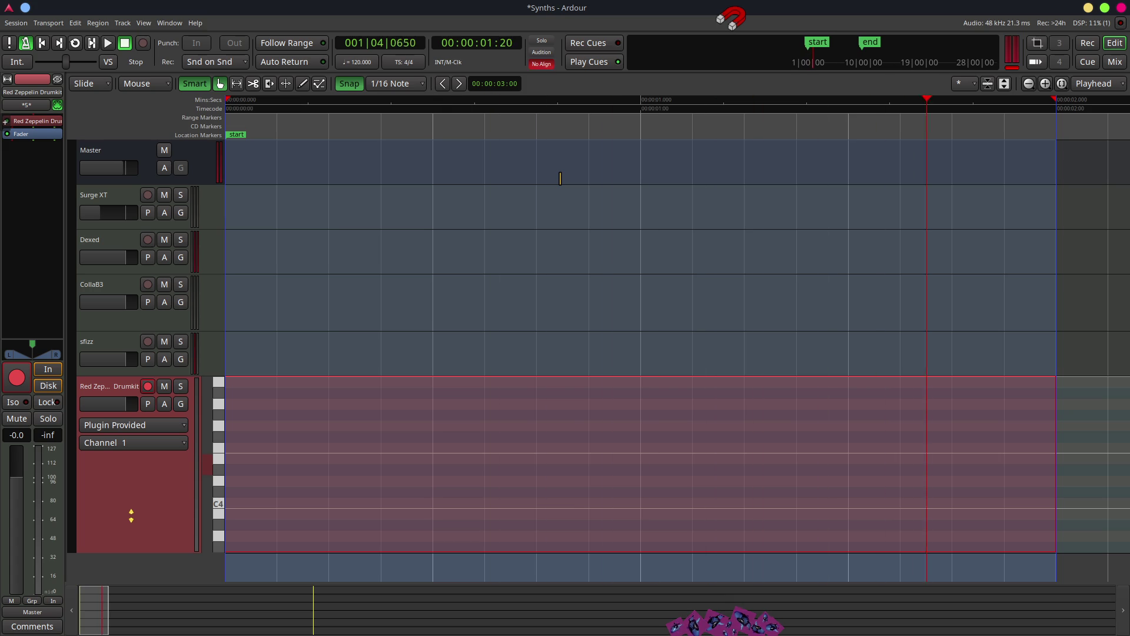
Record a MIDI take over the looped two-second range on the drumkit track, then stop.
key("shift+r")
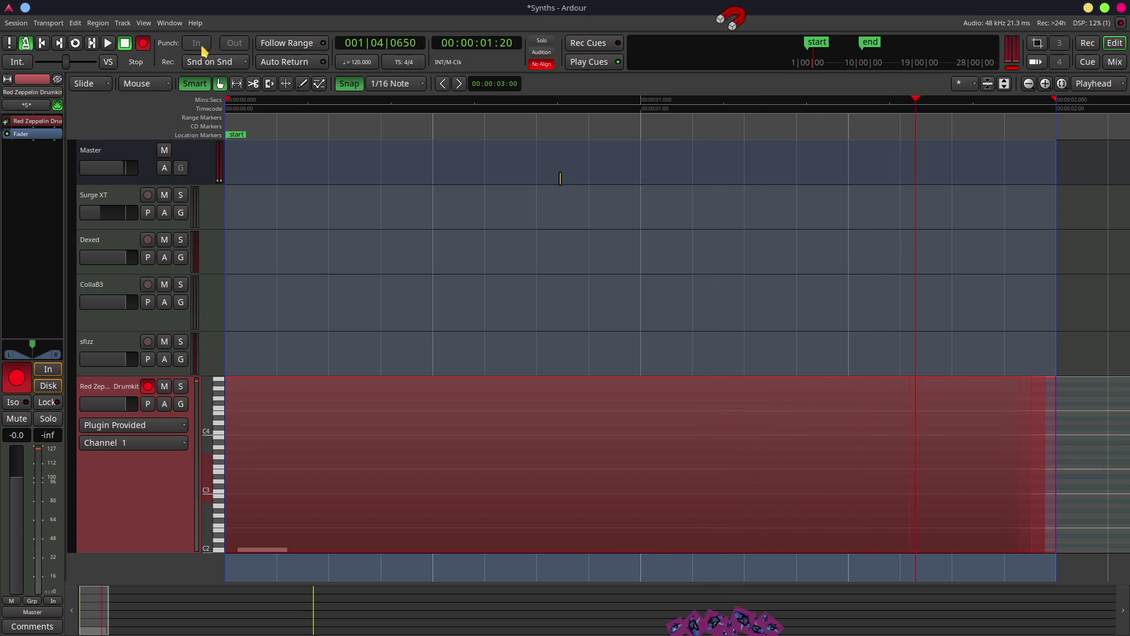
left_click(124, 43)
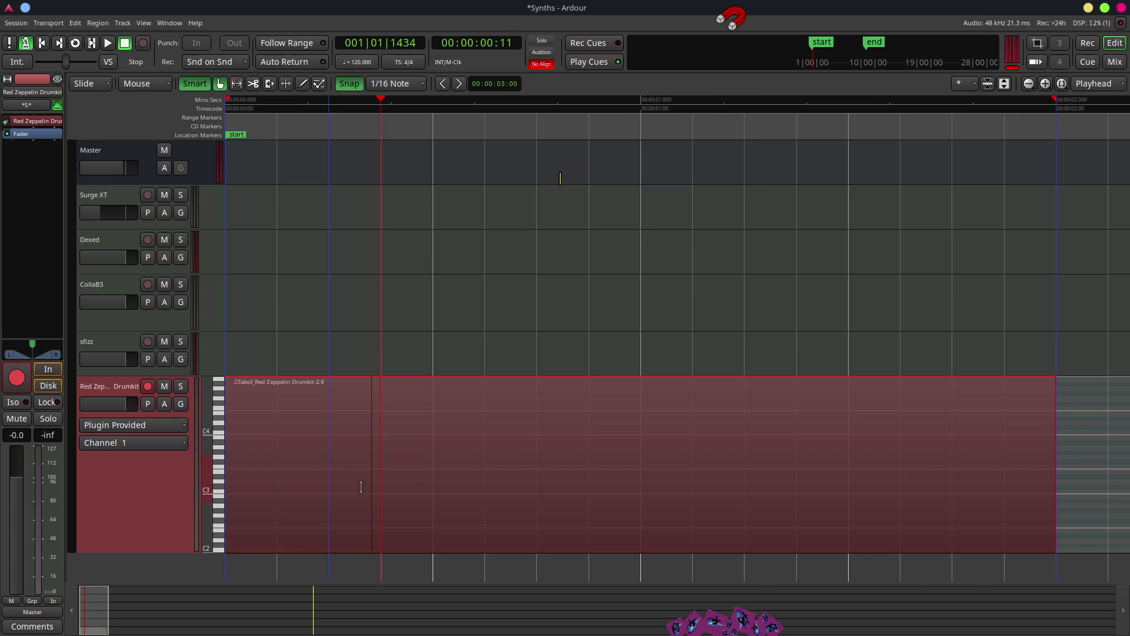
Bounce the recorded range into one region named Consolidated, leaving trigger slot A.
right_click(454, 457)
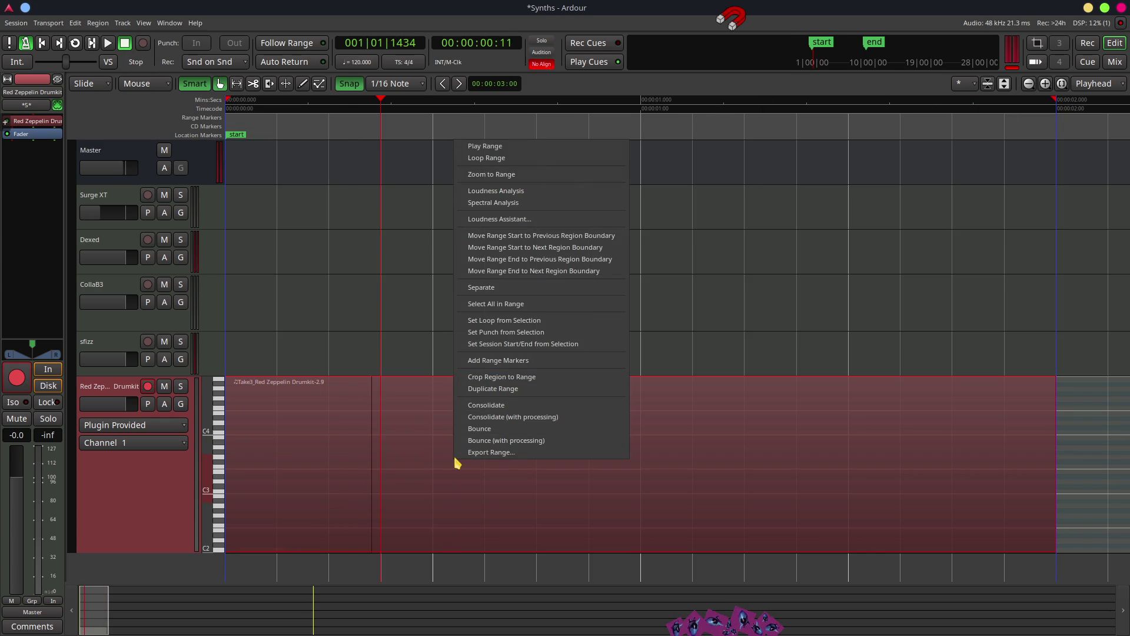
left_click(539, 406)
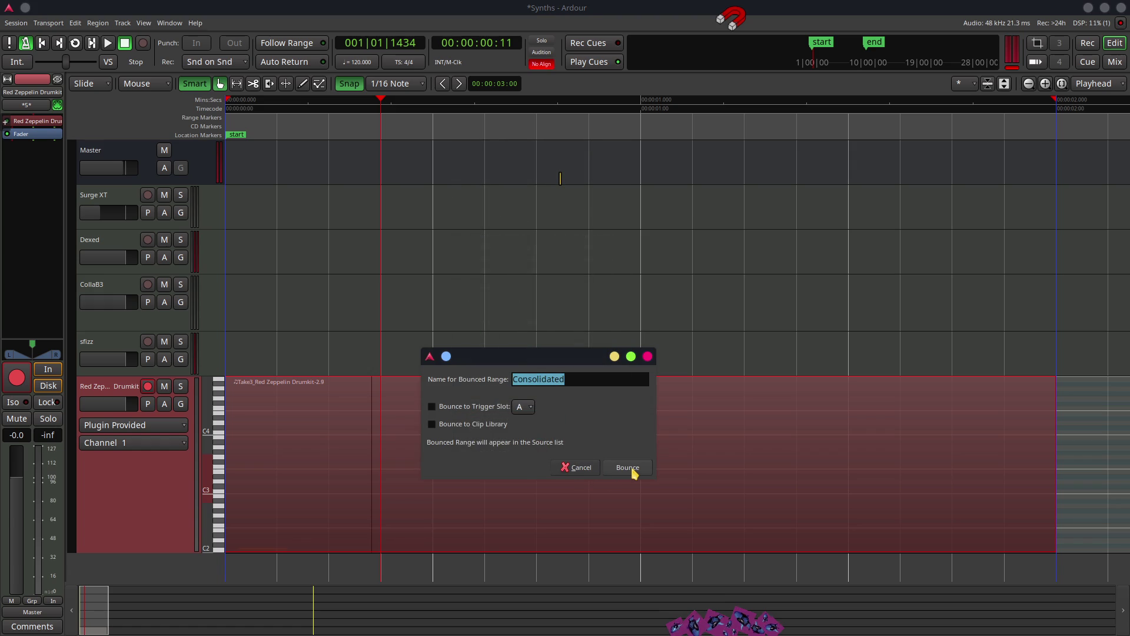
left_click(523, 411)
left_click(524, 411)
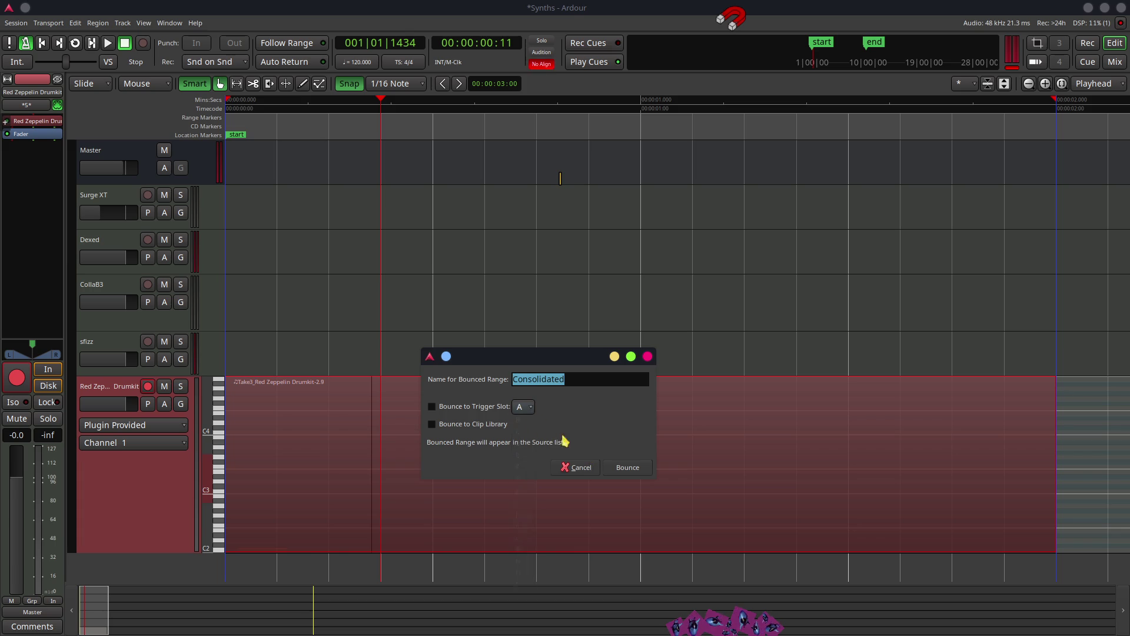
left_click(624, 468)
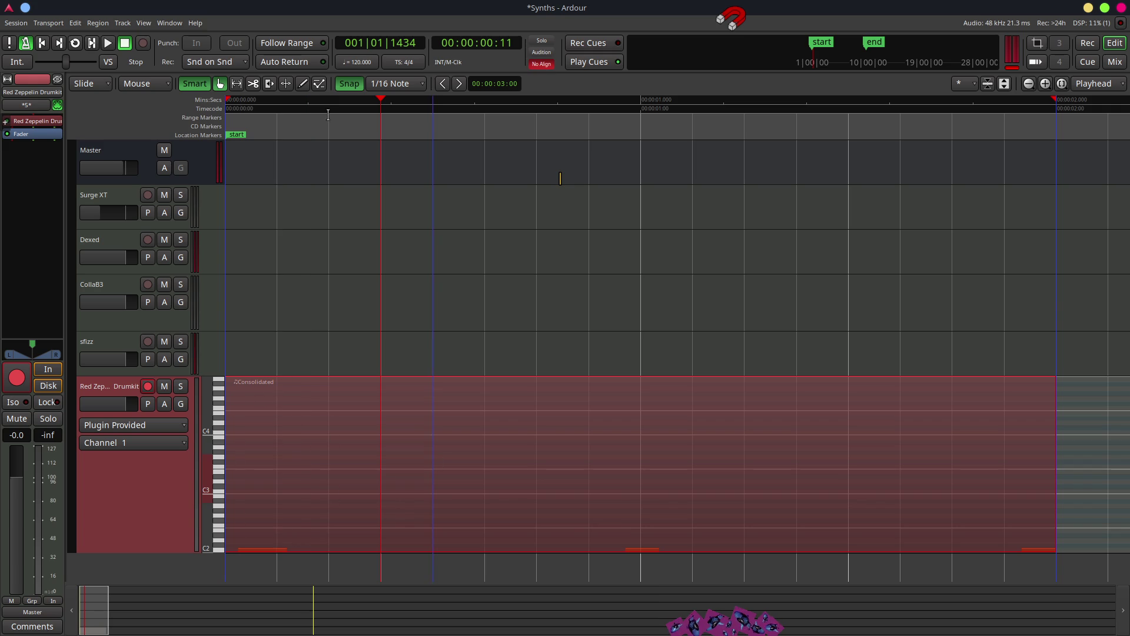
Switch to the Internal Edit tool for editing notes inside the region.
left_click(303, 84)
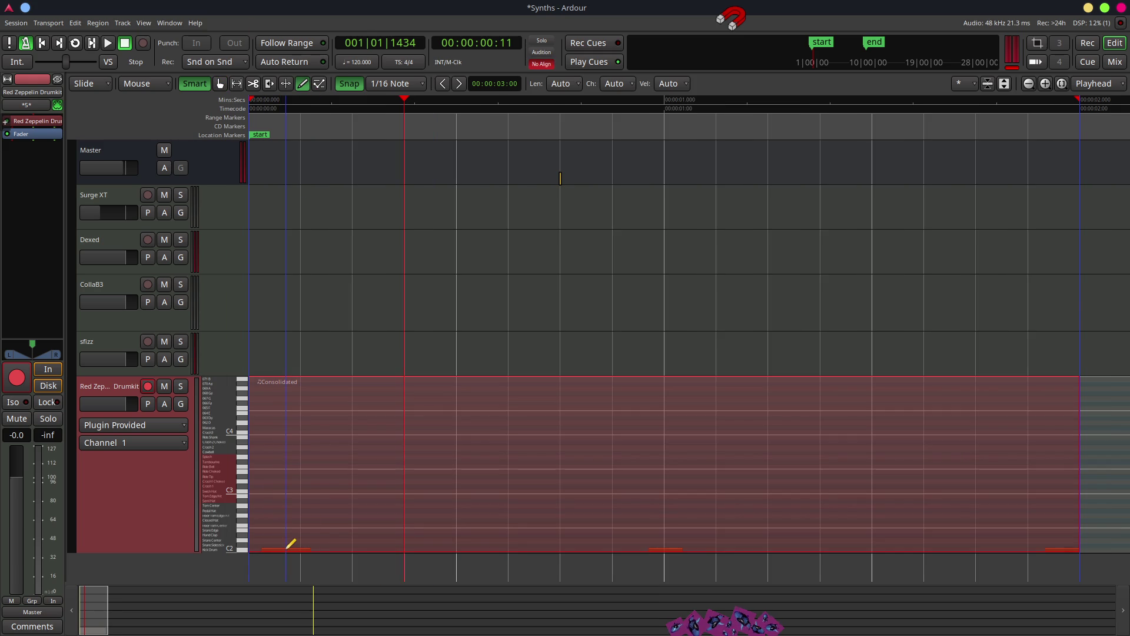
left_click(320, 83)
mouse_move(282, 549)
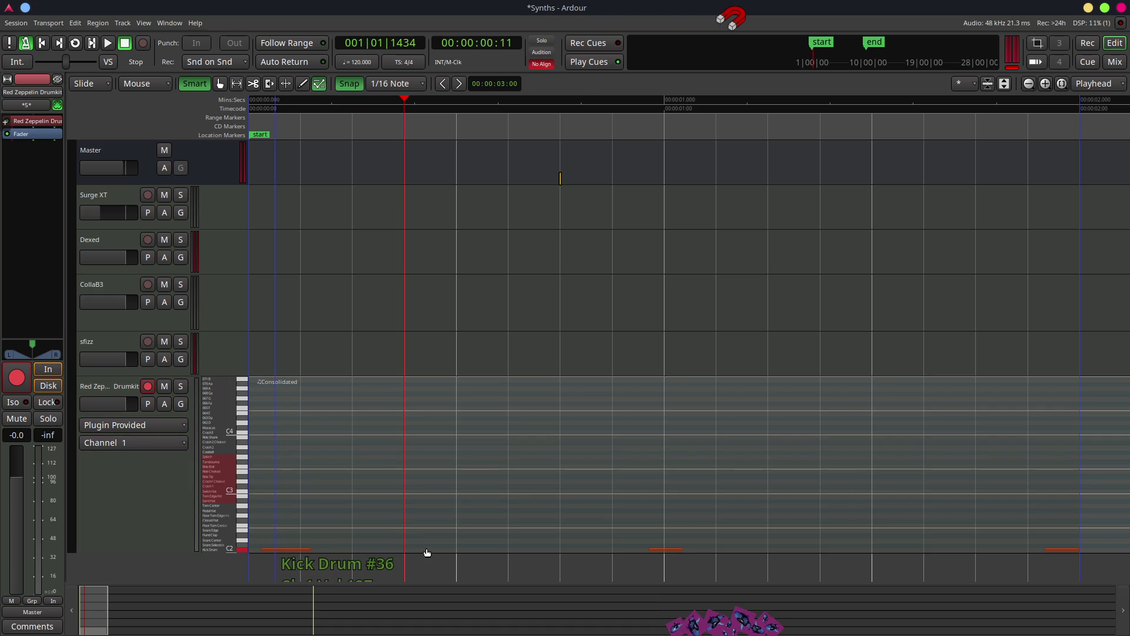
mouse_move(253, 614)
left_mouse_down()
mouse_move(338, 613)
mouse_move(197, 613)
left_mouse_up()
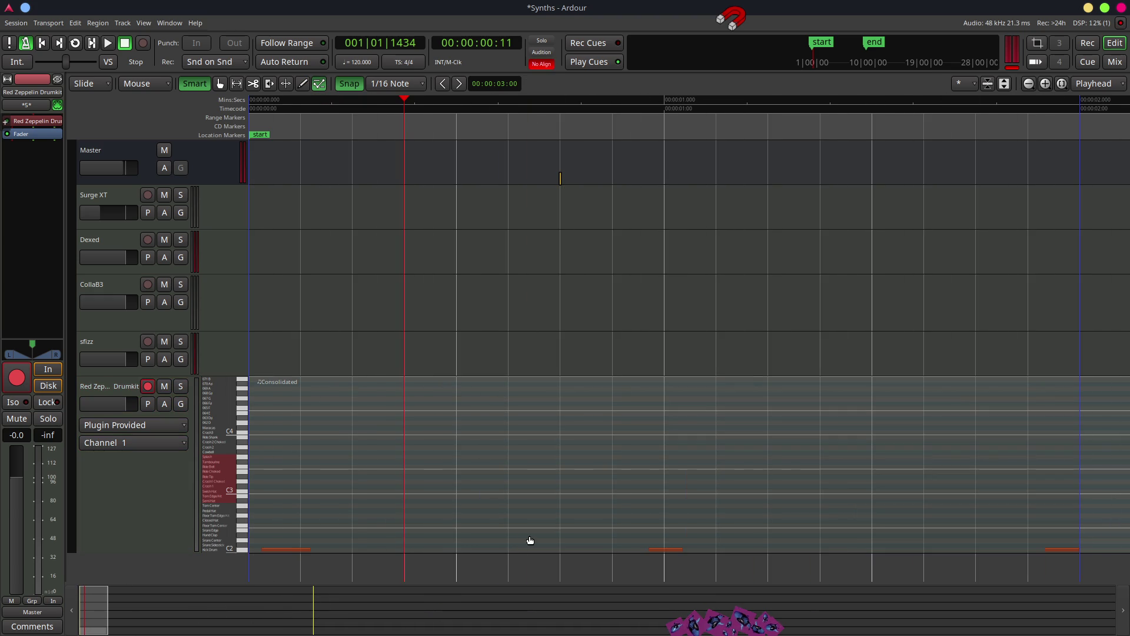
scroll(615, 454, "down", 5)
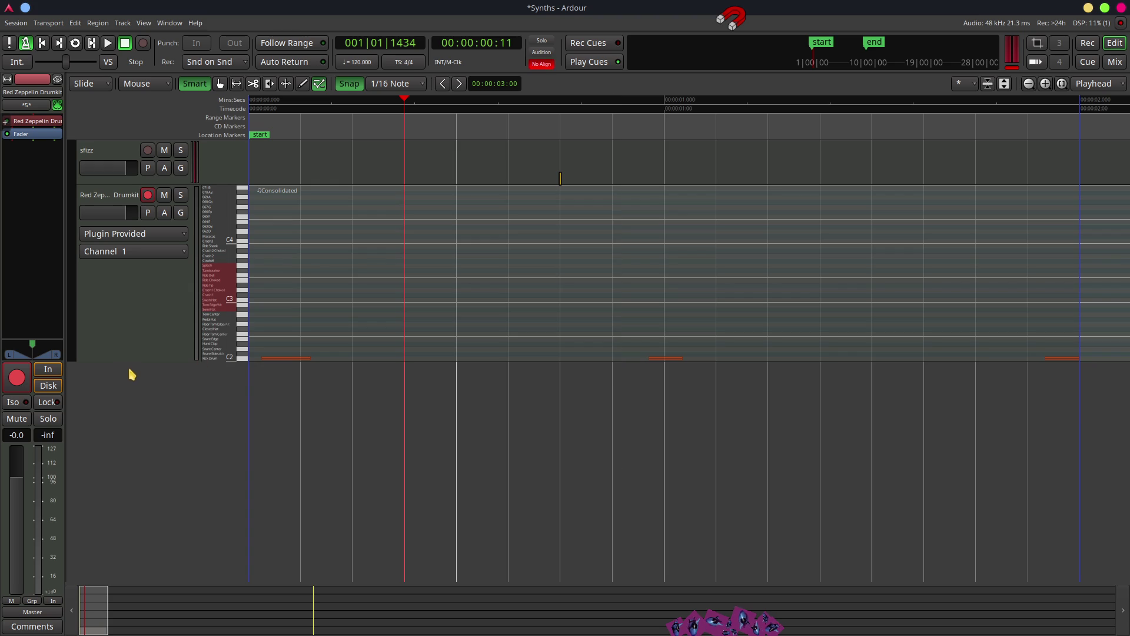
Make the drumkit track taller to read the drum names and select the third Kick Drum note.
left_click_drag(132, 360, 127, 510)
mouse_move(292, 501)
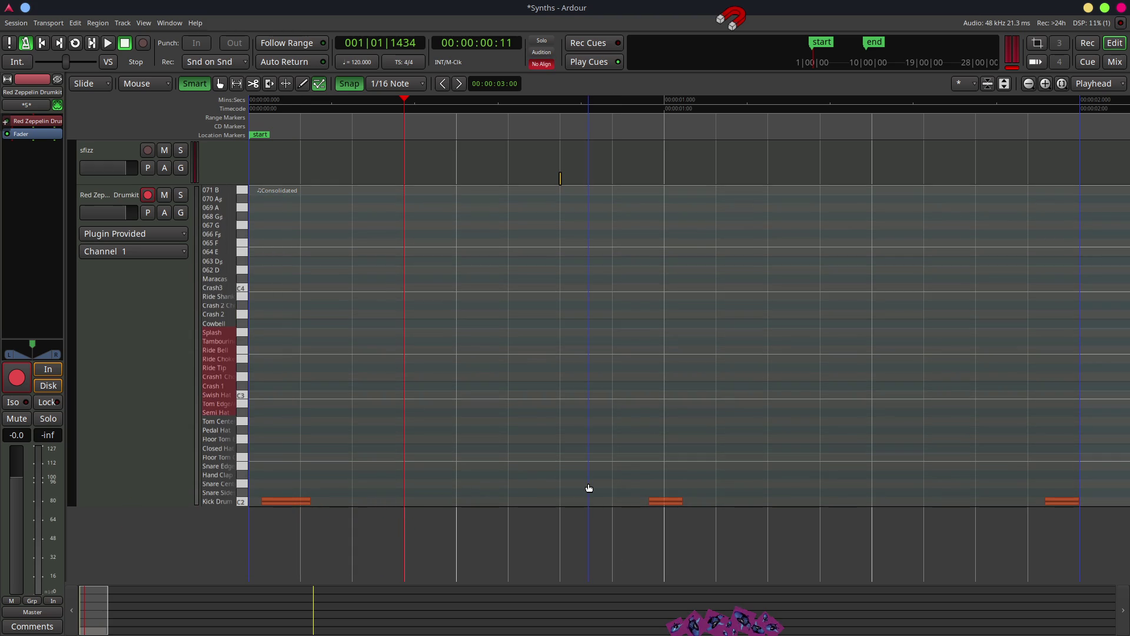
left_click(1054, 504)
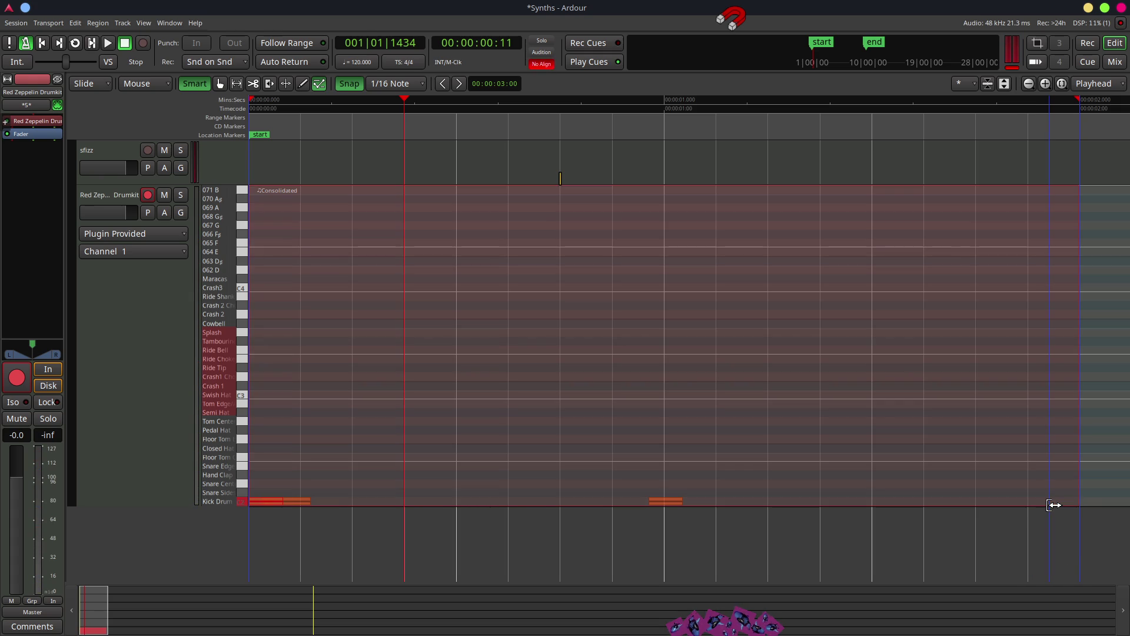
Delete the last Kick Drum note from the Consolidated region and select the two remaining kicks.
left_click_drag(1054, 505, 1049, 504)
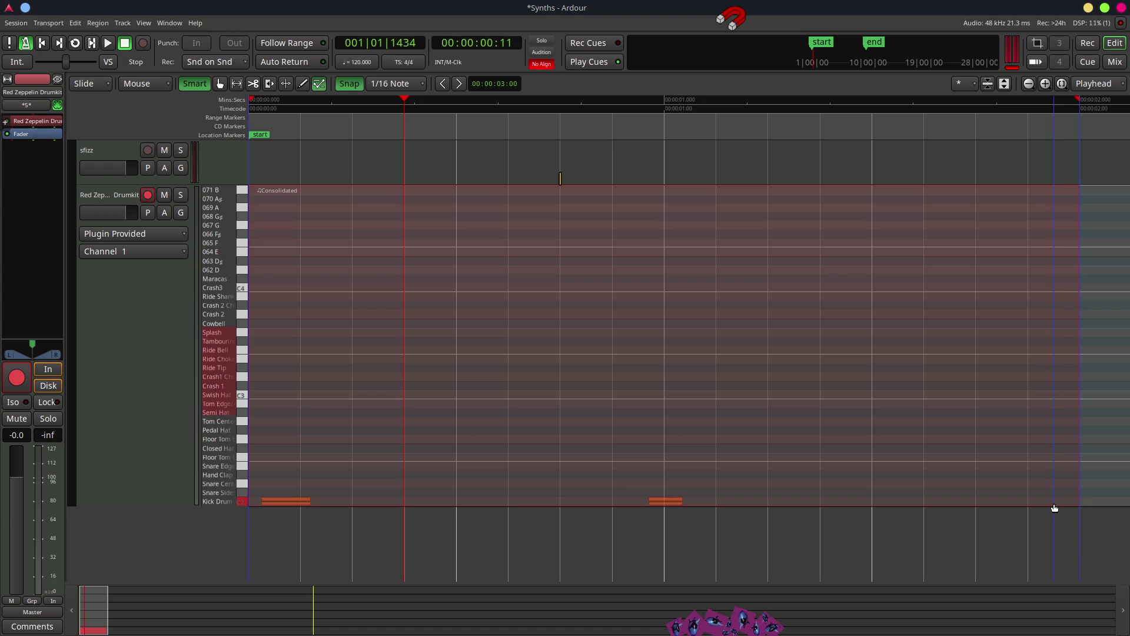
mouse_move(682, 501)
left_mouse_down()
mouse_move(707, 501)
mouse_move(673, 504)
left_mouse_up()
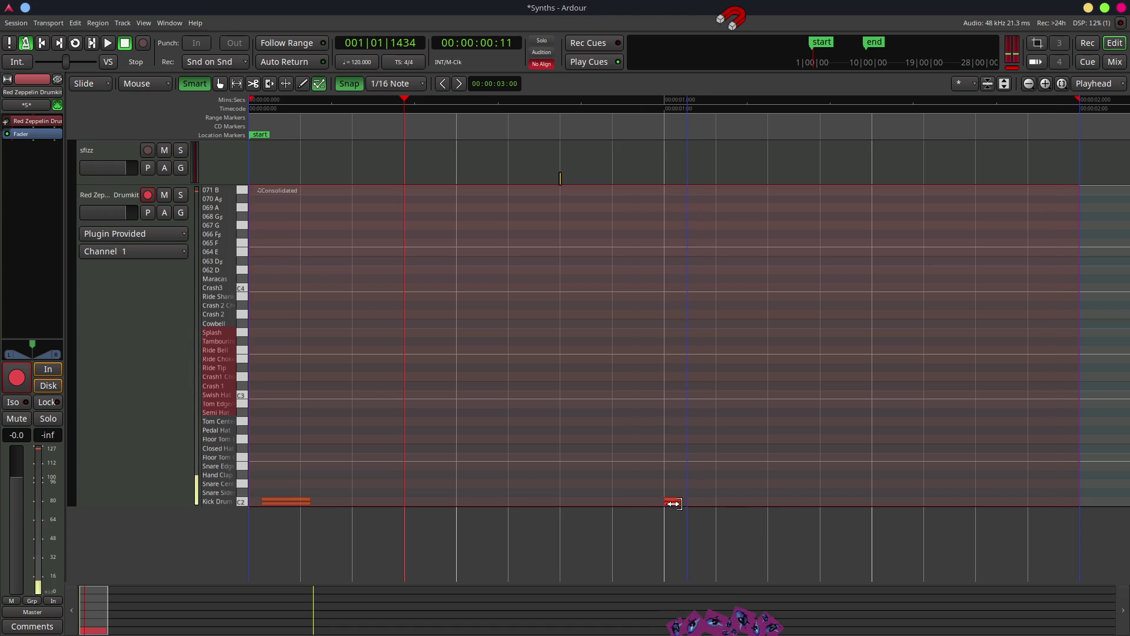
key("ctrl+z")
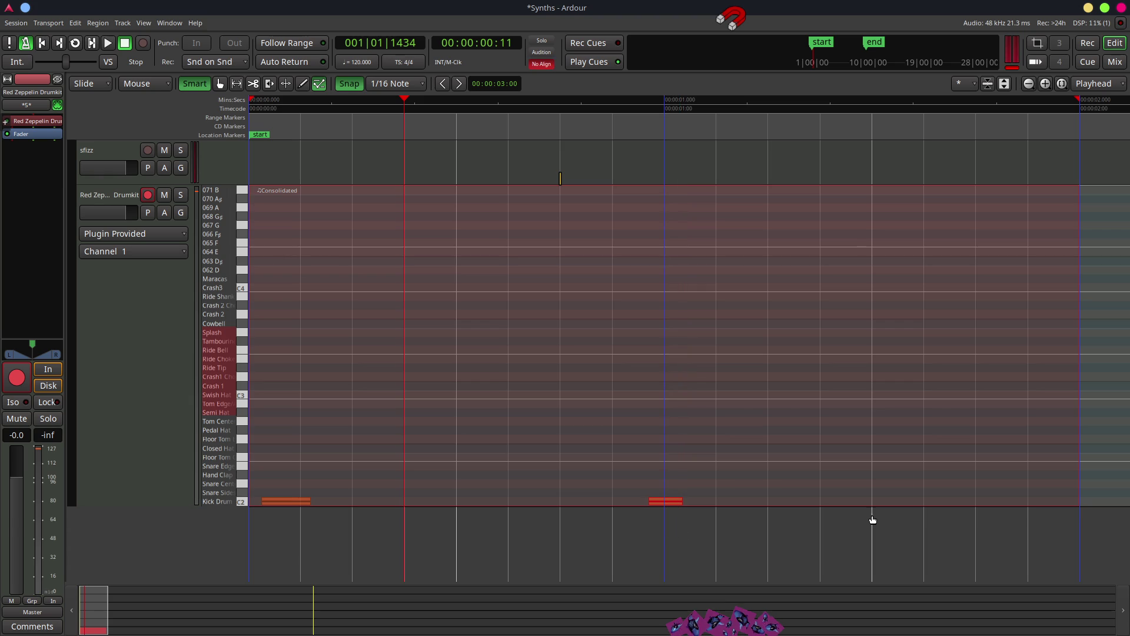
key("ctrl+z")
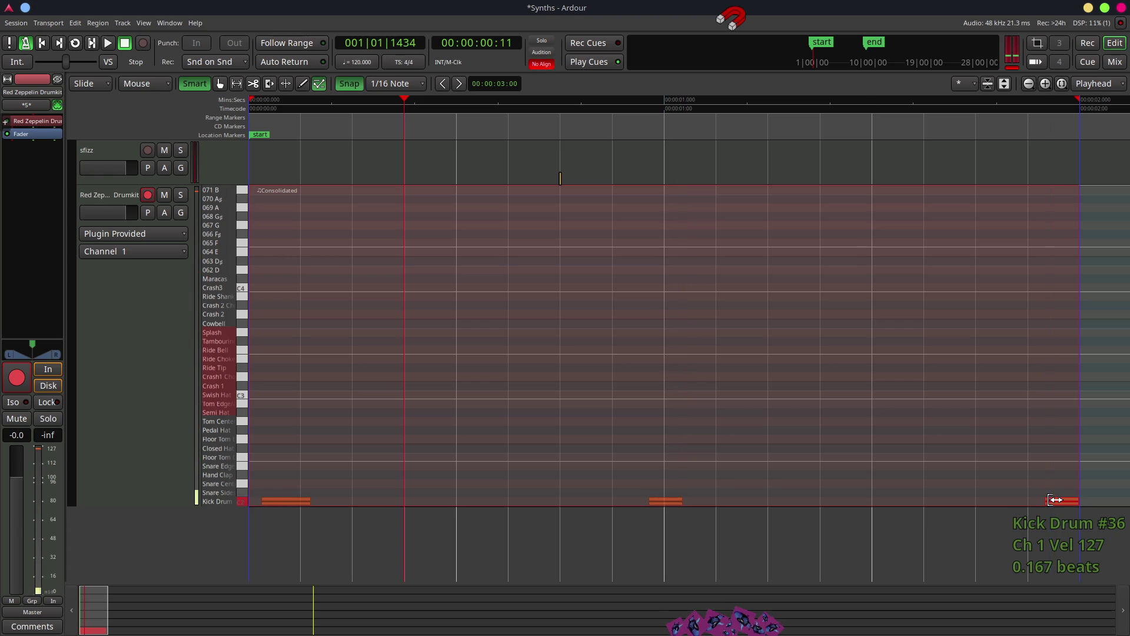
key("Delete")
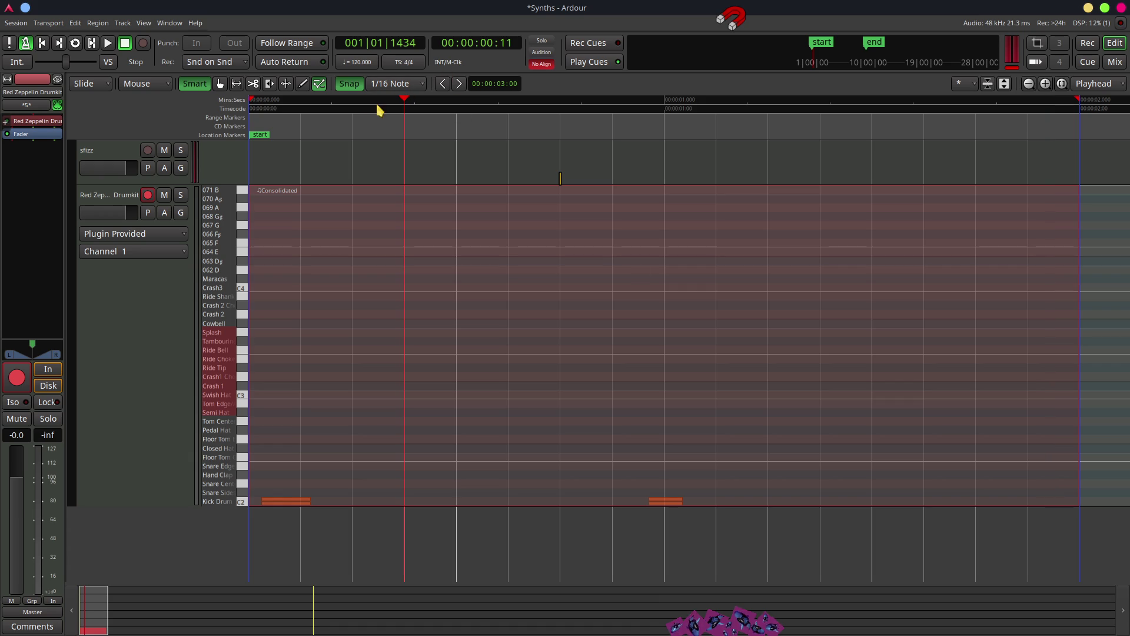
key("ctrl+a")
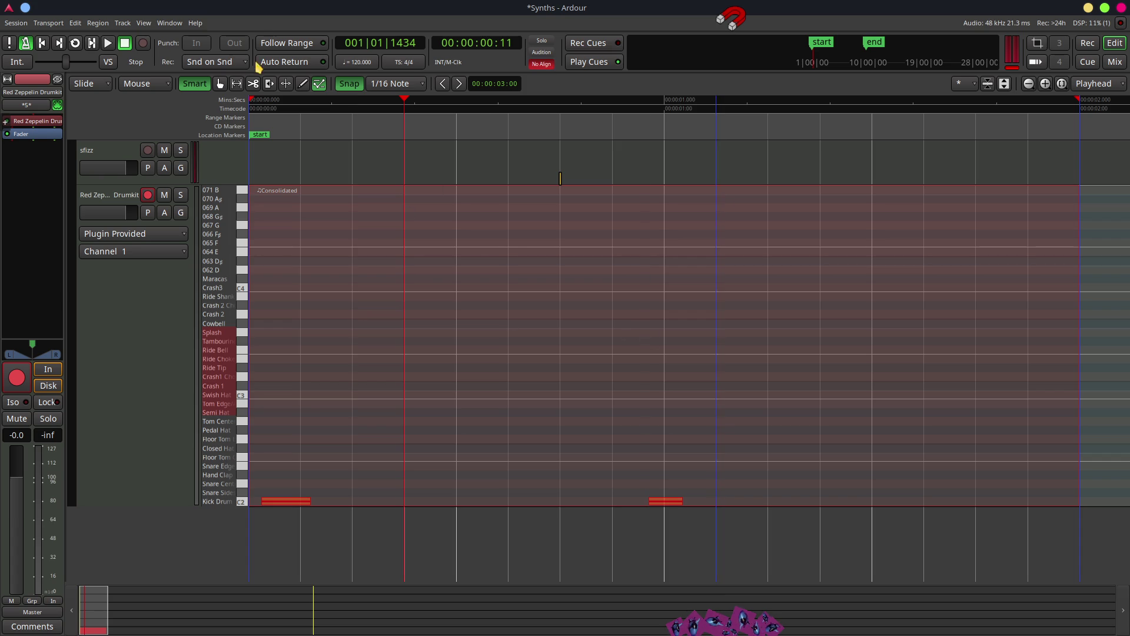
left_click(122, 22)
mouse_move(100, 23)
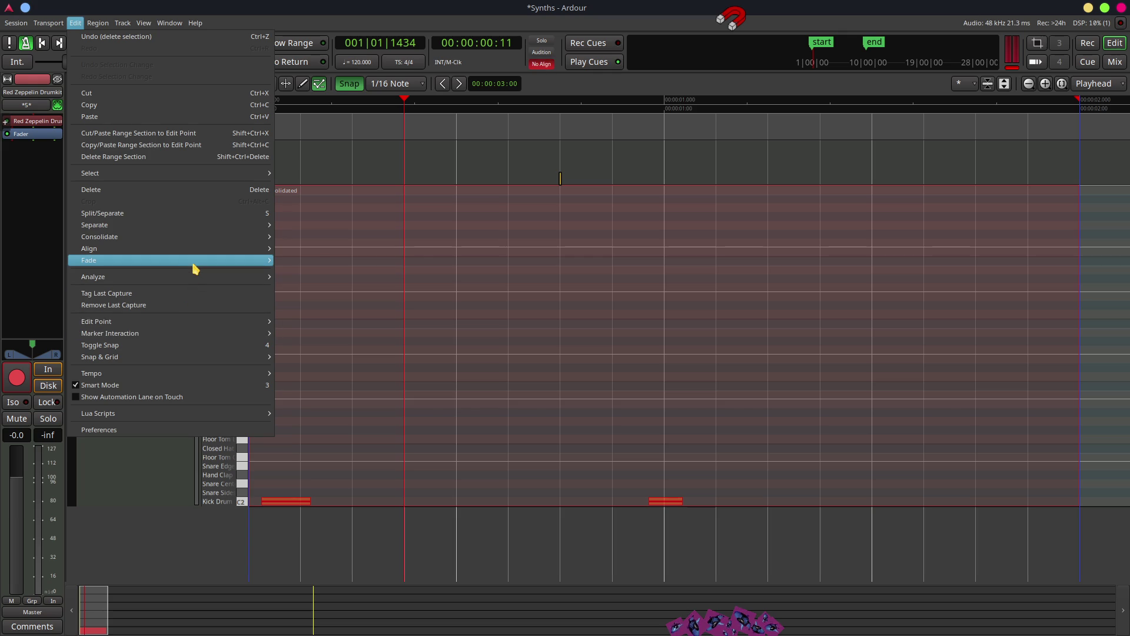
mouse_move(193, 265)
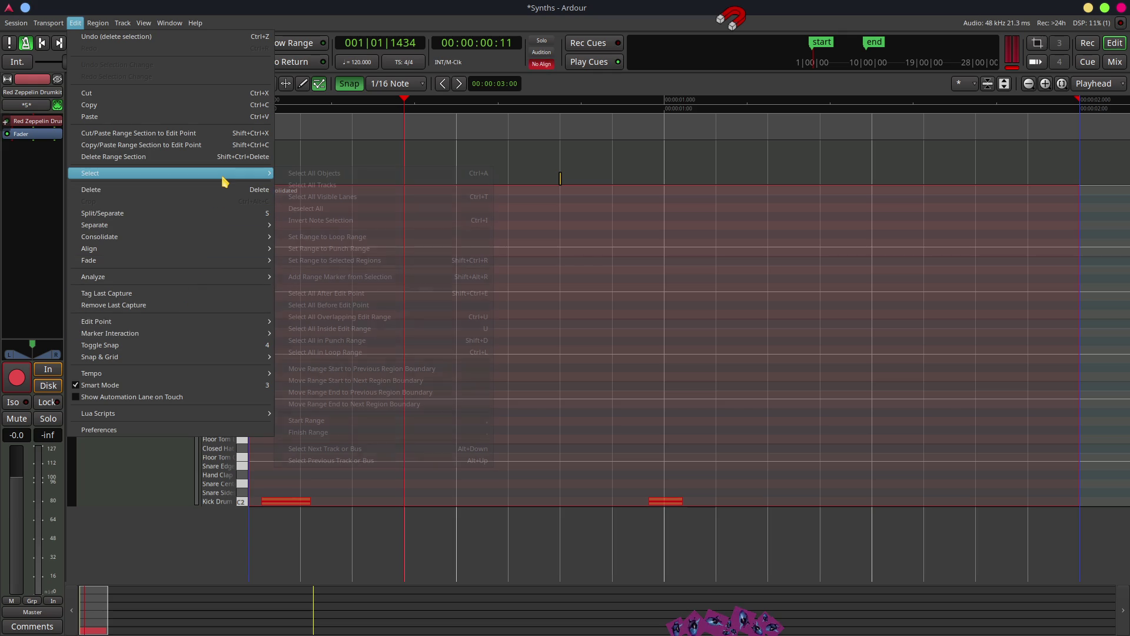
mouse_move(223, 177)
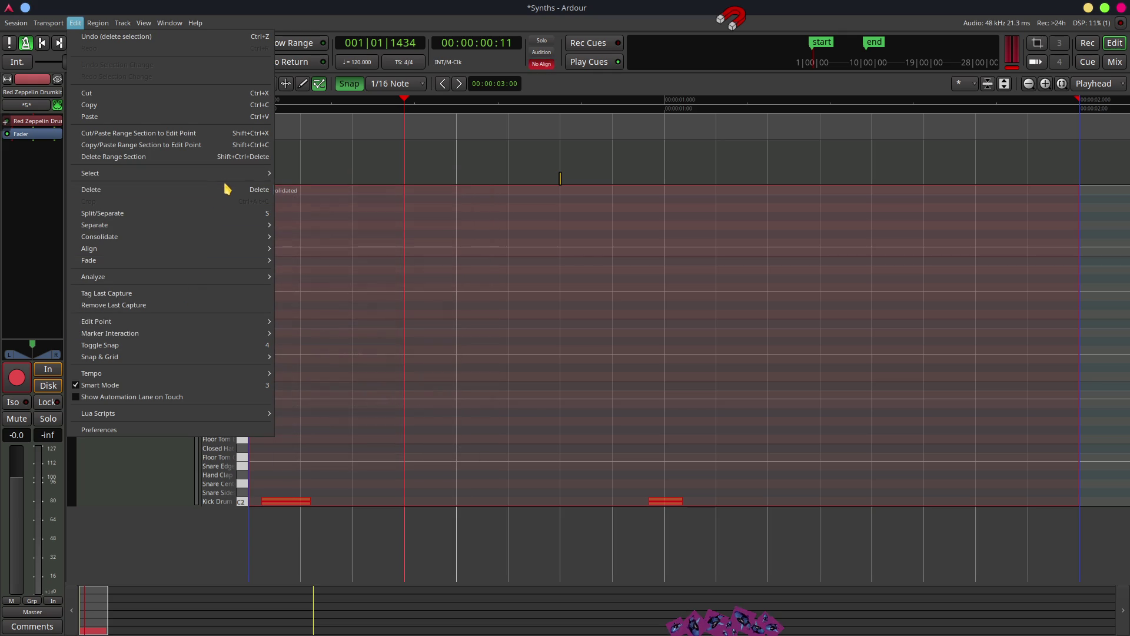
mouse_move(213, 244)
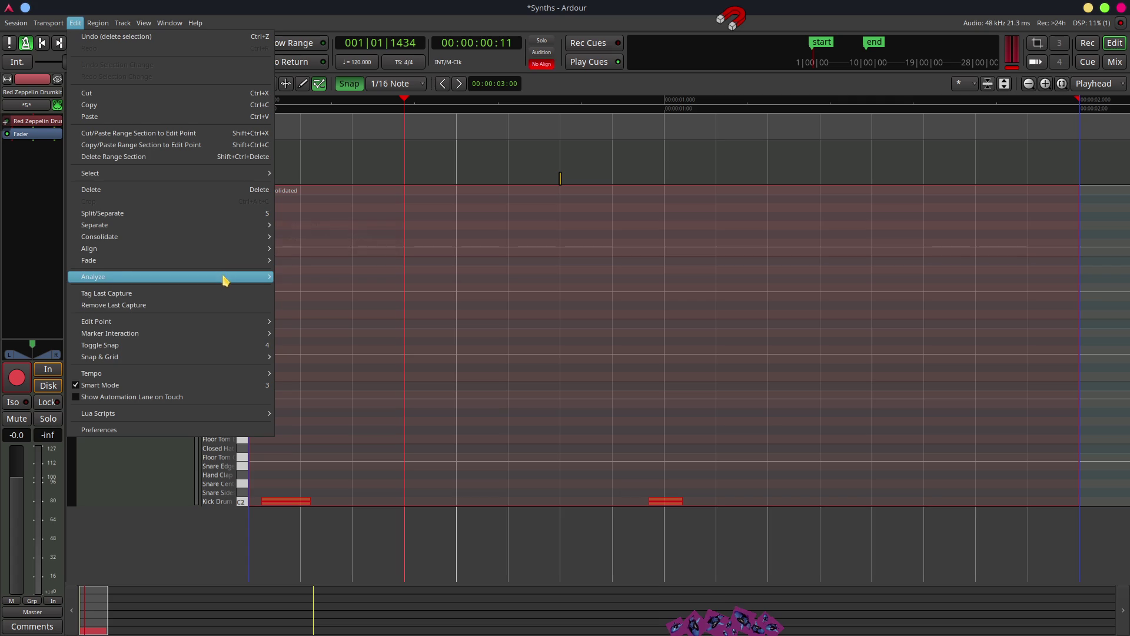
mouse_move(255, 325)
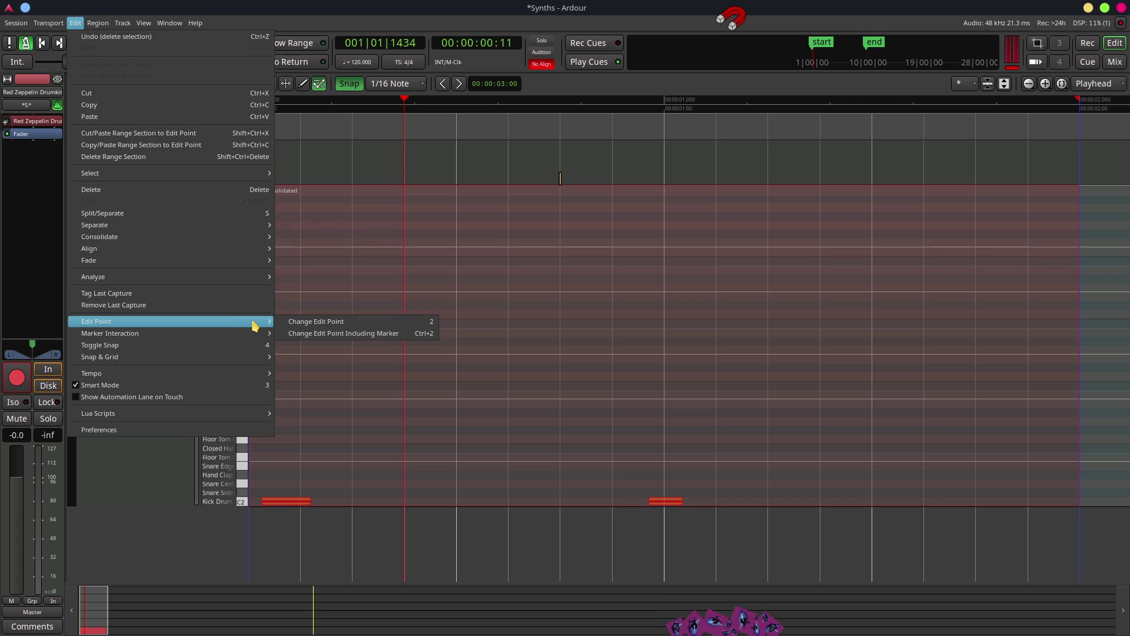
mouse_move(245, 358)
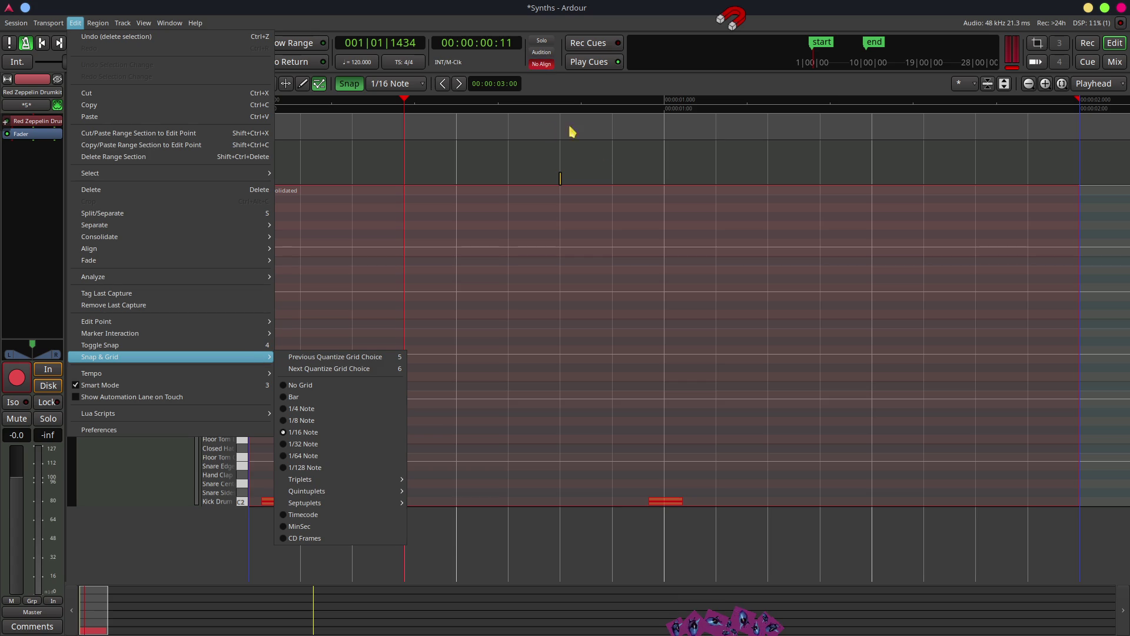
left_click(607, 87)
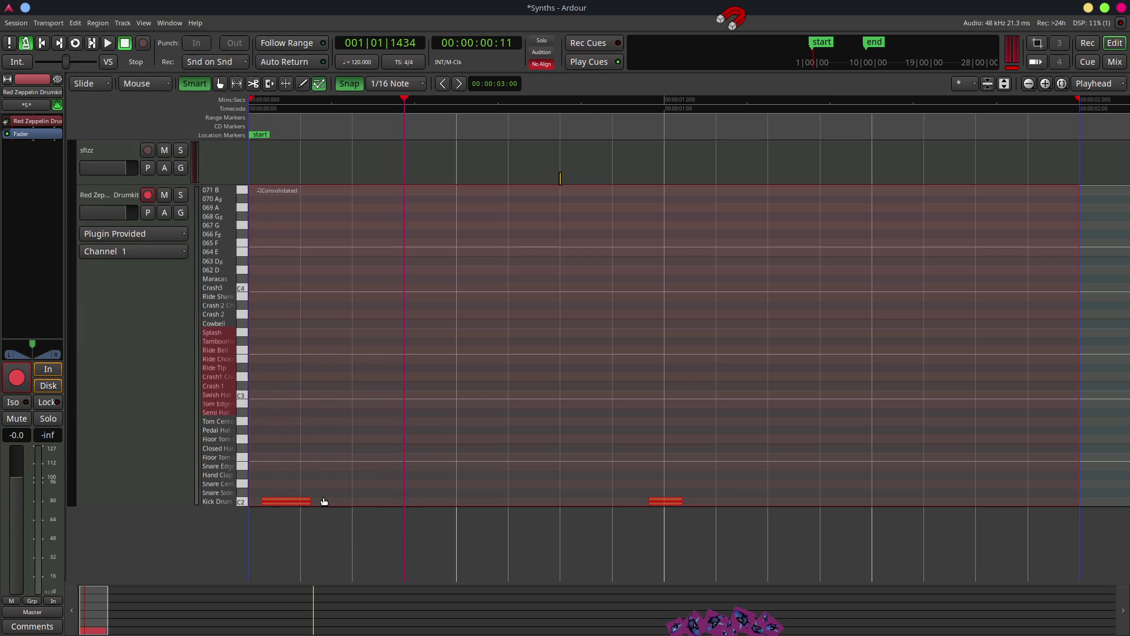
Quantize both Kick Drum notes to the 1/16 grid with note ends snapped, then play the pattern.
right_click(287, 499)
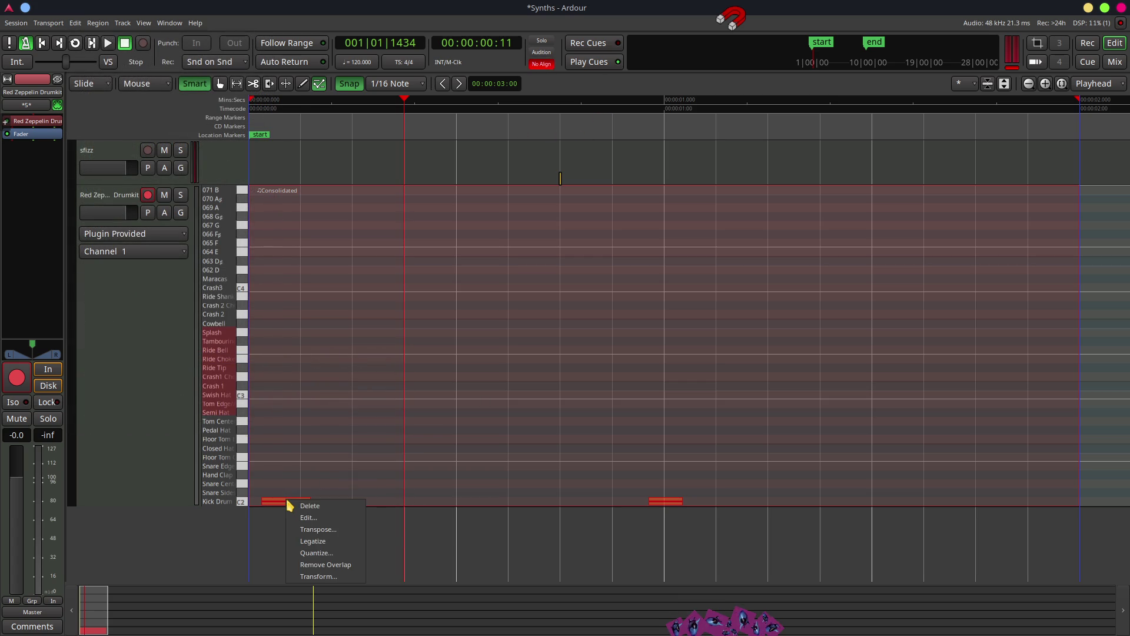
left_click(316, 554)
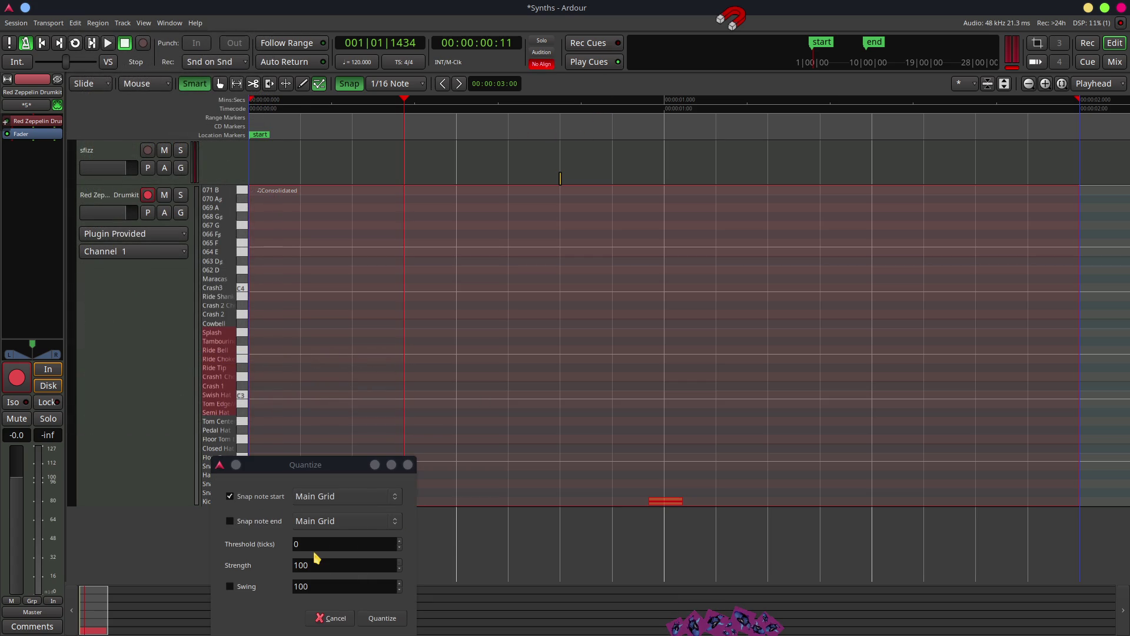
left_click_drag(338, 471, 445, 307)
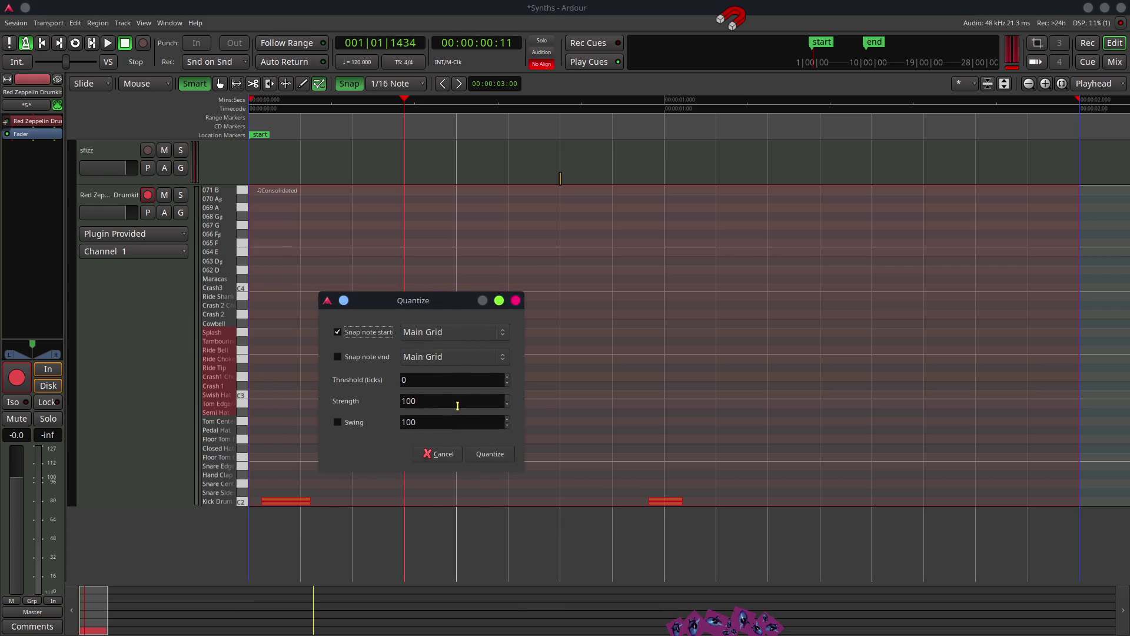
left_click(345, 360)
left_click(491, 454)
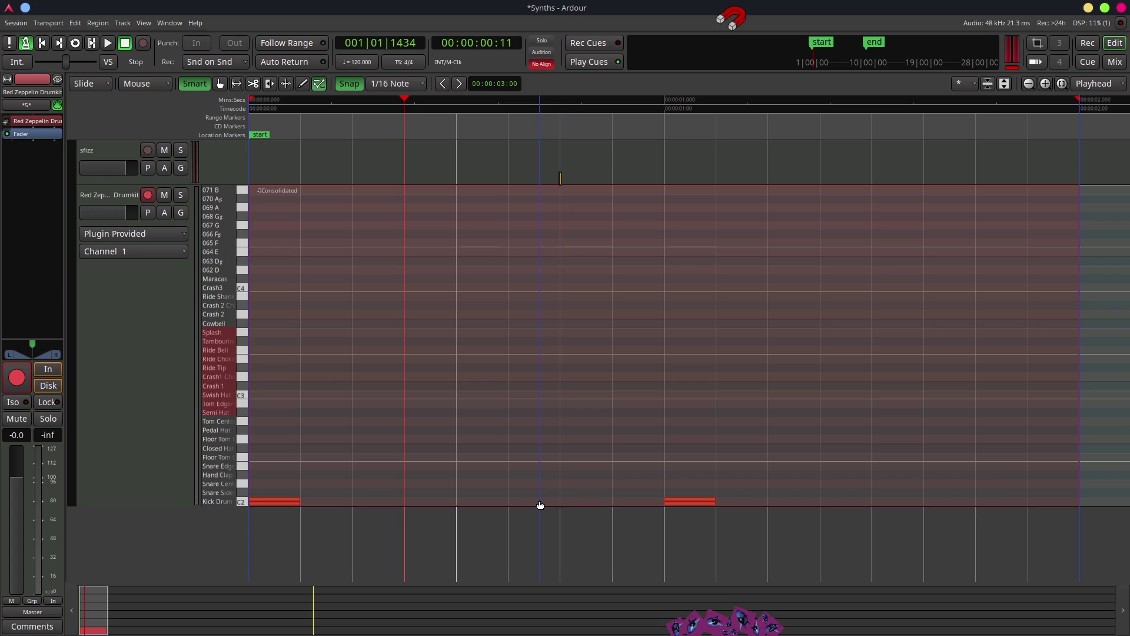
left_click(529, 513)
key("space")
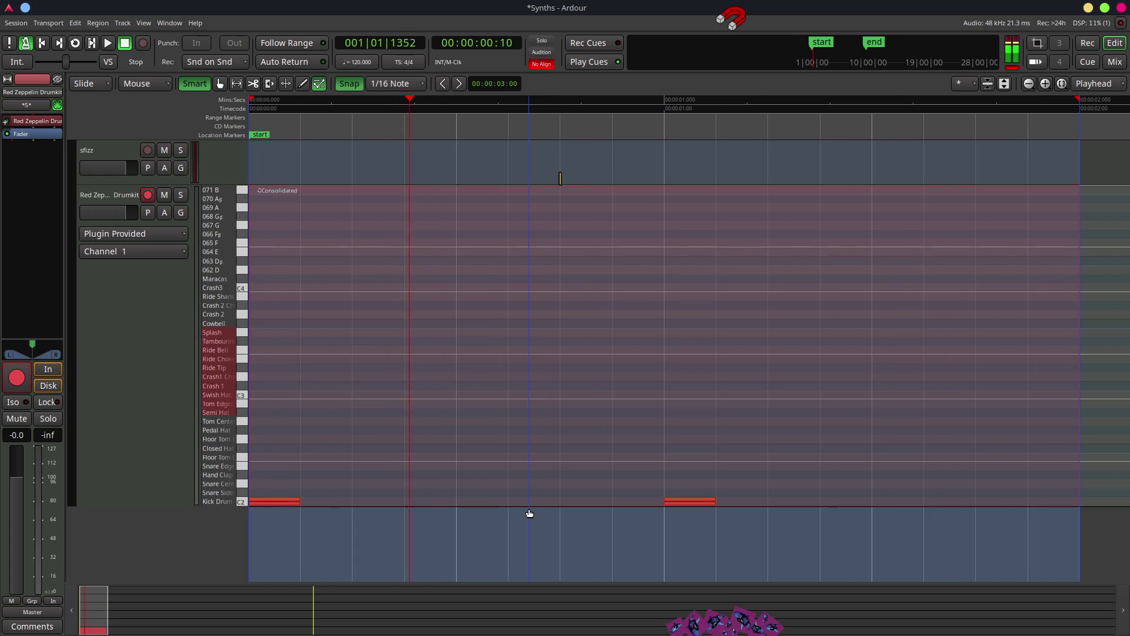
left_click(514, 528)
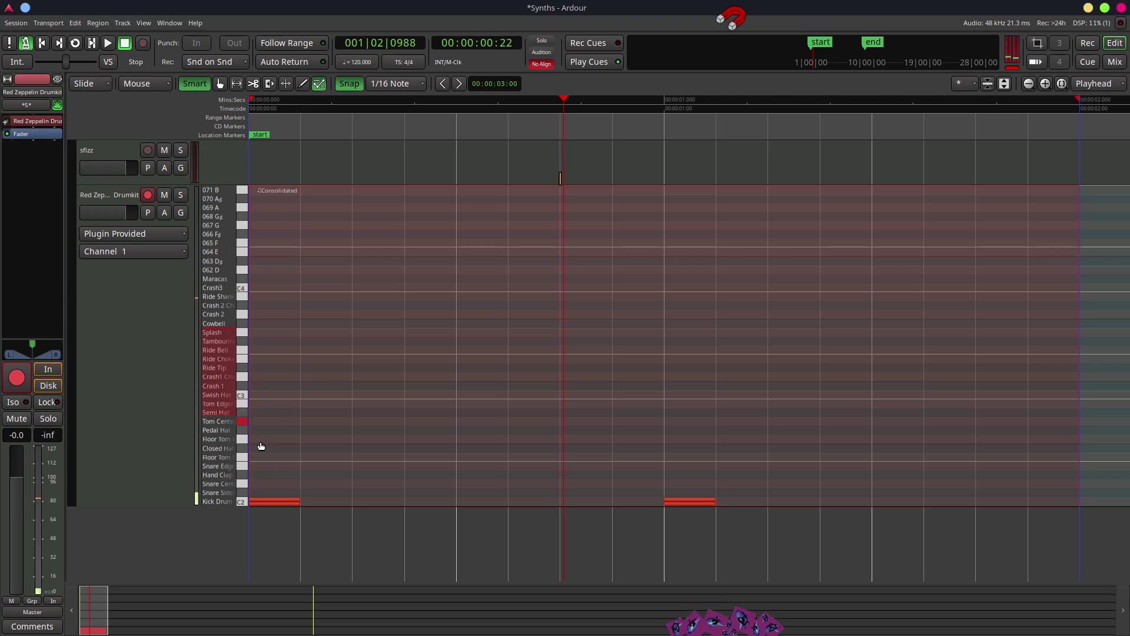
left_click(268, 494)
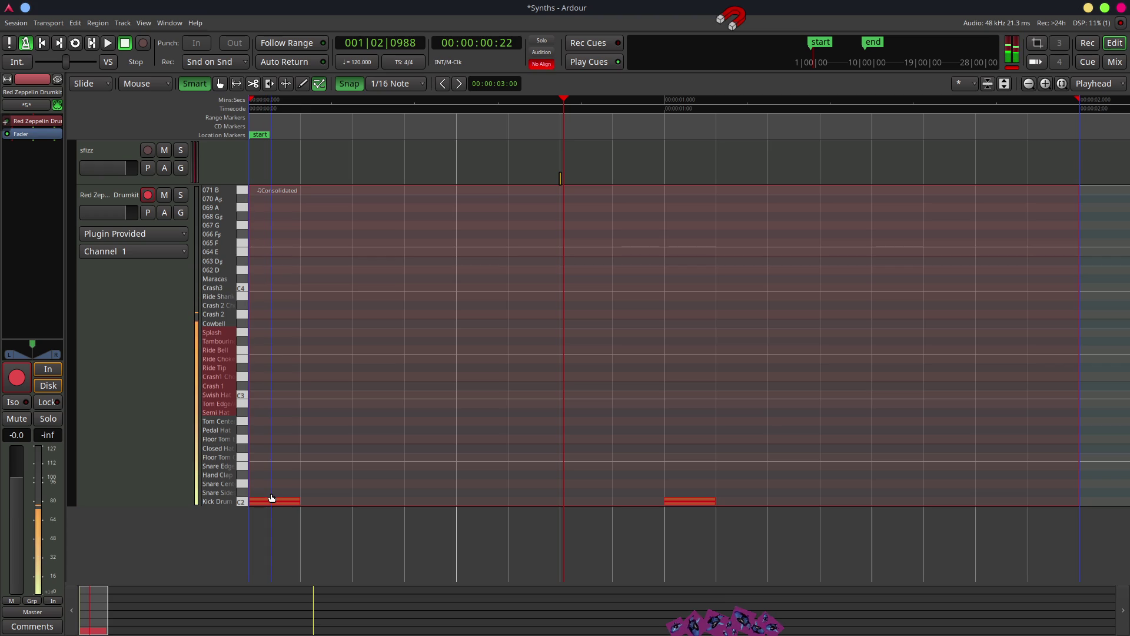
left_click(244, 468)
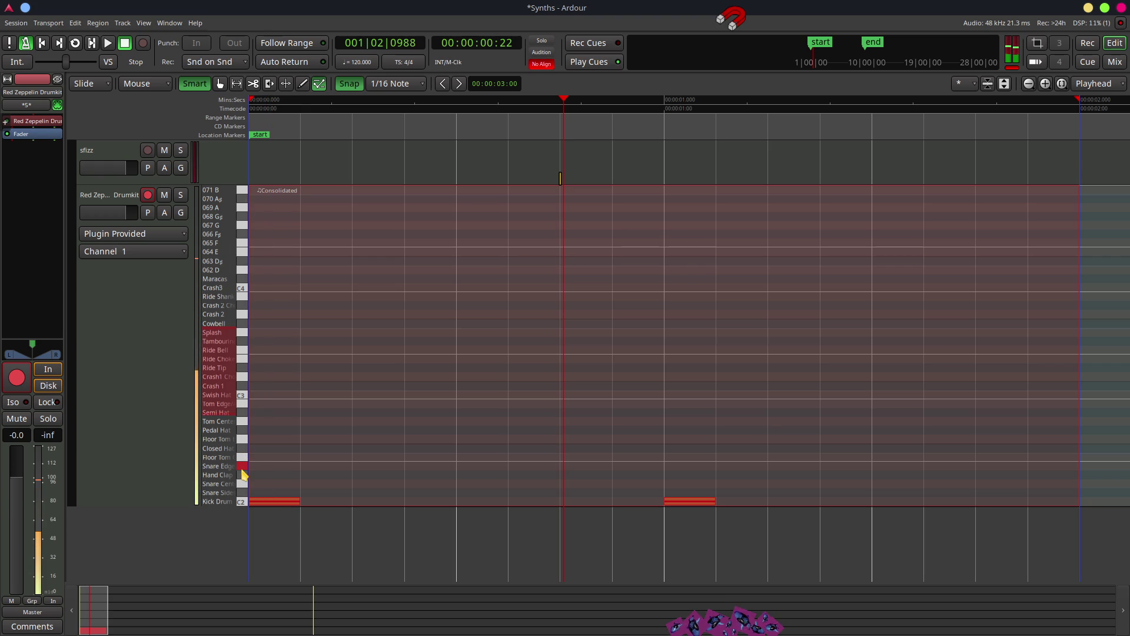
left_click(246, 467)
left_click_drag(251, 501, 299, 502)
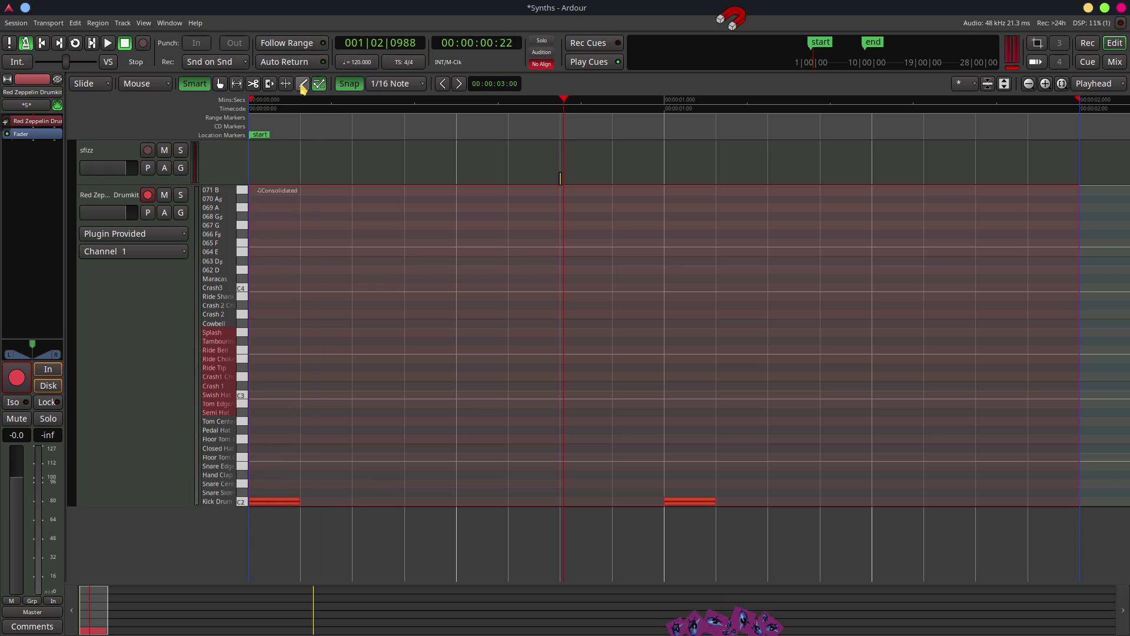
With the Draw tool, discard a stray Floor Tom note and audition the Snare Edge sound.
left_click(304, 85)
left_click(305, 475)
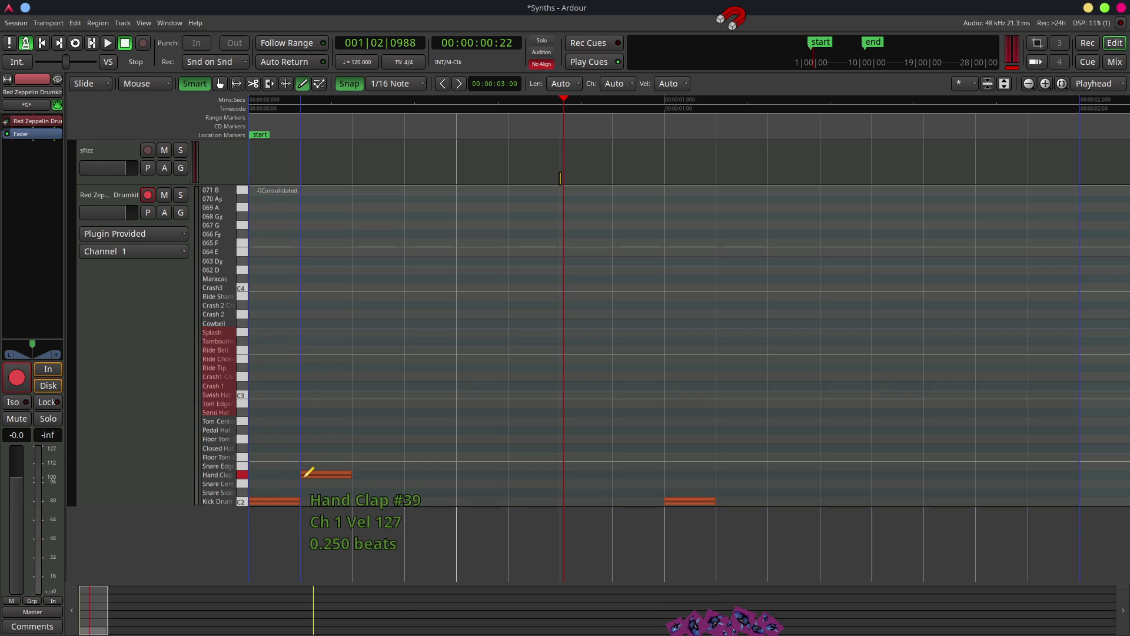
left_click_drag(303, 474, 304, 454)
key("Escape")
left_click(242, 457)
Draw six quarter-beat Snare Edge notes across the bar around the two Kick Drum notes.
left_click(274, 466)
left_click_drag(283, 464, 313, 461)
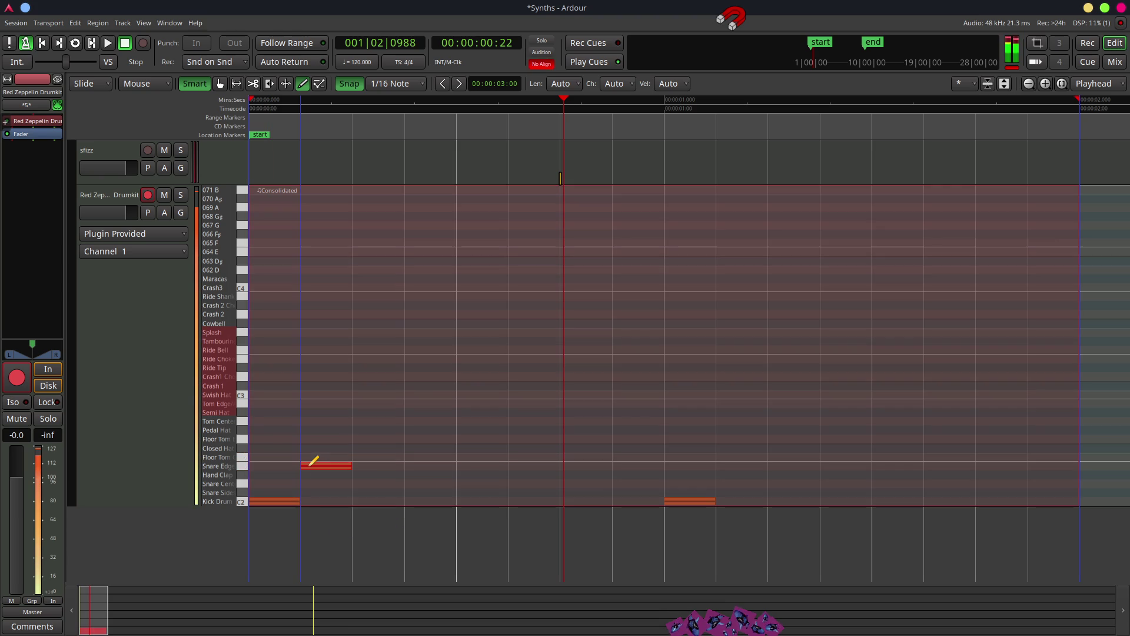
left_click(414, 464)
left_click(530, 466)
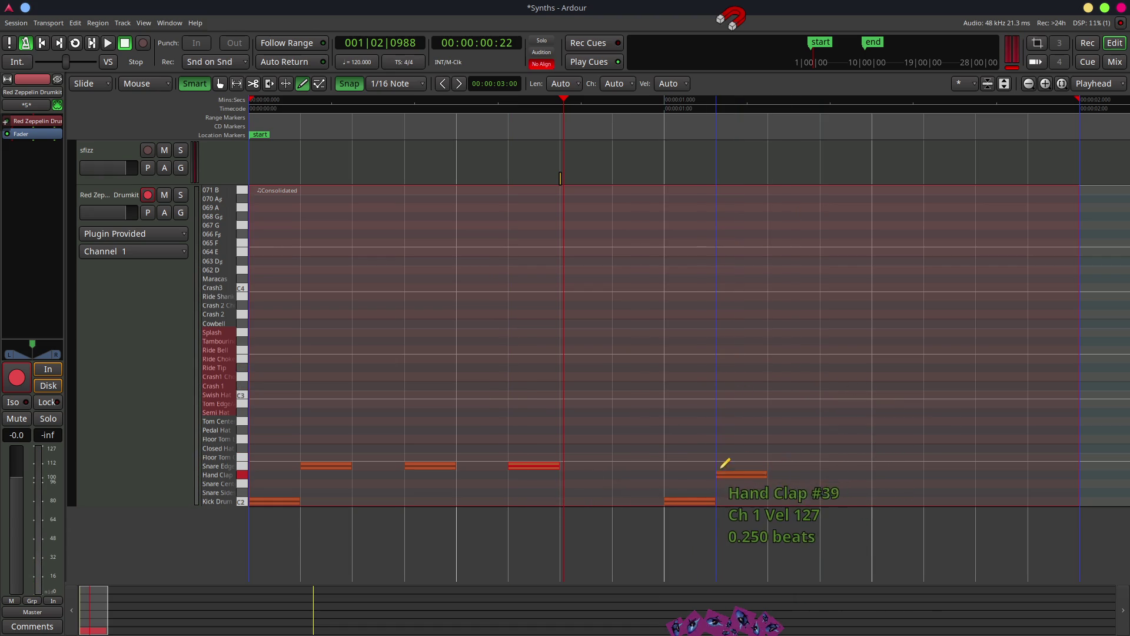
left_click(719, 463)
left_click(828, 463)
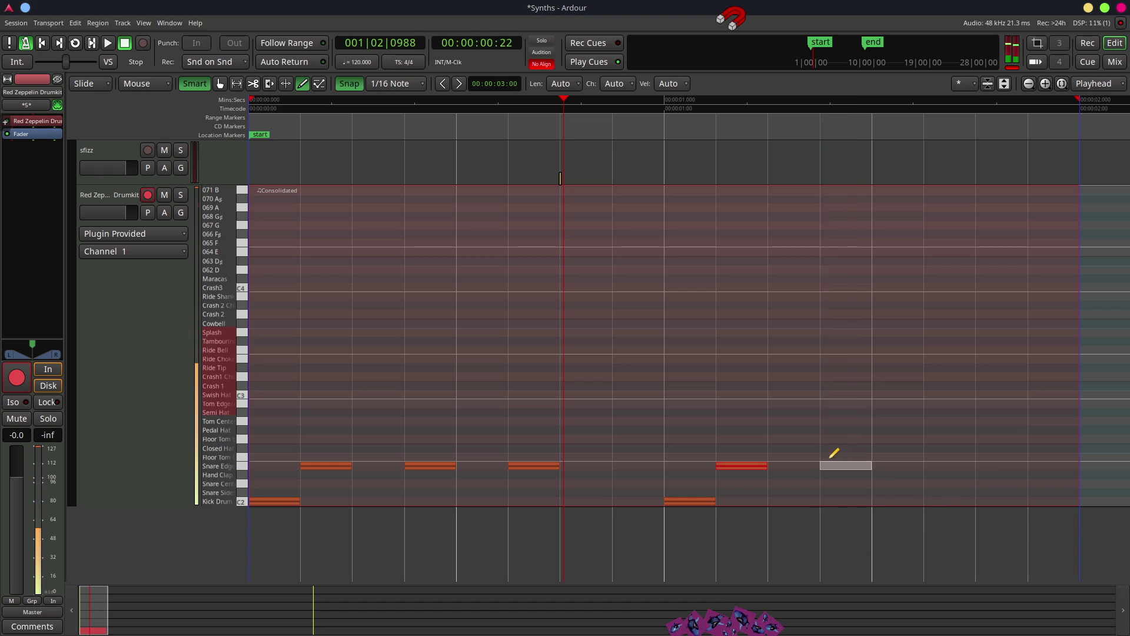
left_click(928, 466)
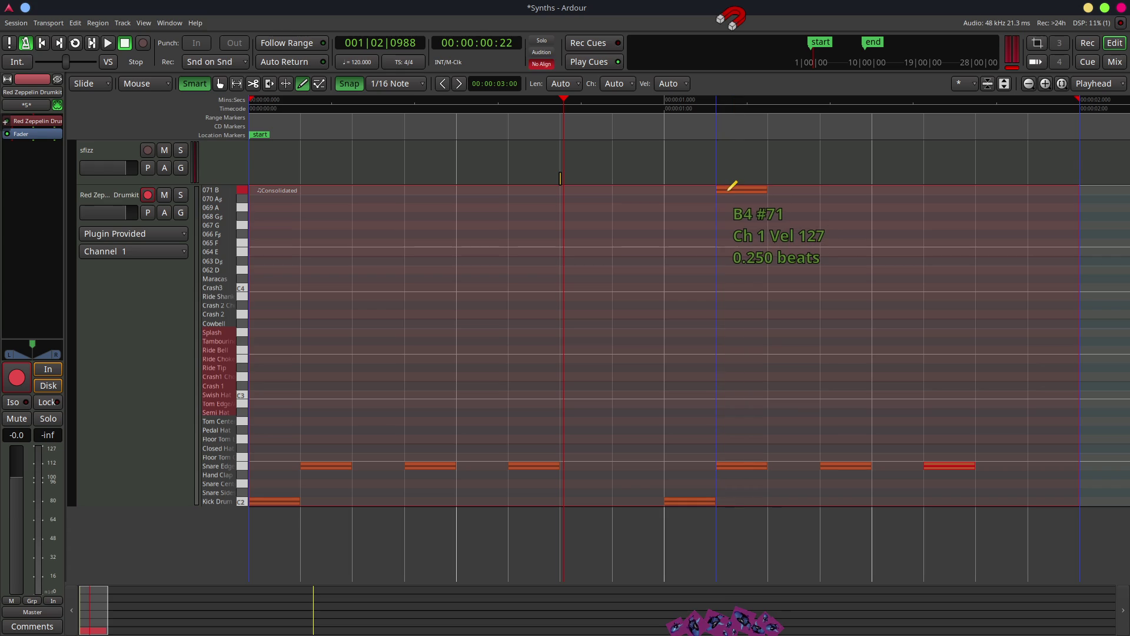
Loop-play the drum pattern, stop, move the playhead near the start and select the first Snare Edge note.
key("l")
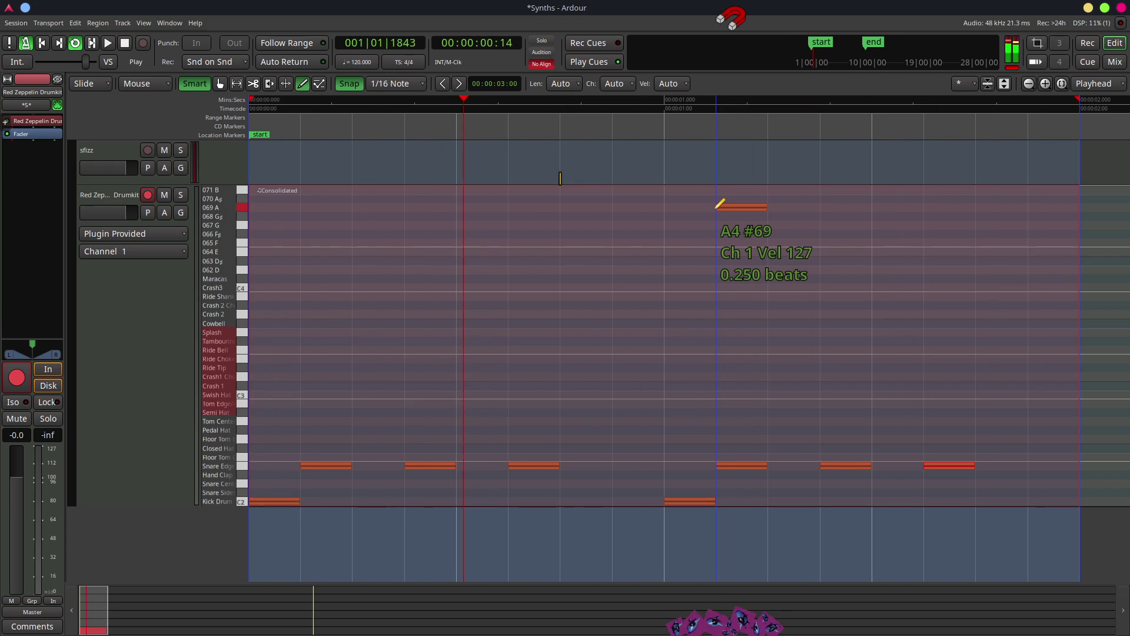
key("space")
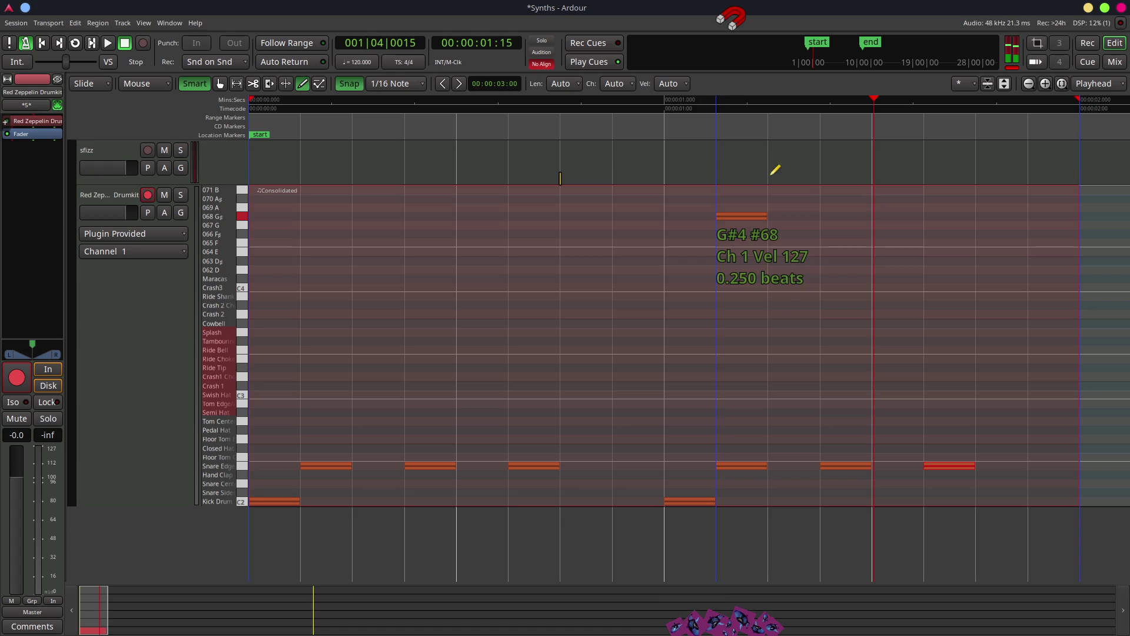
mouse_move(867, 100)
left_mouse_down()
mouse_move(397, 131)
mouse_move(298, 156)
left_mouse_up()
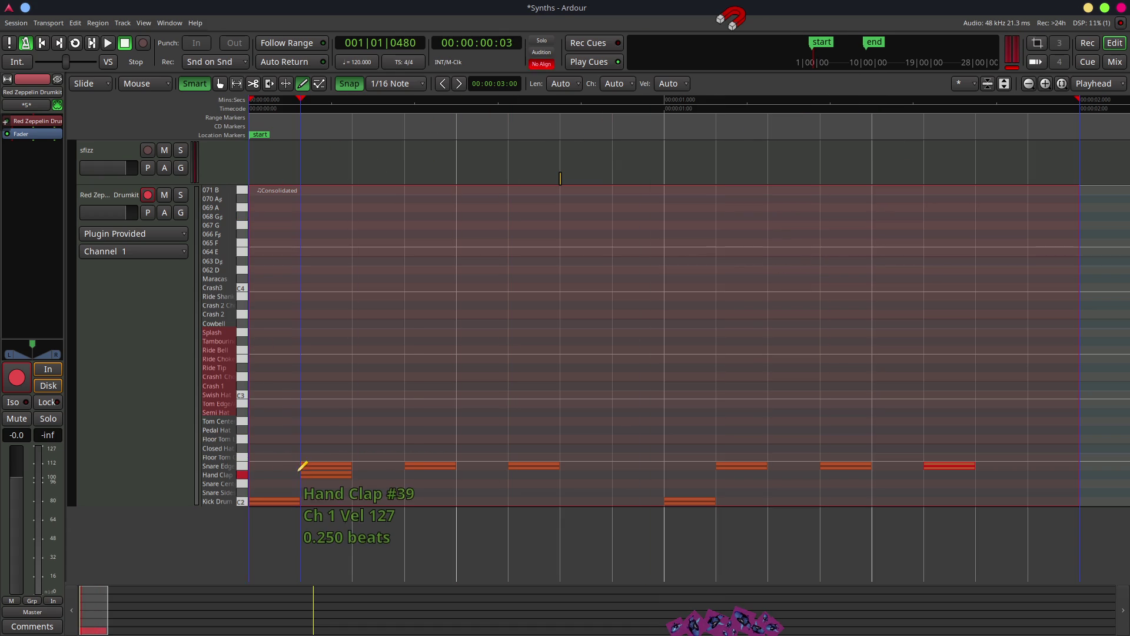
left_click(406, 309)
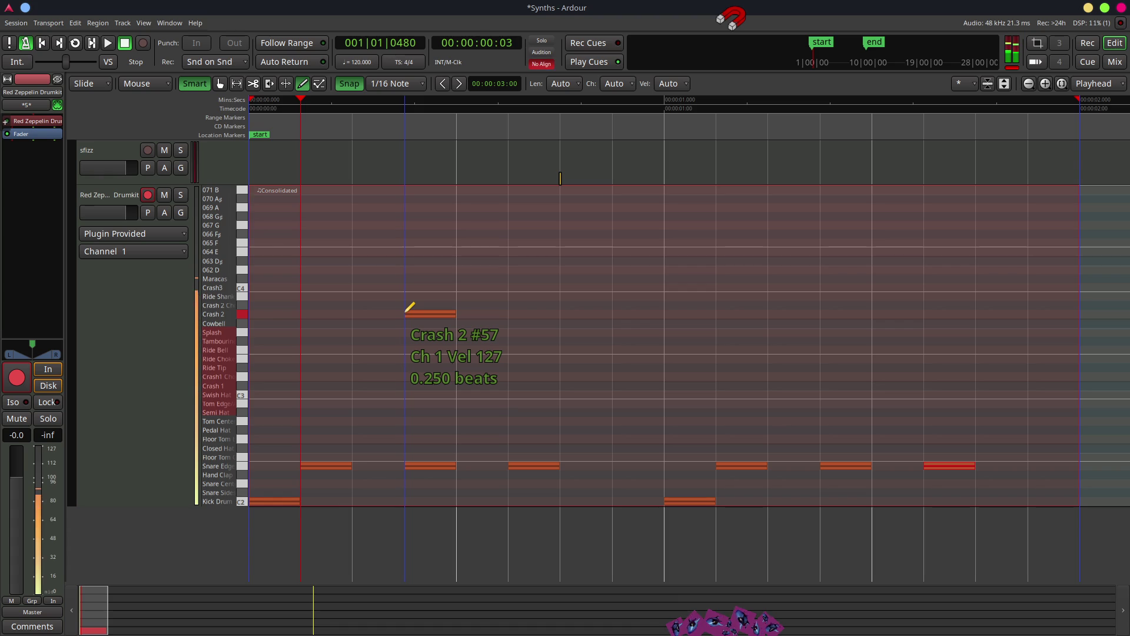
left_click(324, 466)
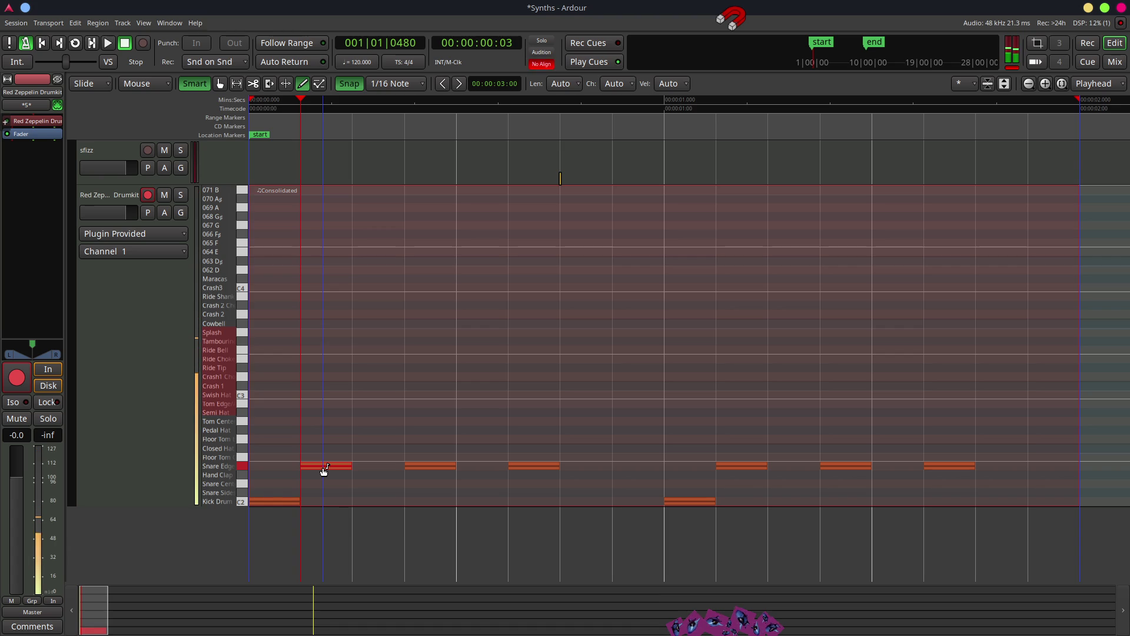
right_click(322, 466)
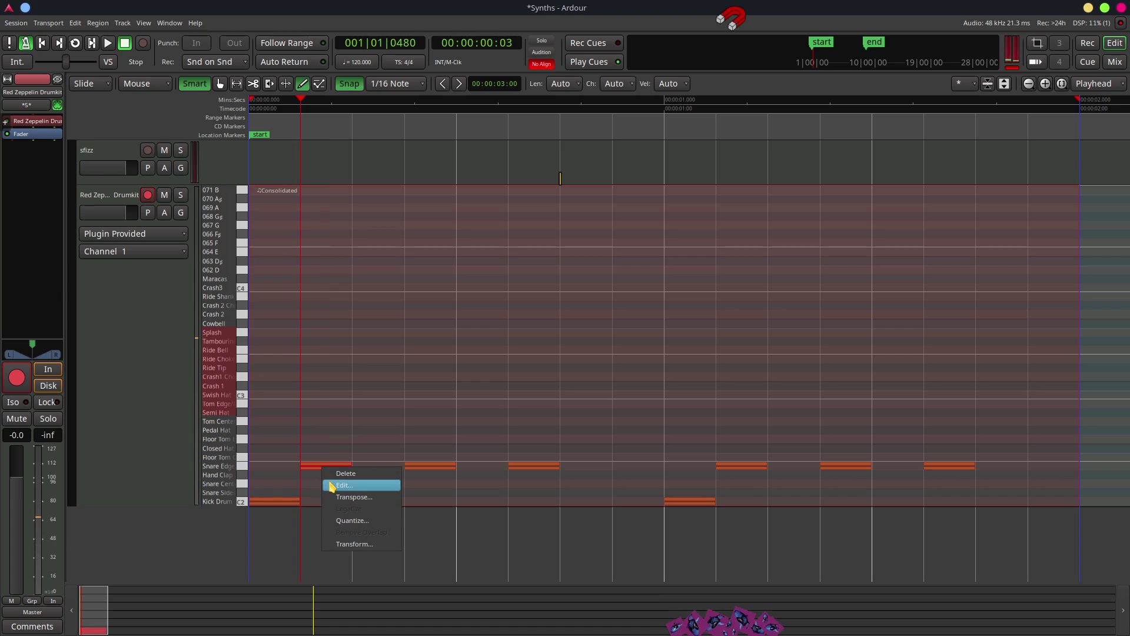
Give the first Snare Edge note pitch 40 and velocity 50 on channel 1.
left_click(334, 484)
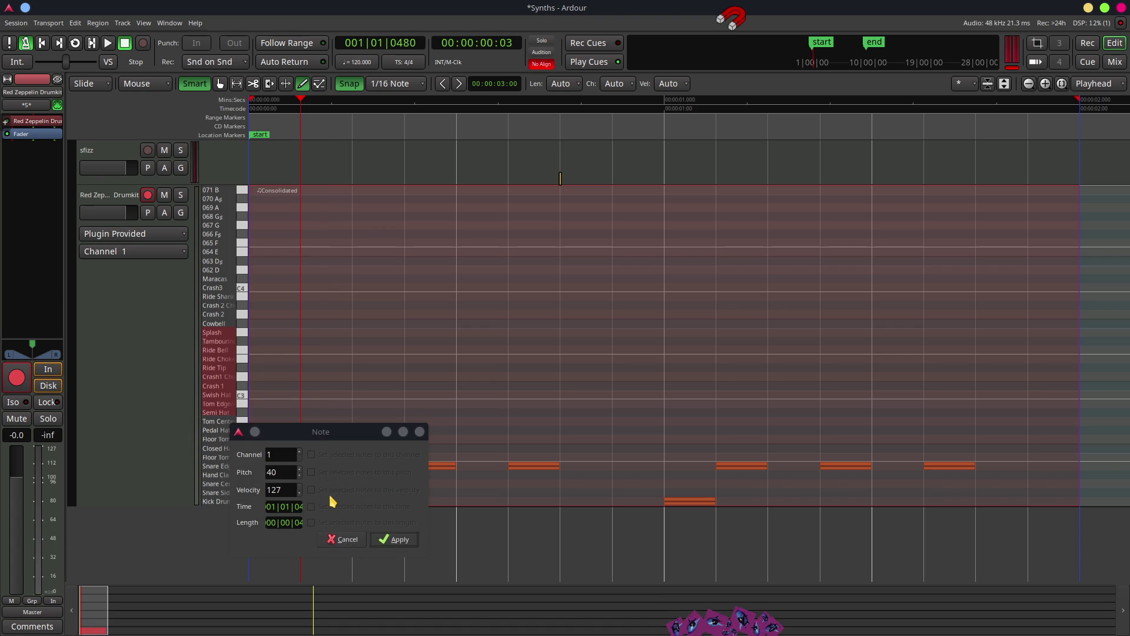
mouse_move(428, 557)
left_mouse_down()
mouse_move(570, 595)
mouse_move(596, 597)
mouse_move(608, 581)
left_mouse_up()
type("50")
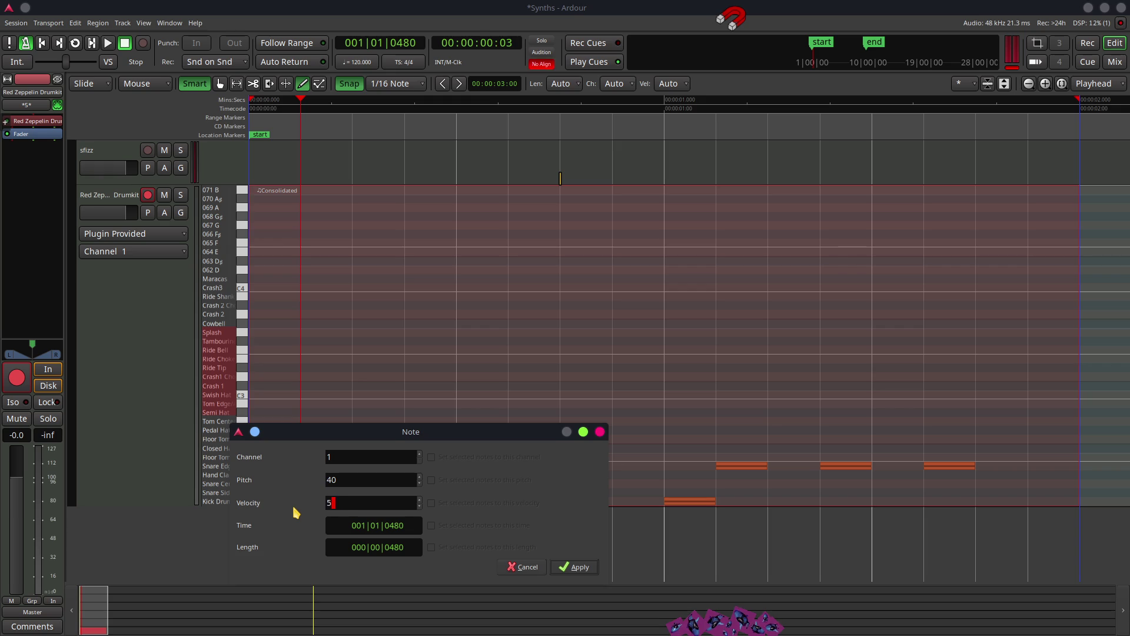
left_click(571, 568)
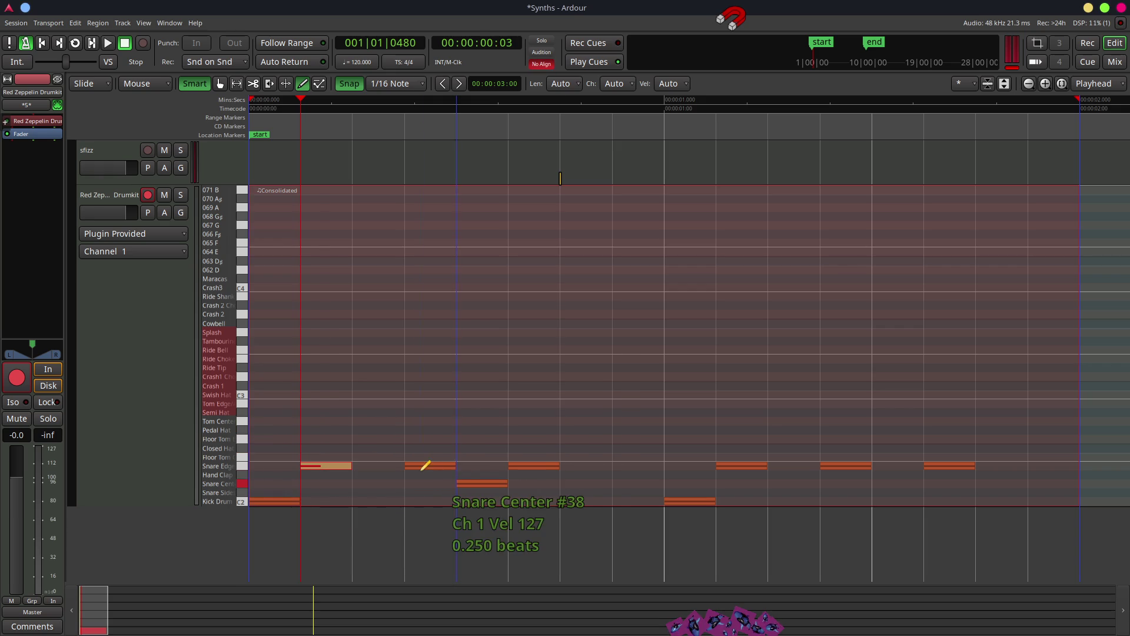
Move the Snare Center hit onto the Snare Edge row, undoing trial Snare Center and Floor Tom notes.
mouse_move(430, 461)
left_mouse_down()
mouse_move(396, 471)
mouse_move(430, 468)
left_mouse_up()
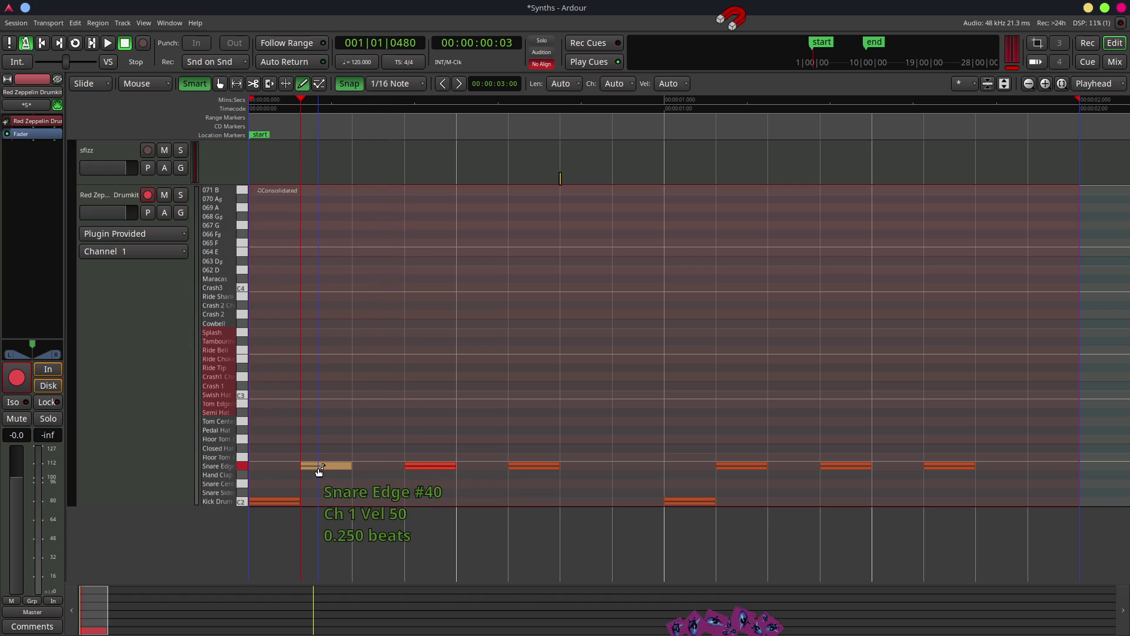
left_click(328, 483)
key("ctrl+z")
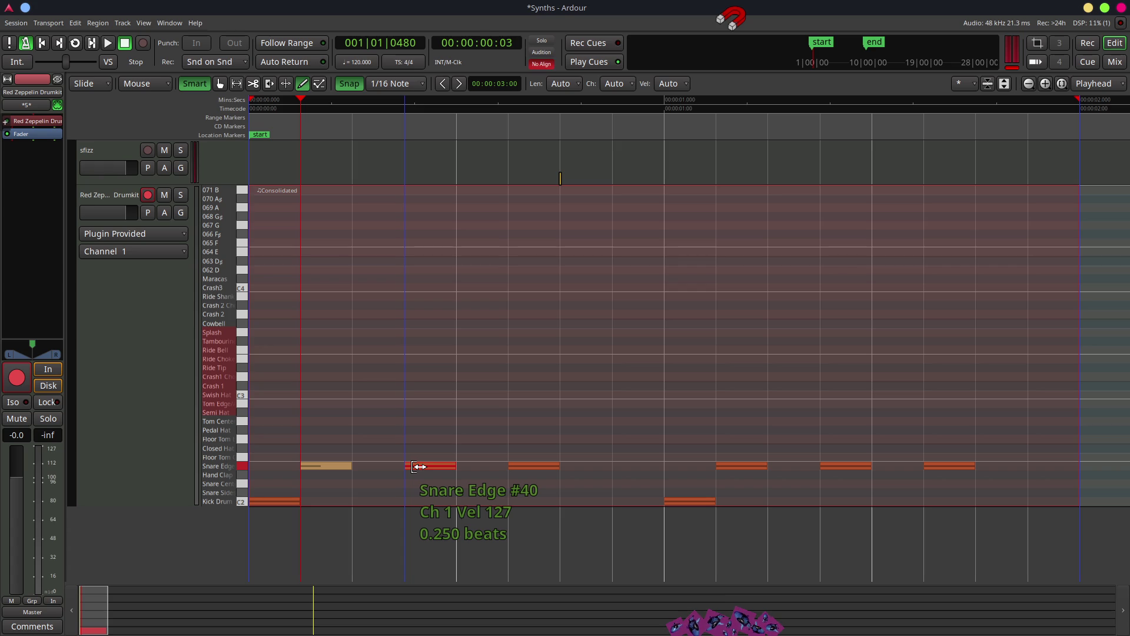
left_click(409, 458)
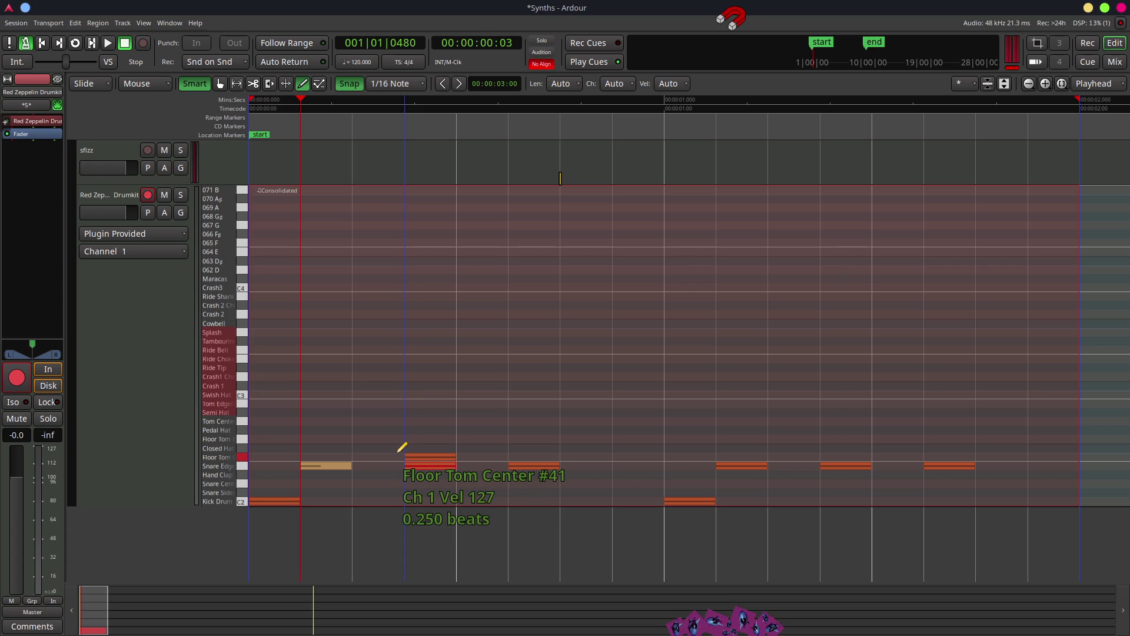
key("ctrl+z")
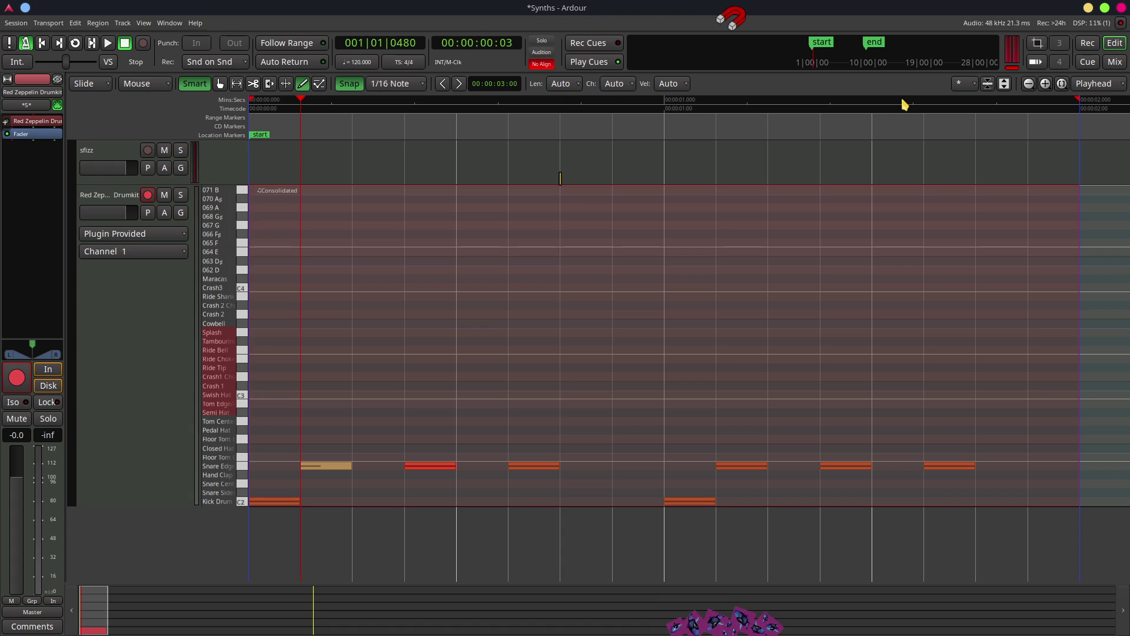
left_click(676, 84)
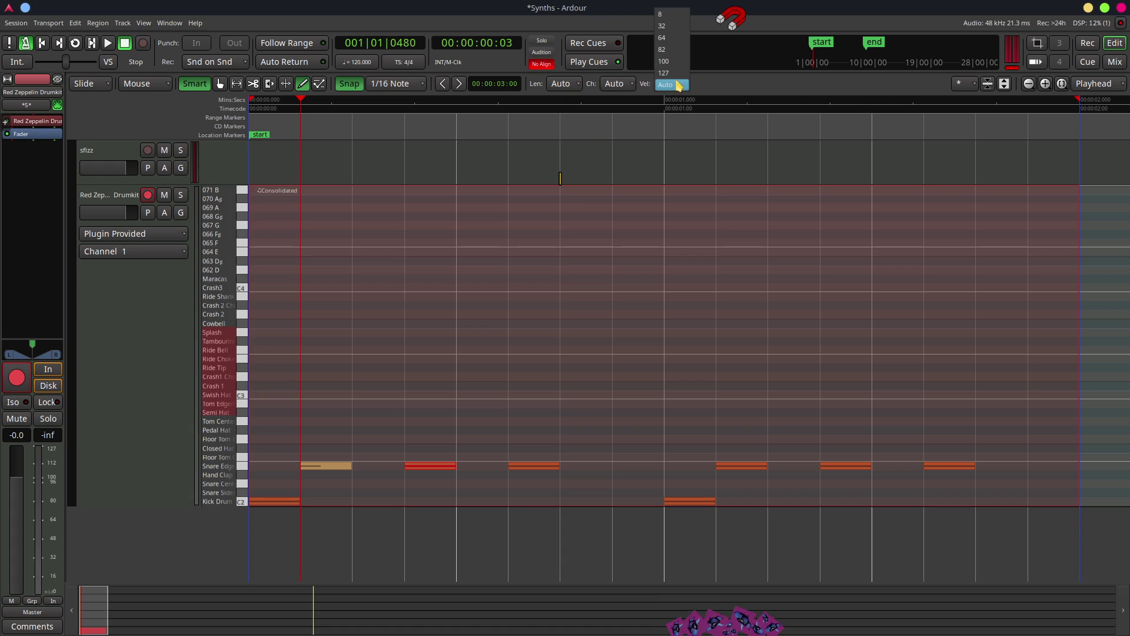
Add a velocity 64 Crash 1 hit and delete the second Snare Edge hit, undoing a trial Pedal Hat note.
left_click(662, 37)
left_click(470, 384)
left_click(591, 431)
key("ctrl+z")
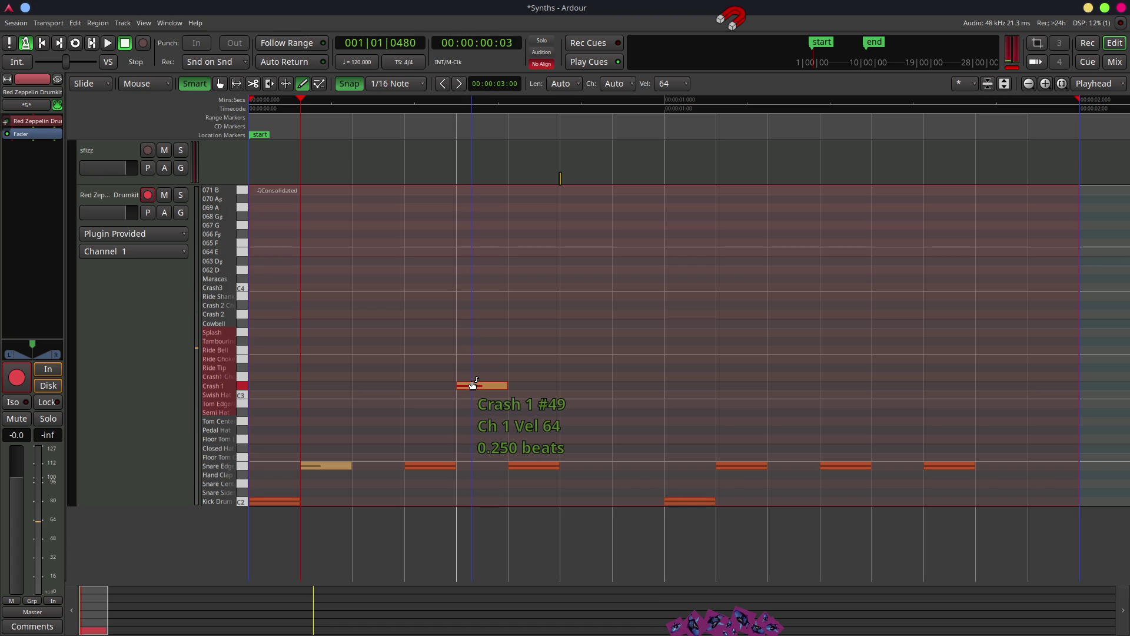
left_click(417, 467)
key("Delete")
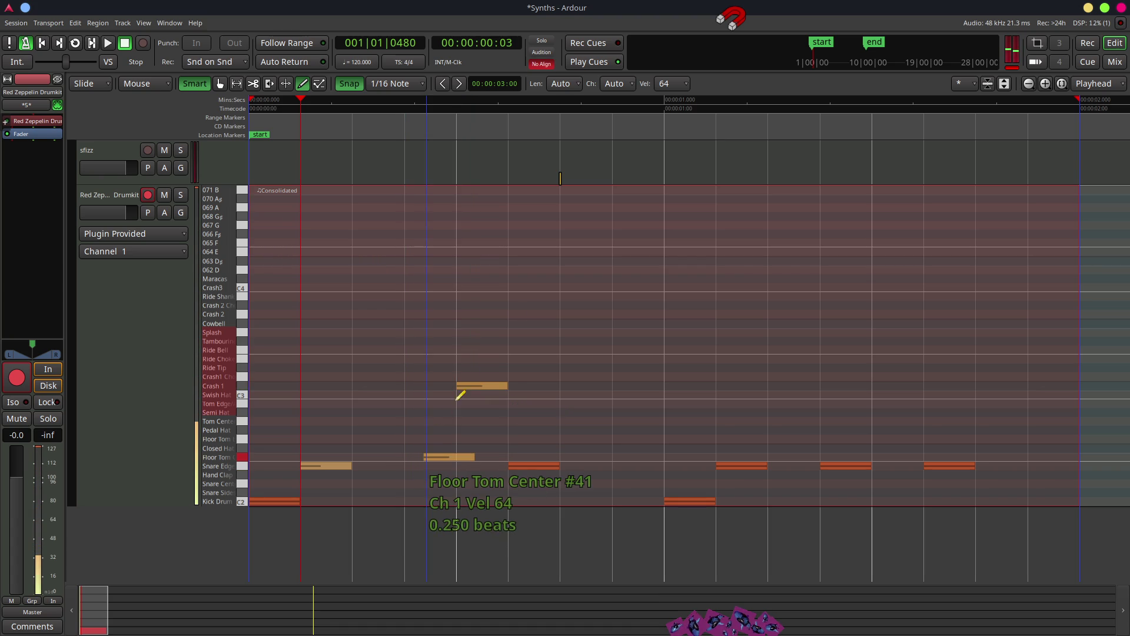
Set new-note velocity to 32 and redraw the first three Snare Edge hits at 32.
left_click(671, 84)
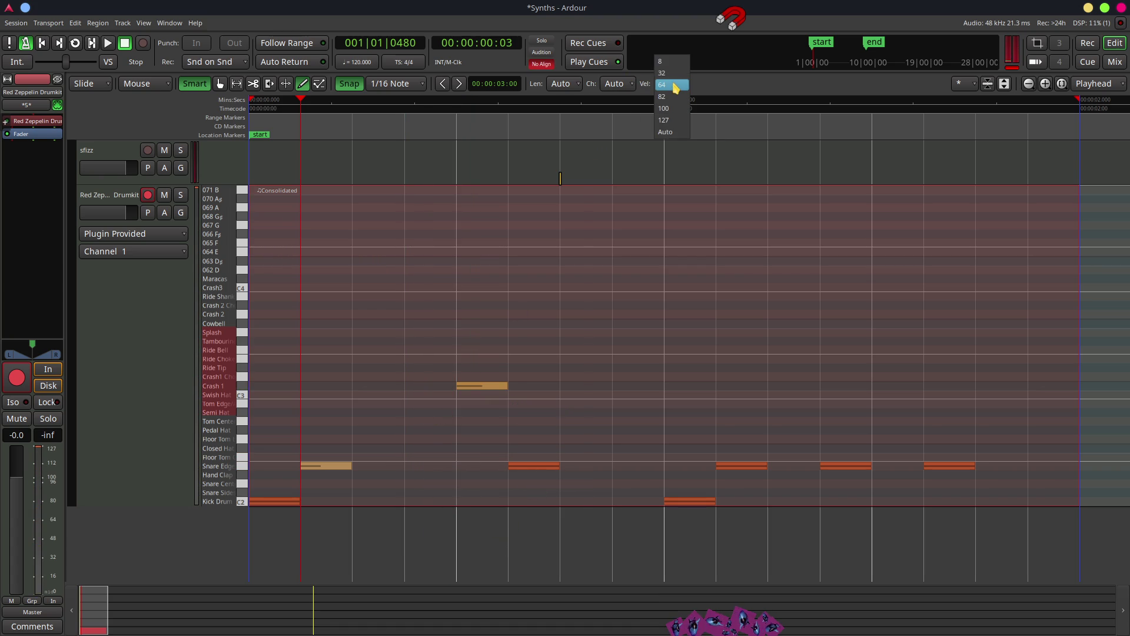
left_click(666, 73)
left_click(409, 464)
left_click(408, 465)
left_click(313, 466)
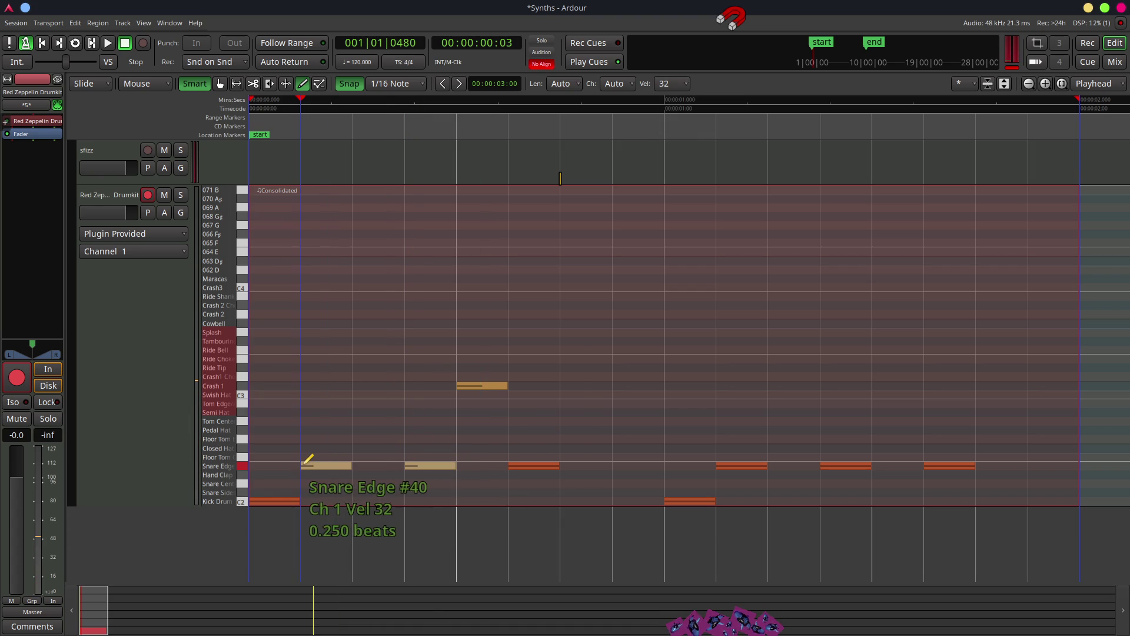
left_click(521, 465)
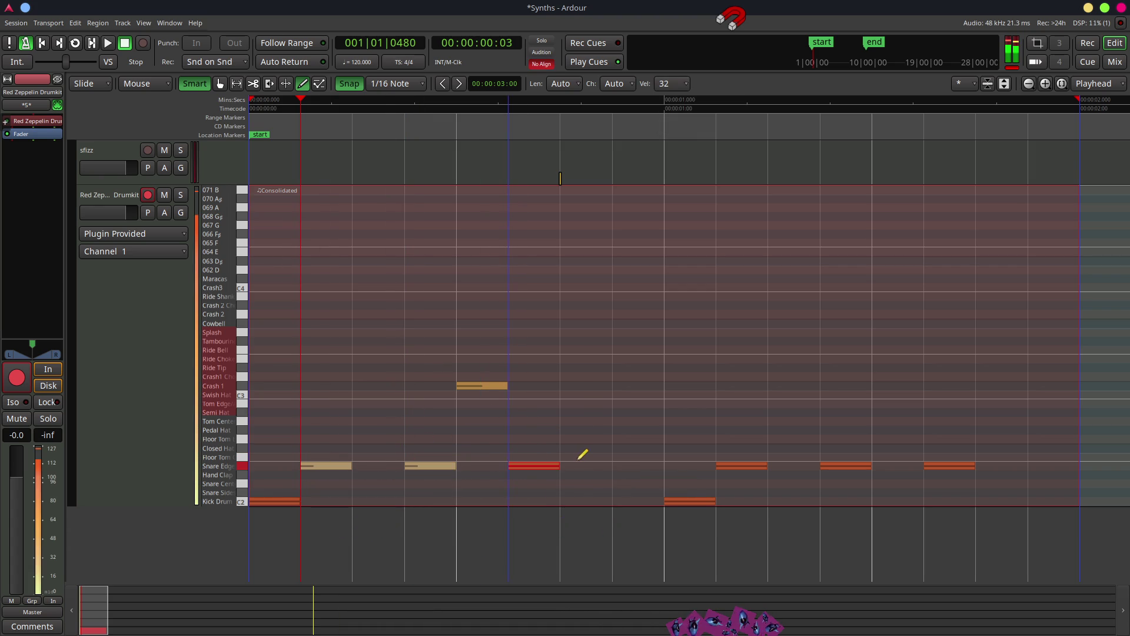
left_click(511, 464)
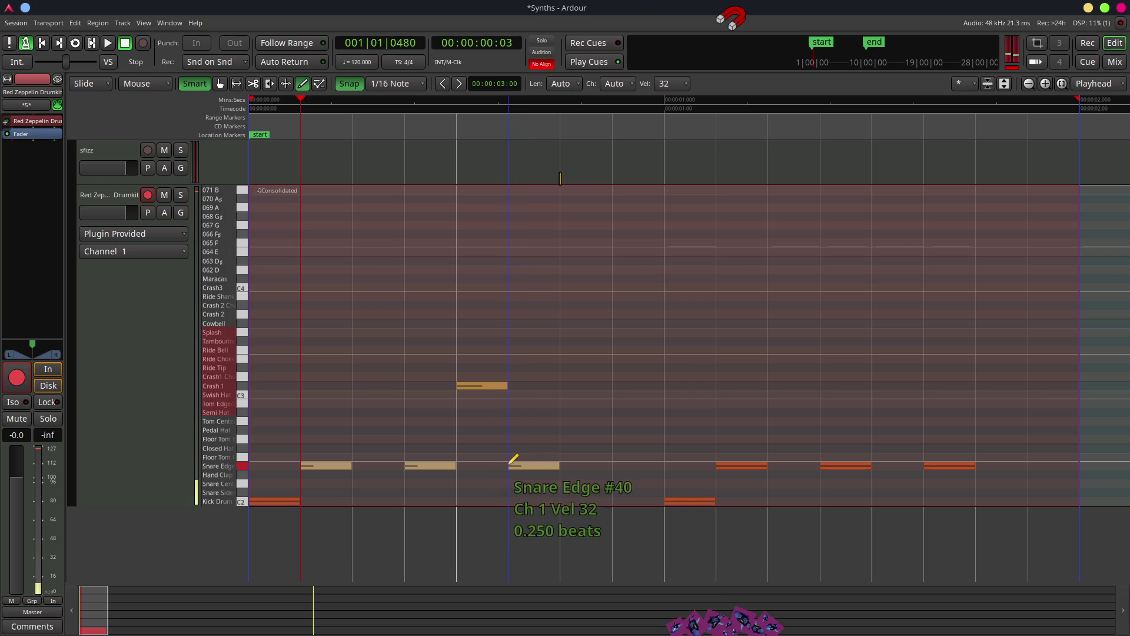
Change the Crash 1 hit to velocity 32, then delete it.
left_click(465, 384)
left_click(468, 384)
left_click(465, 383)
key("Delete")
Set the fourth, fifth and sixth Snare Edge hits to velocity 32 and play the pattern.
left_click(731, 468)
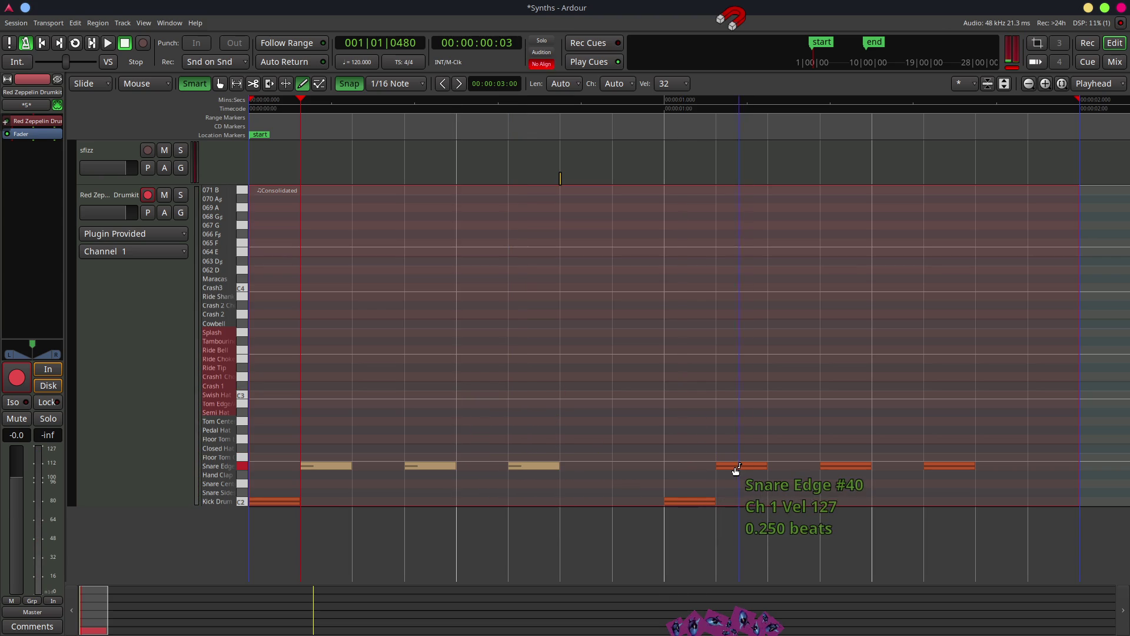
left_click(717, 463)
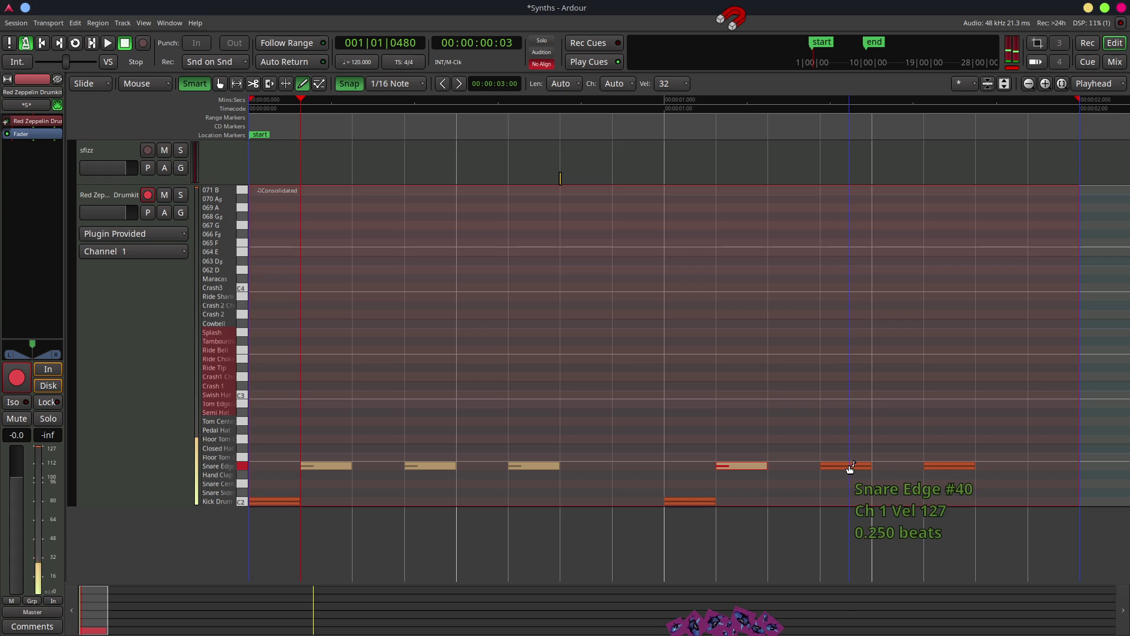
left_click(864, 467)
left_click(942, 464)
left_click(948, 465)
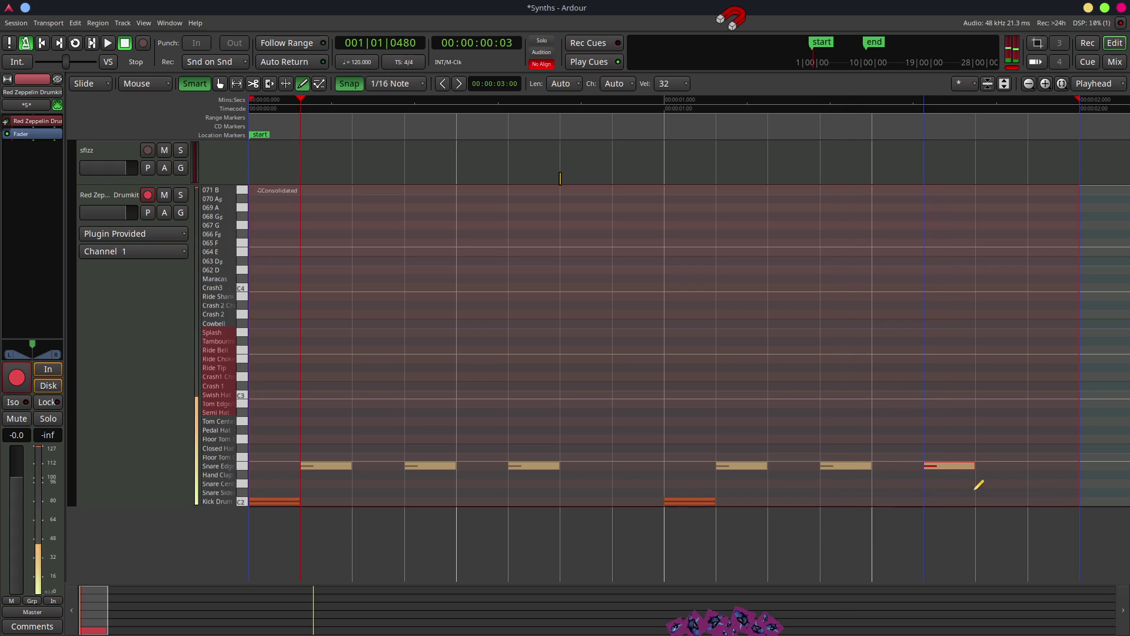
left_click(880, 492)
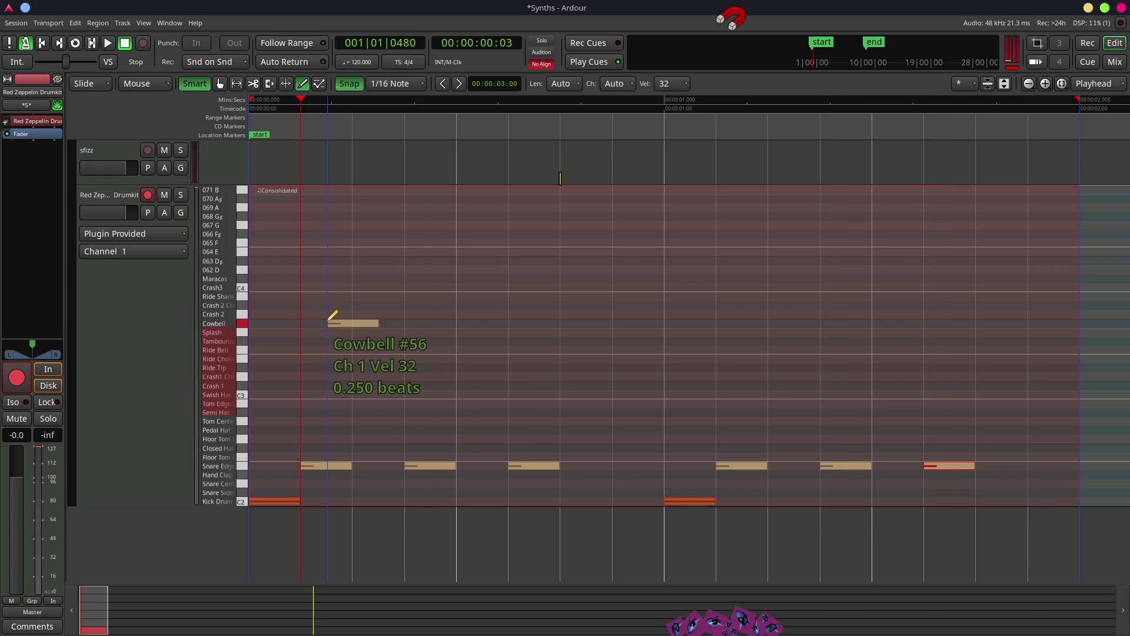
key("space")
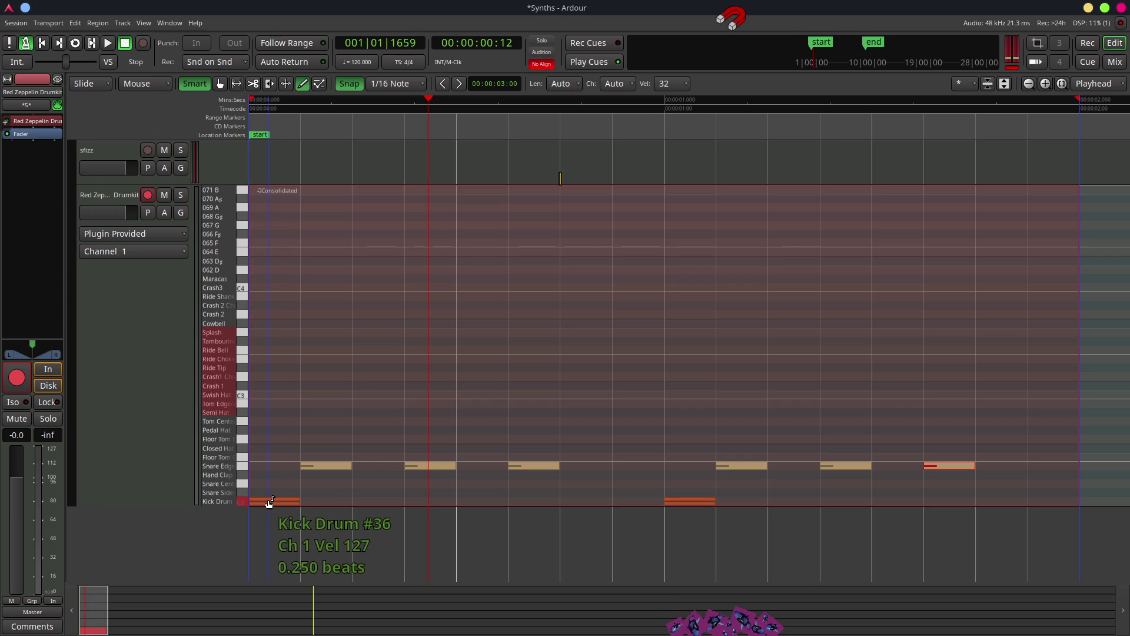
Redraw the opening Kick Drum hit at velocity 32, discarding a trial Snare Side copy.
left_click(269, 502)
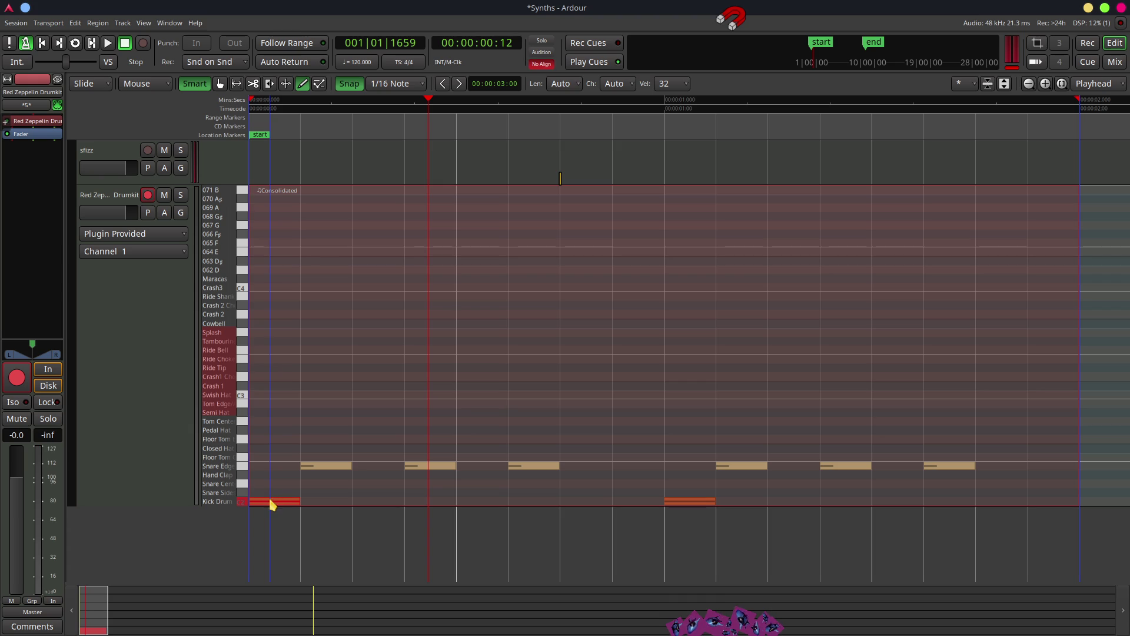
mouse_move(259, 504)
left_mouse_down()
mouse_move(417, 506)
mouse_move(285, 503)
left_mouse_up()
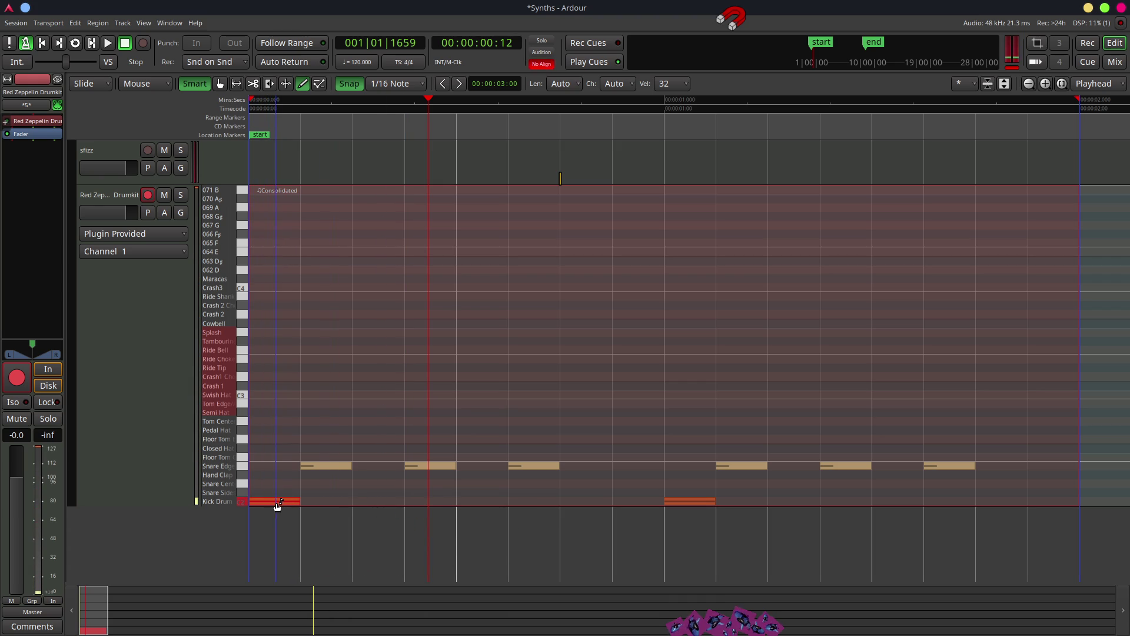
left_click_drag(275, 504, 391, 498, "ctrl")
key("Delete")
left_click(267, 500)
mouse_move(285, 502)
left_mouse_down()
mouse_move(263, 502)
mouse_move(318, 493)
left_mouse_up()
Add a Snare Sidestick hit after the kick, play the pattern, then nudge the kick slightly later.
left_click(298, 492)
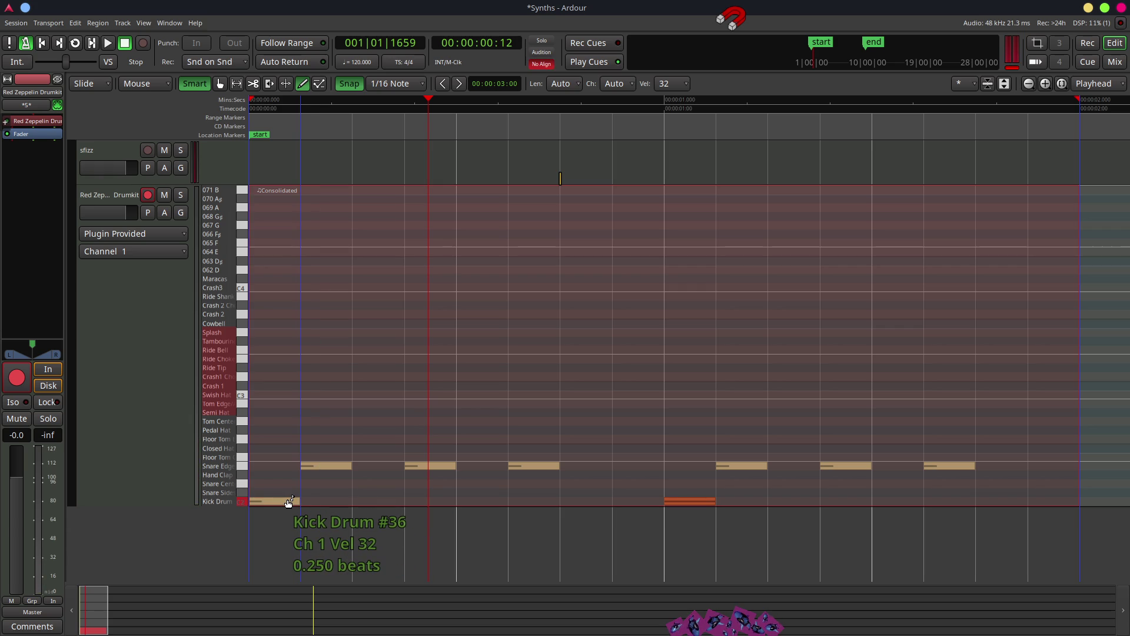
key("Home")
left_click(291, 492)
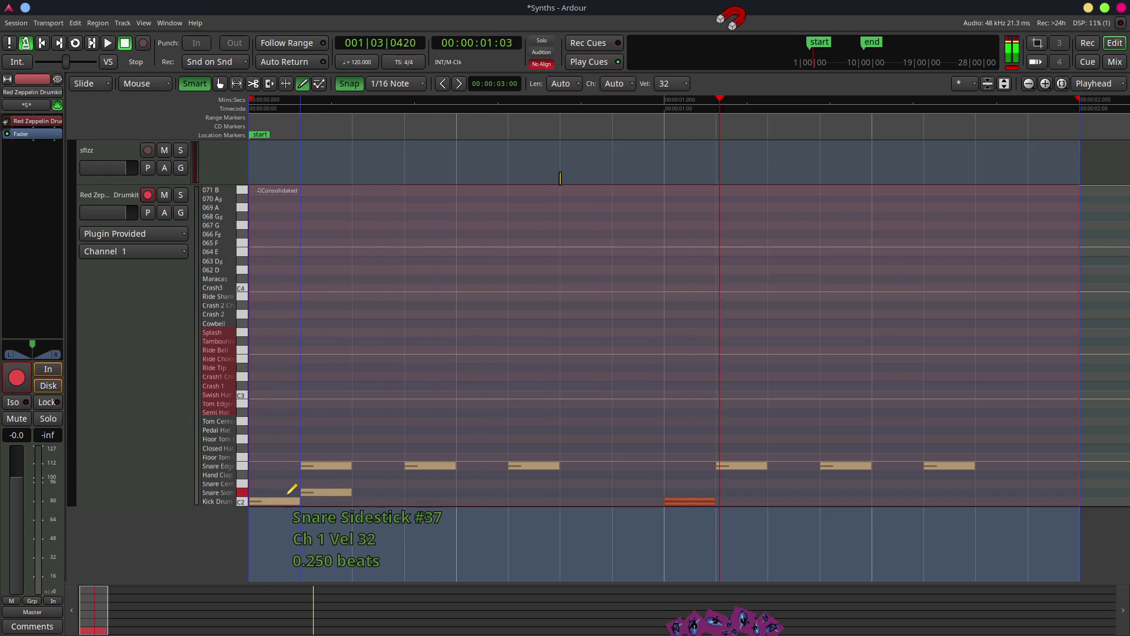
key("space")
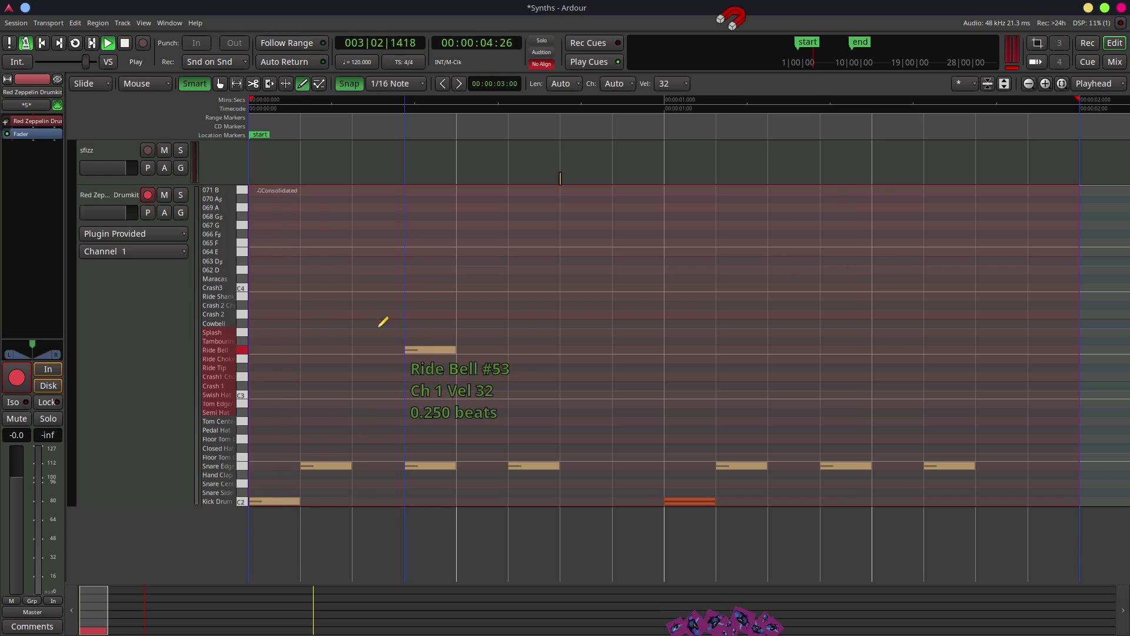
key("space")
left_click(265, 501)
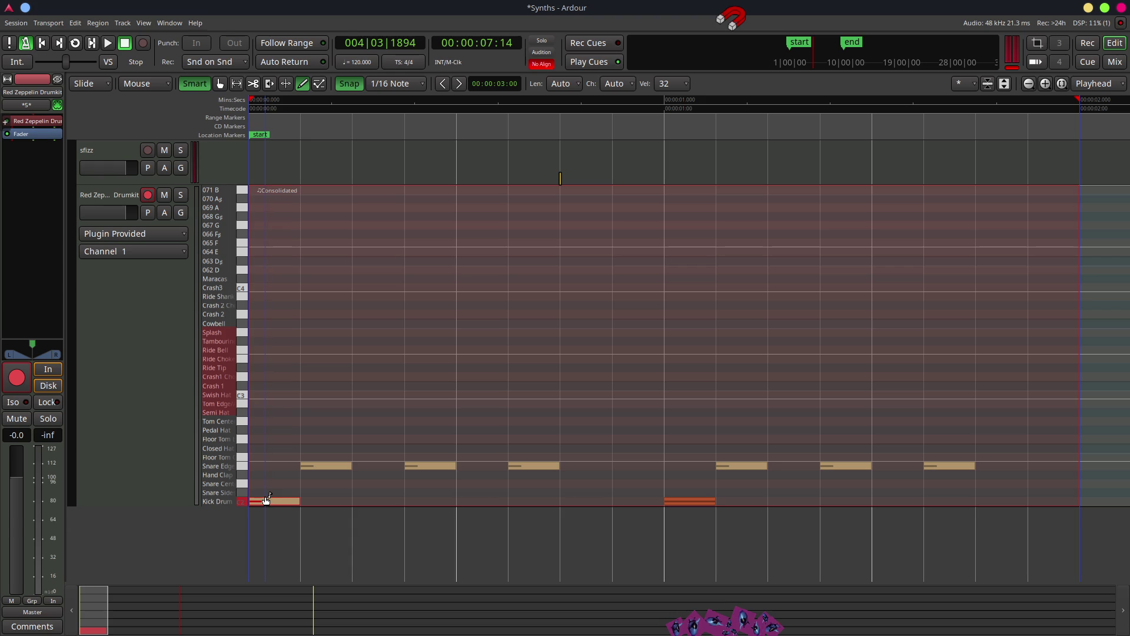
left_click_drag(266, 500, 289, 501)
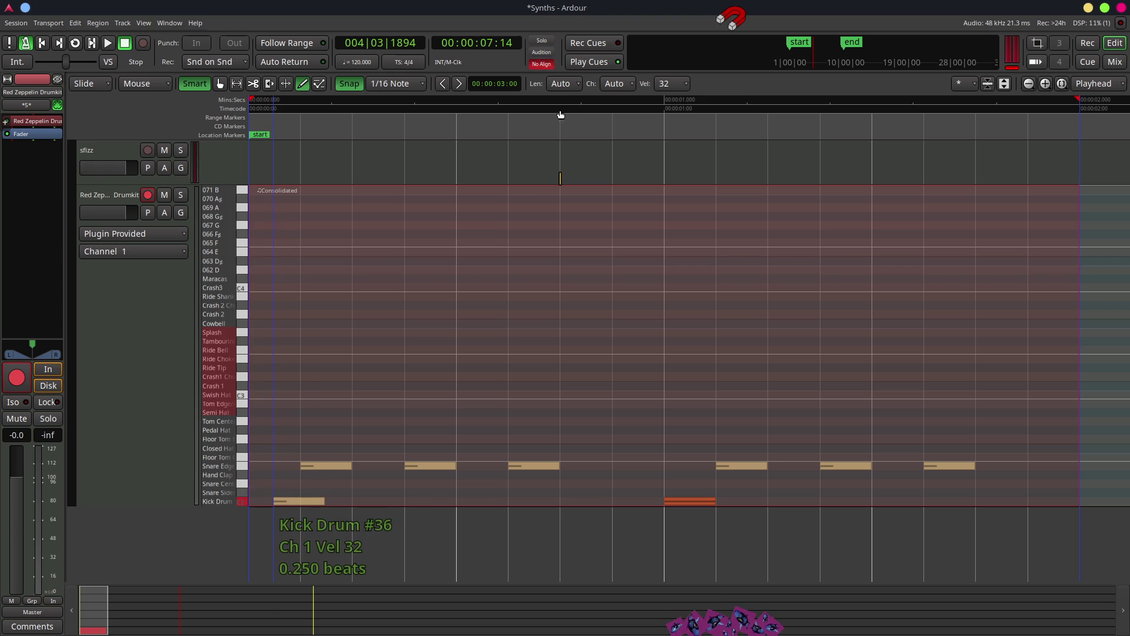
Set new-note velocity to 82 and draw a Kick Drum hit at the region start.
left_click(672, 83)
left_click(669, 96)
left_click(670, 84)
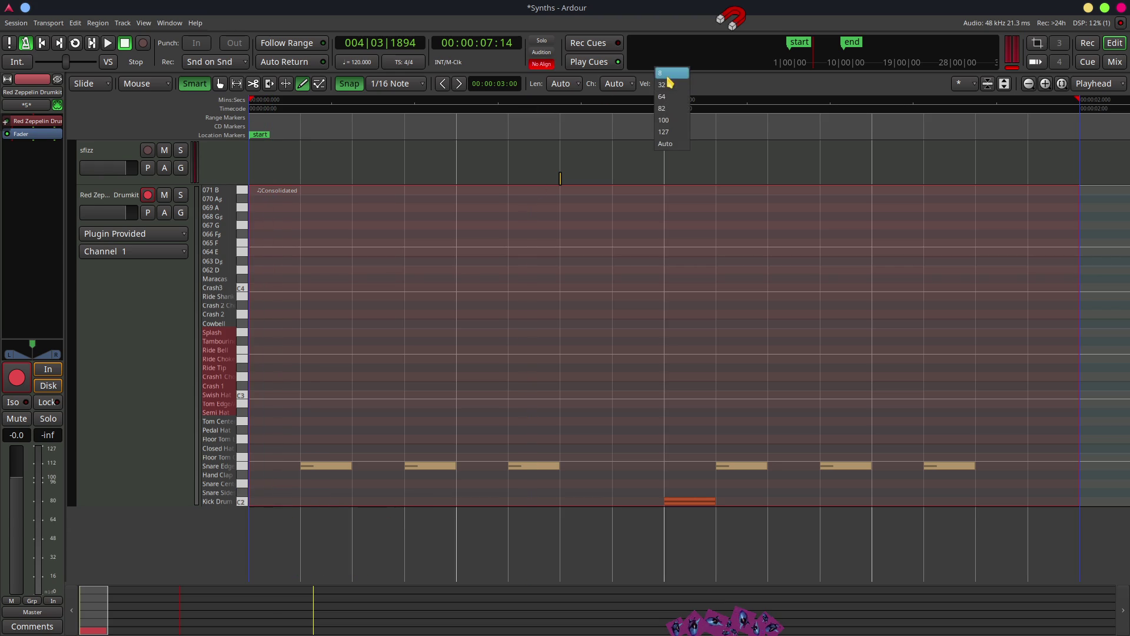
left_click(663, 108)
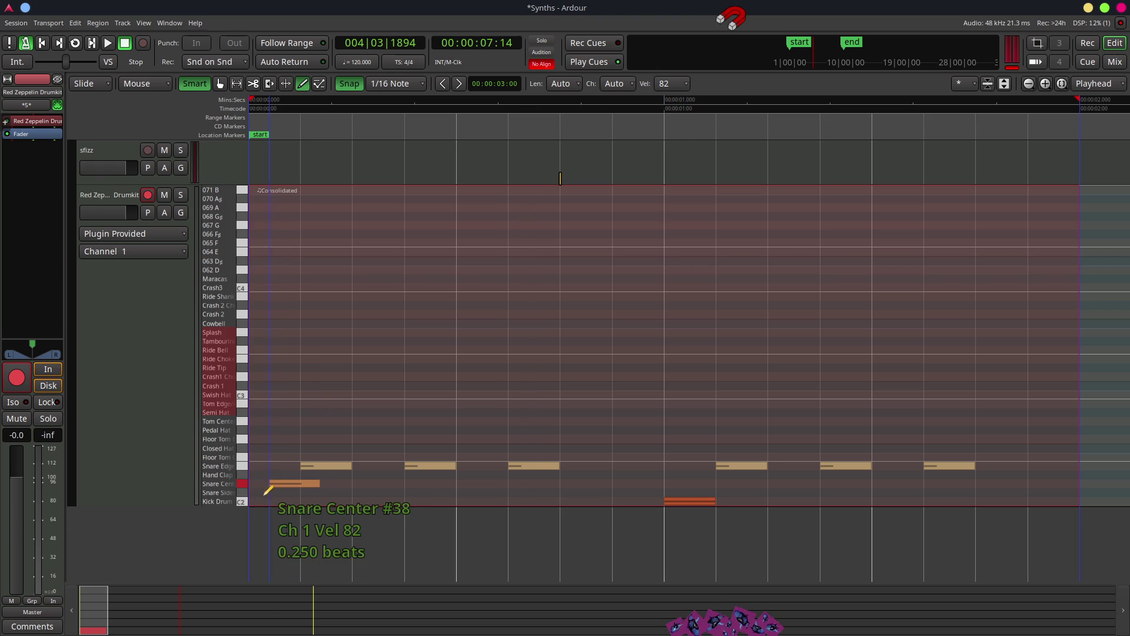
left_click(259, 501)
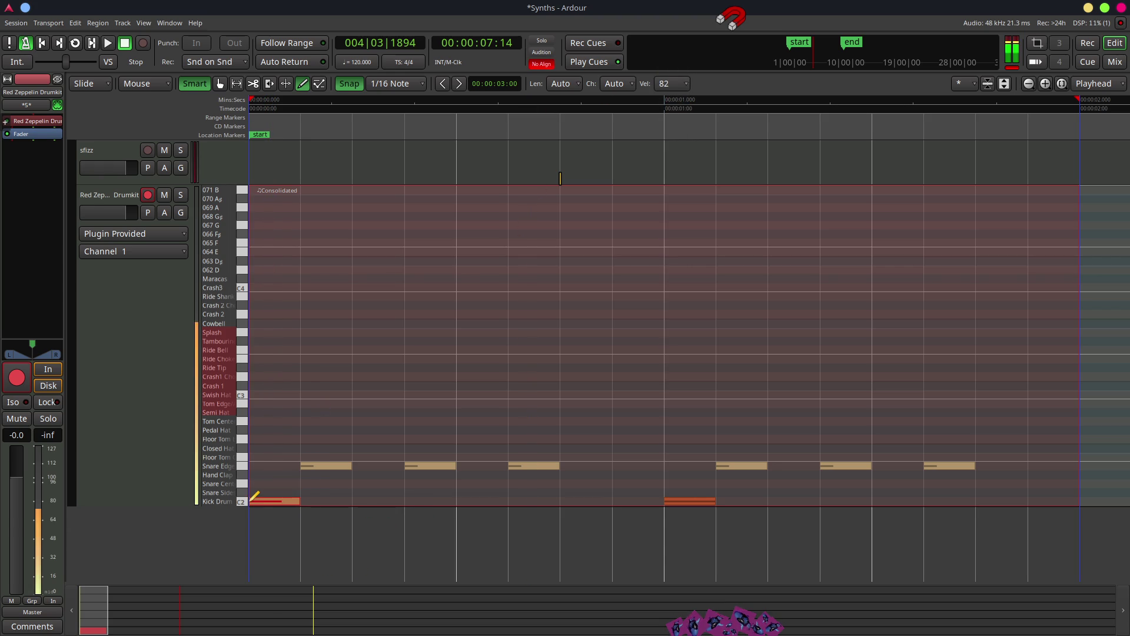
left_click(683, 501)
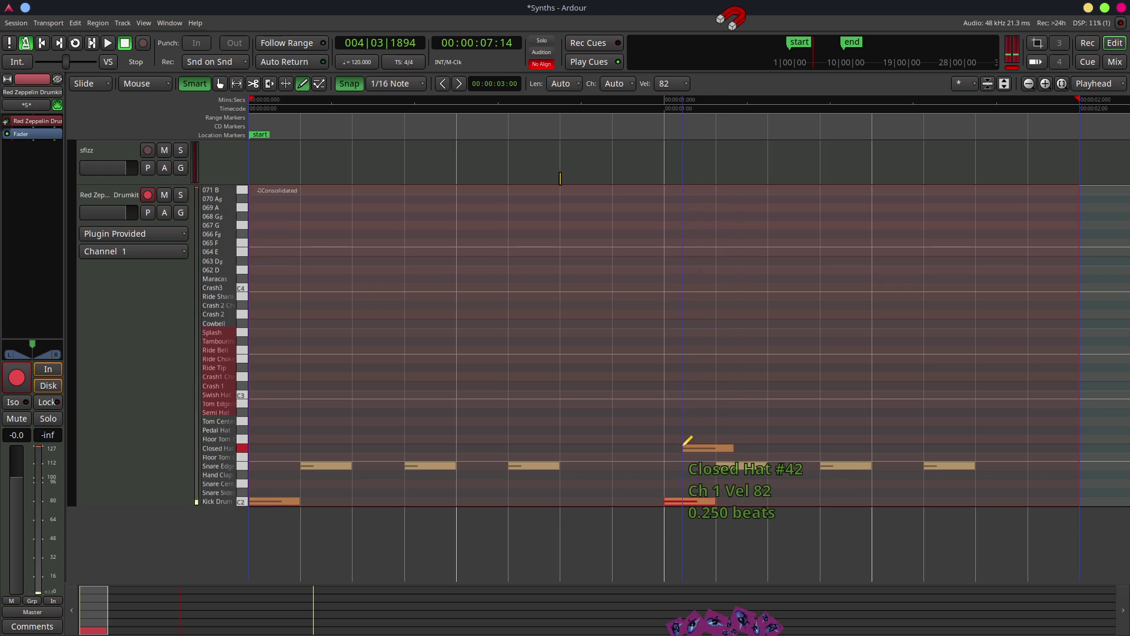
Loop the pattern while adding a Ride Tip note, then select all Snare Edge notes.
key("space")
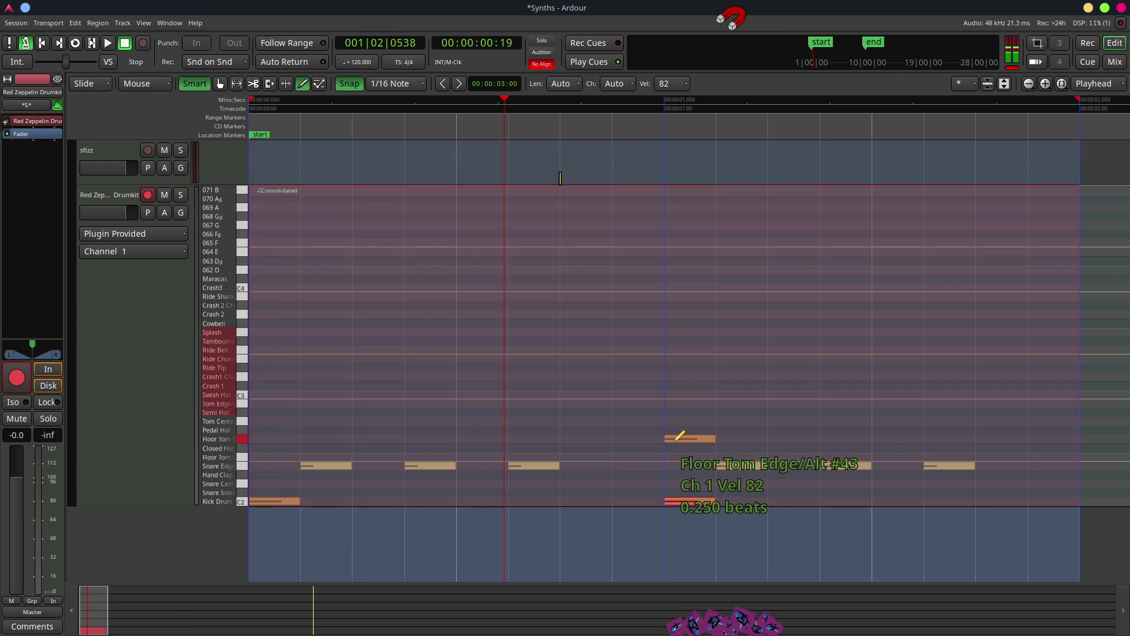
left_click(841, 429)
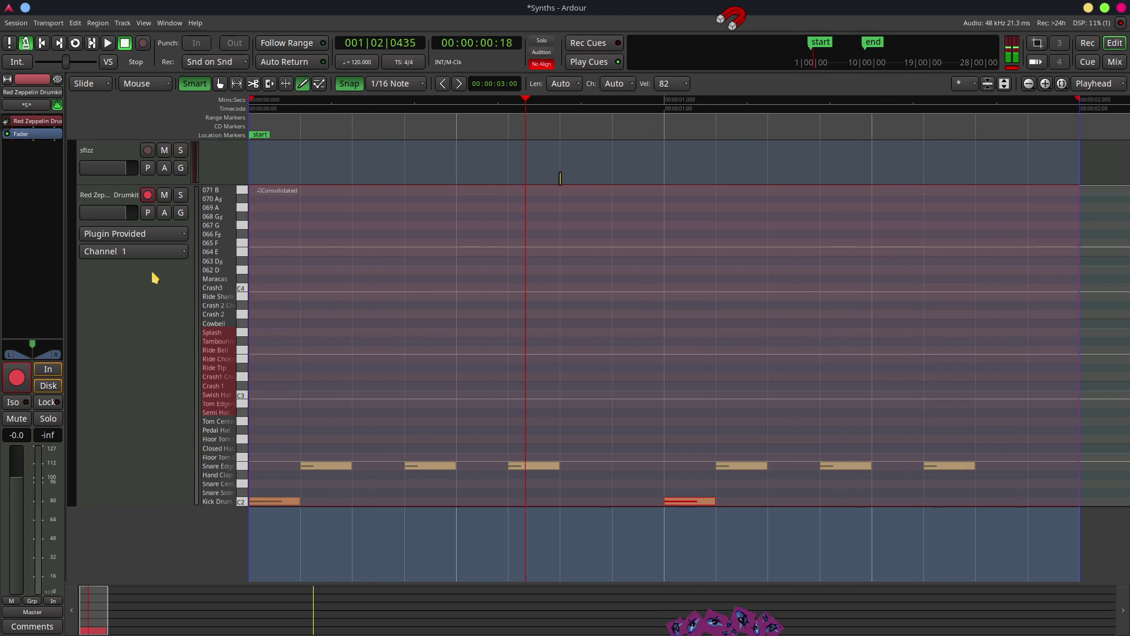
key("space")
mouse_move(393, 292)
left_mouse_down()
mouse_move(743, 364)
mouse_move(743, 400)
mouse_move(378, 425)
mouse_move(412, 466)
left_mouse_up()
left_click(311, 462)
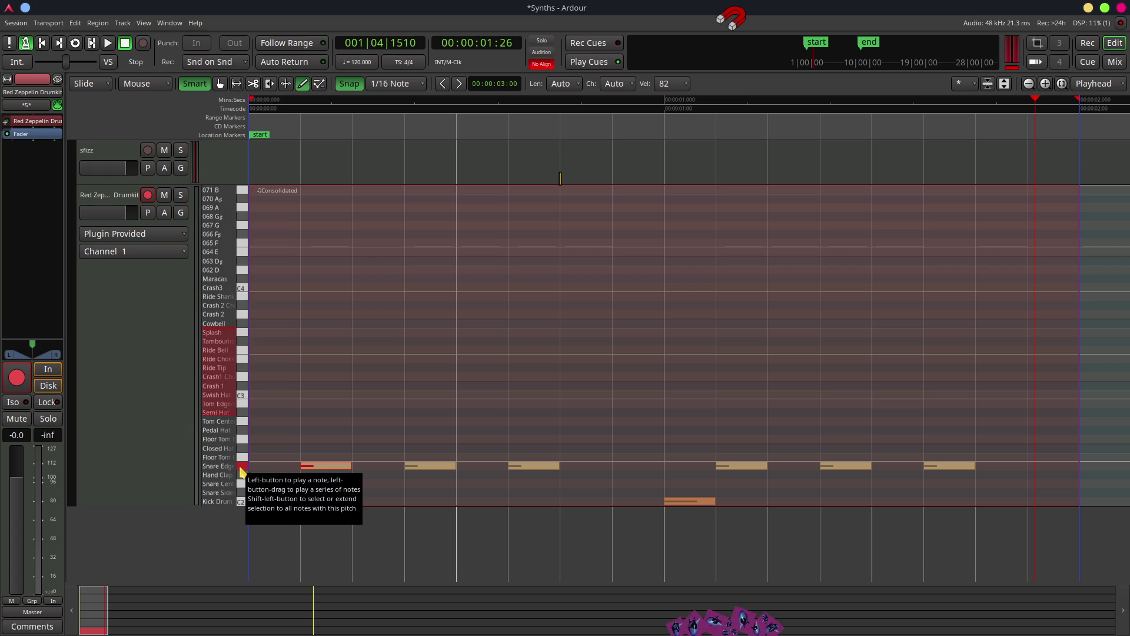
left_click(241, 467, "shift")
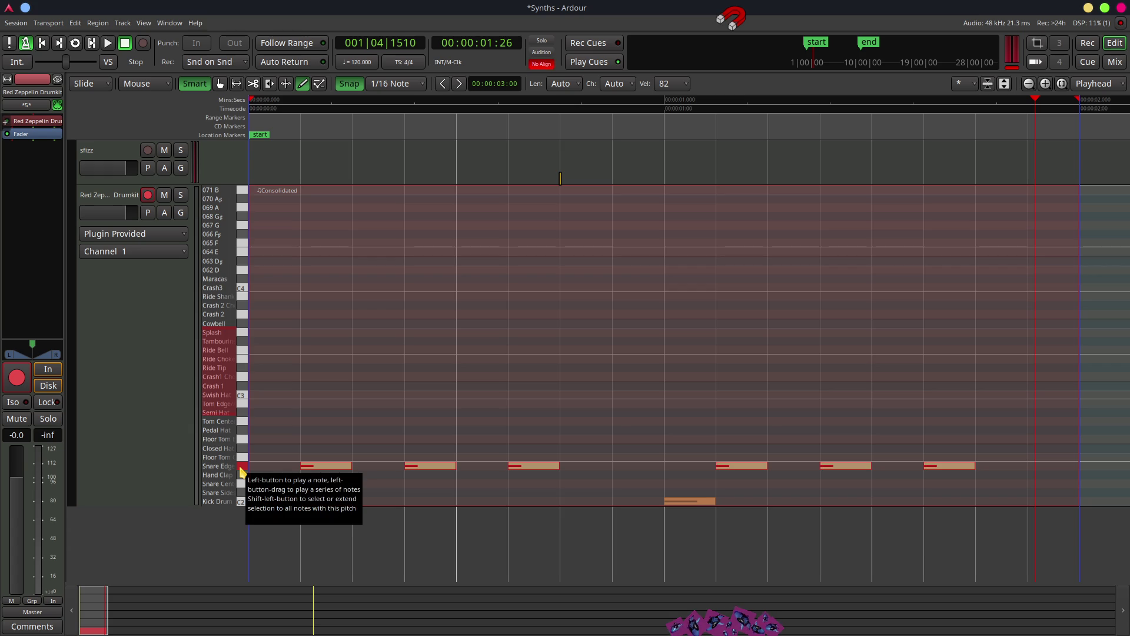
Re-add a start kick, lower the first snare to velocity 32, and shift snares one step later.
left_click(274, 501)
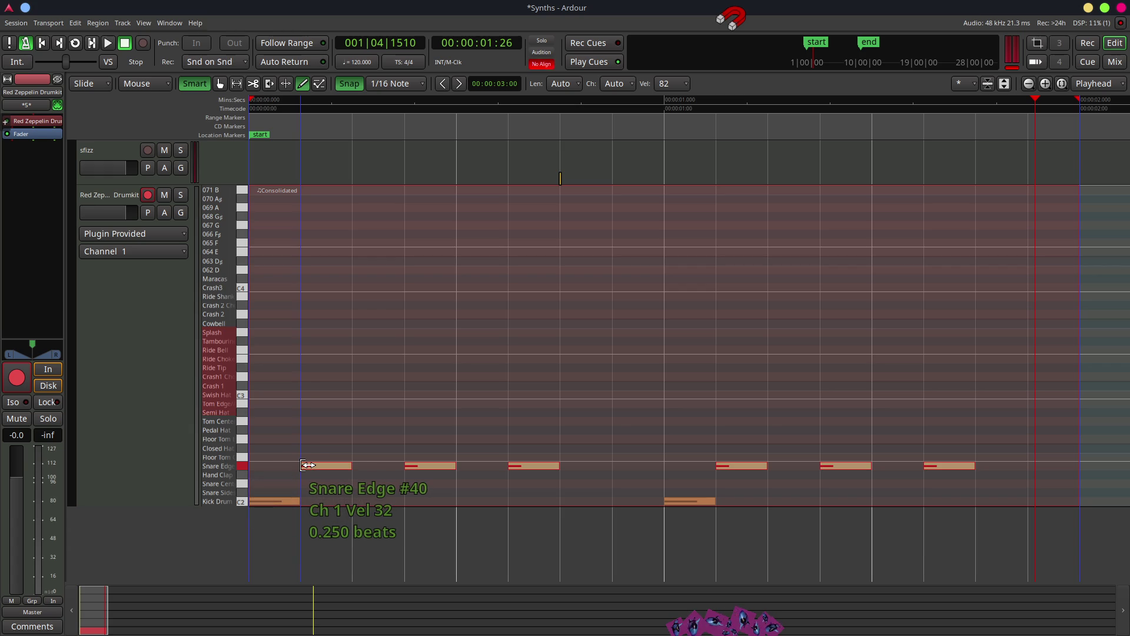
mouse_move(352, 465)
left_mouse_down()
mouse_move(454, 465)
mouse_move(351, 468)
mouse_move(369, 465)
mouse_move(356, 397)
mouse_move(381, 466)
mouse_move(353, 465)
left_mouse_up()
scroll(327, 466, "down", 5)
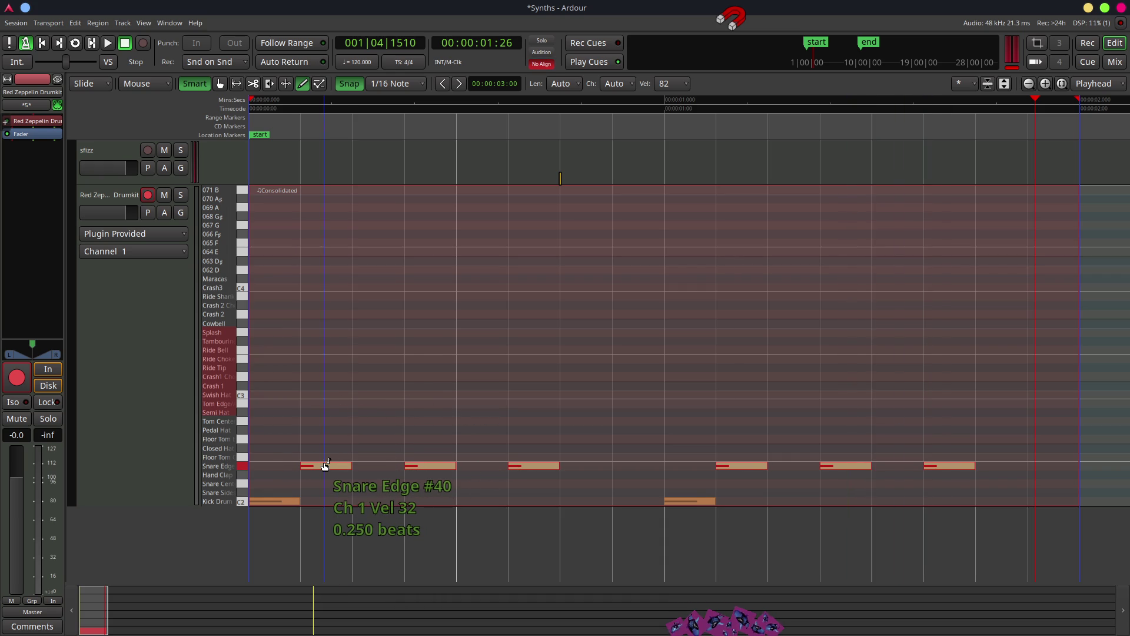
mouse_move(326, 467)
left_mouse_down()
mouse_move(376, 466)
mouse_move(366, 469)
left_mouse_up()
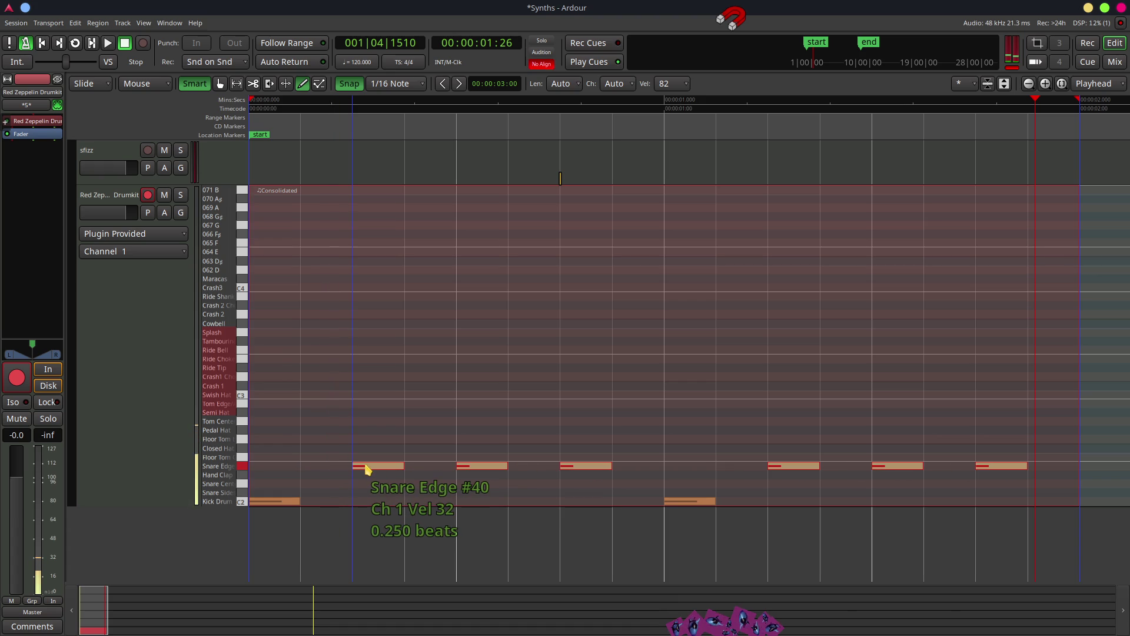
Audition trial tom, Crash 2 and D#4 notes during looped playback, deleting each.
left_click(359, 403)
key("space")
mouse_move(356, 403)
left_mouse_down()
mouse_move(460, 395)
mouse_move(689, 308)
mouse_move(638, 309)
left_mouse_up()
key("Delete")
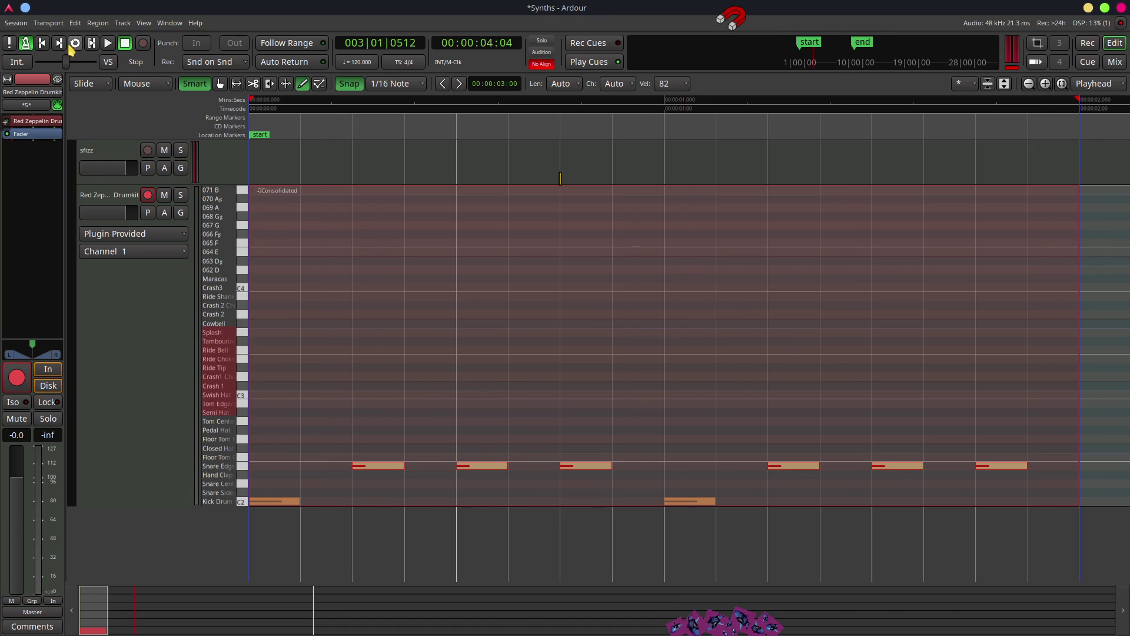
left_click(75, 43)
left_click(431, 306)
mouse_move(430, 304)
left_mouse_down()
mouse_move(405, 311)
mouse_move(318, 259)
left_mouse_up()
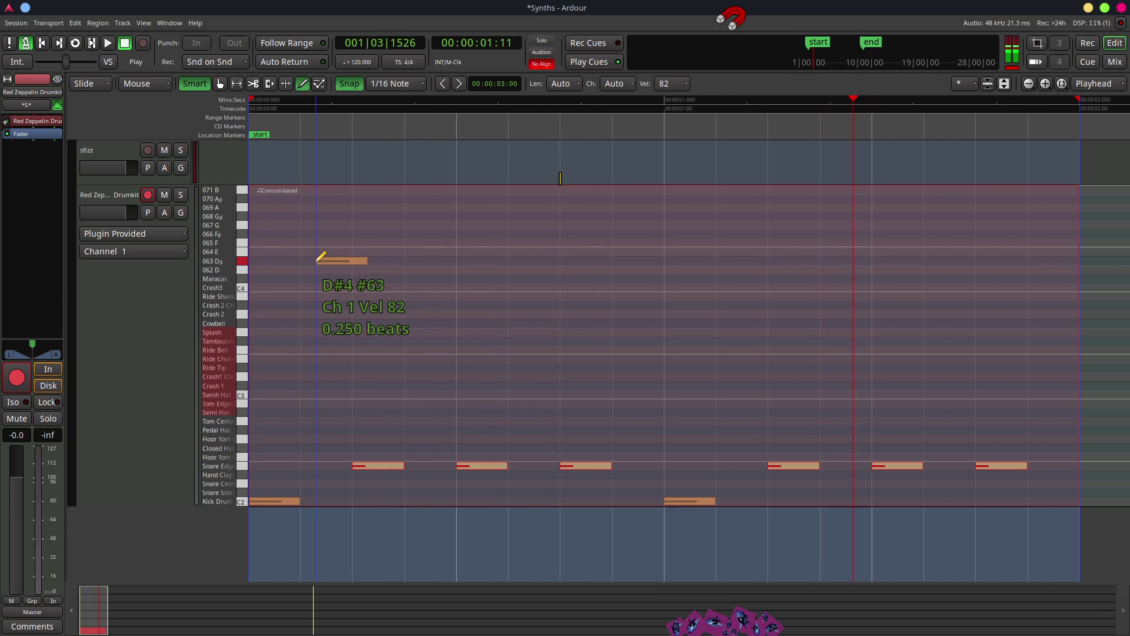
key("Delete")
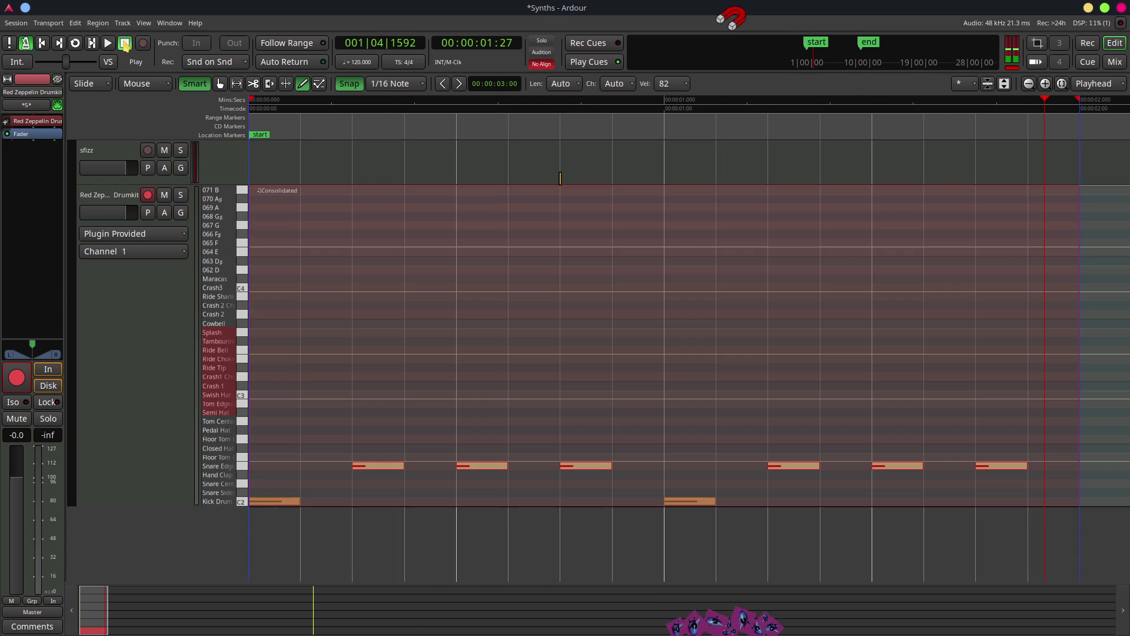
key("Escape")
Add and remove a trial Hand Clap note at the region start, then minimize Ardour.
mouse_move(347, 463)
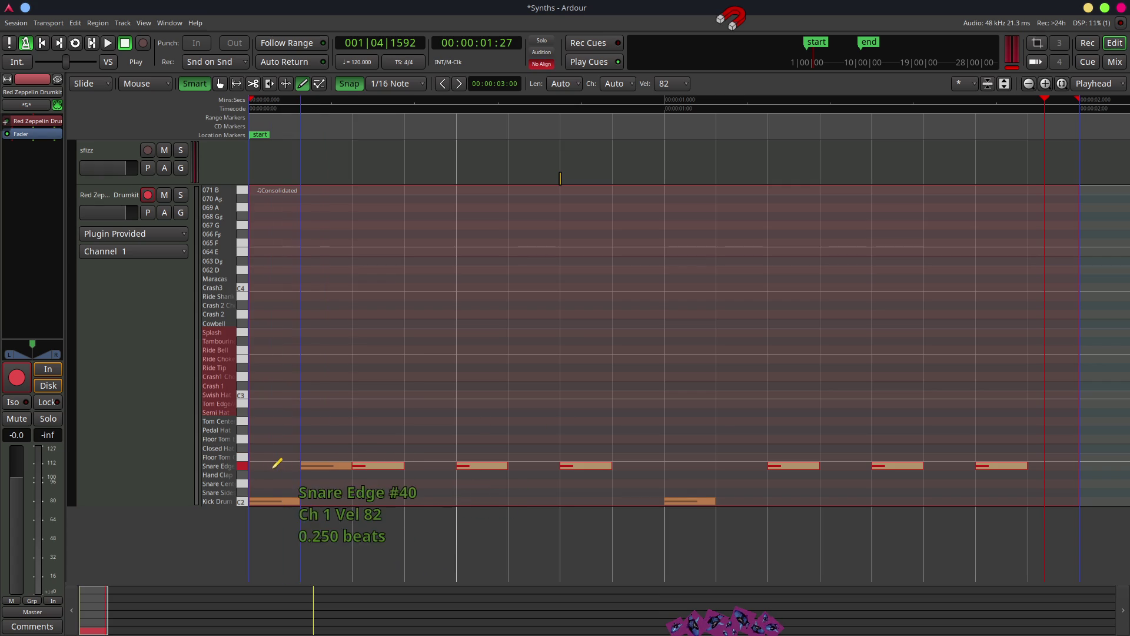
left_click(253, 471)
left_click(253, 471)
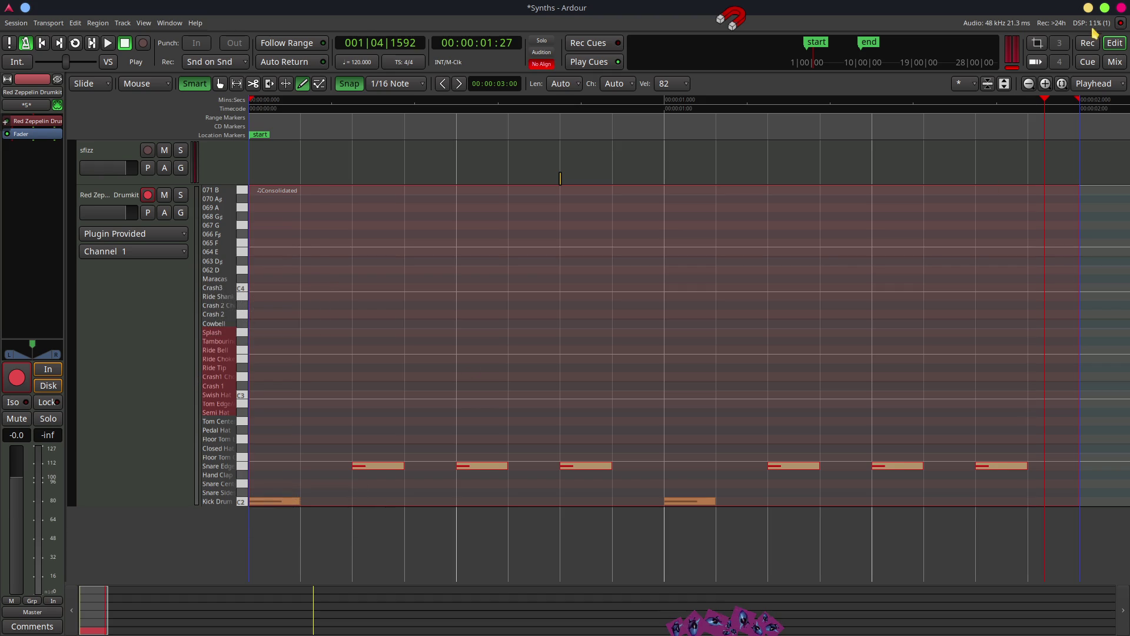
left_click(1089, 8)
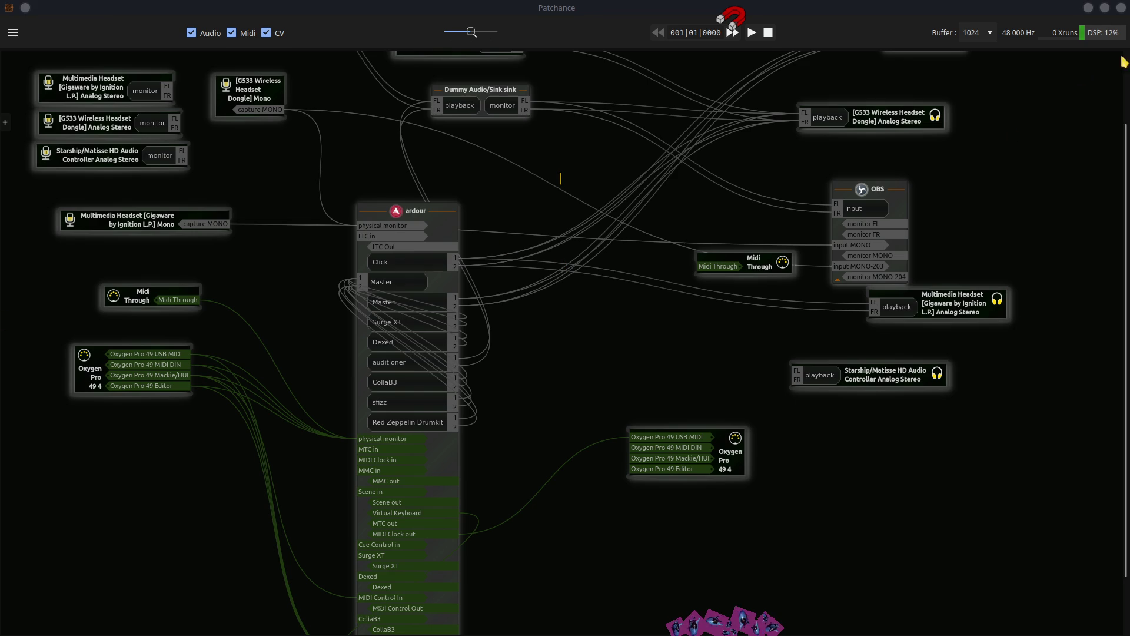
Minimize Patchance after checking the Oxygen Pro 49 MIDI connections into Ardour.
left_click(1088, 8)
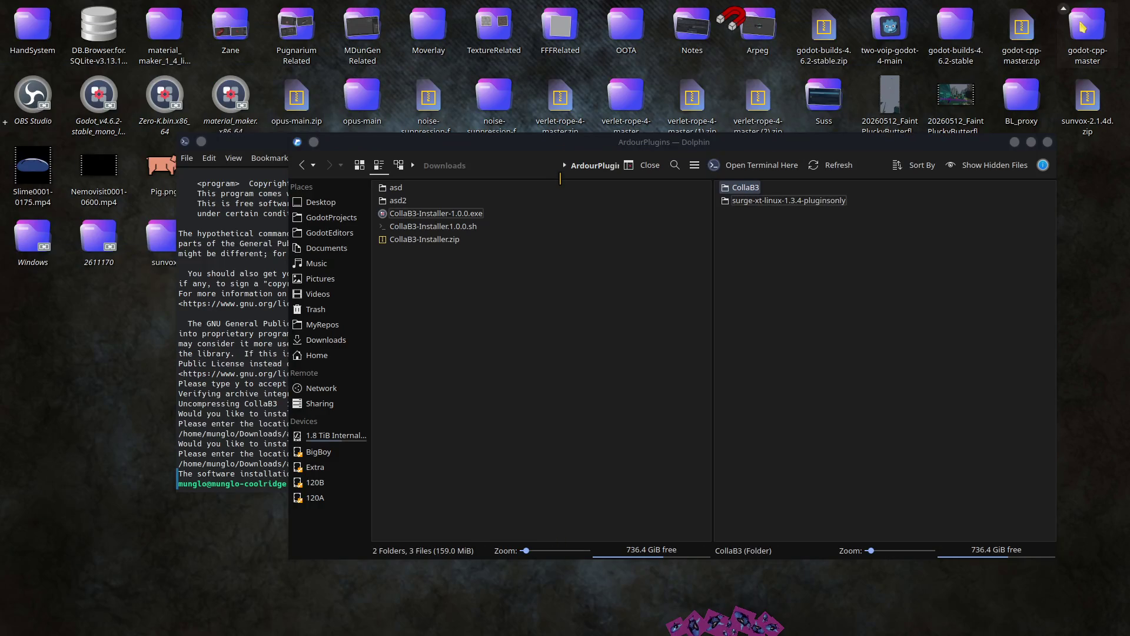
Close the Konsole terminal and the Dolphin file manager, then launch the Godot project manager.
key("alt+Tab")
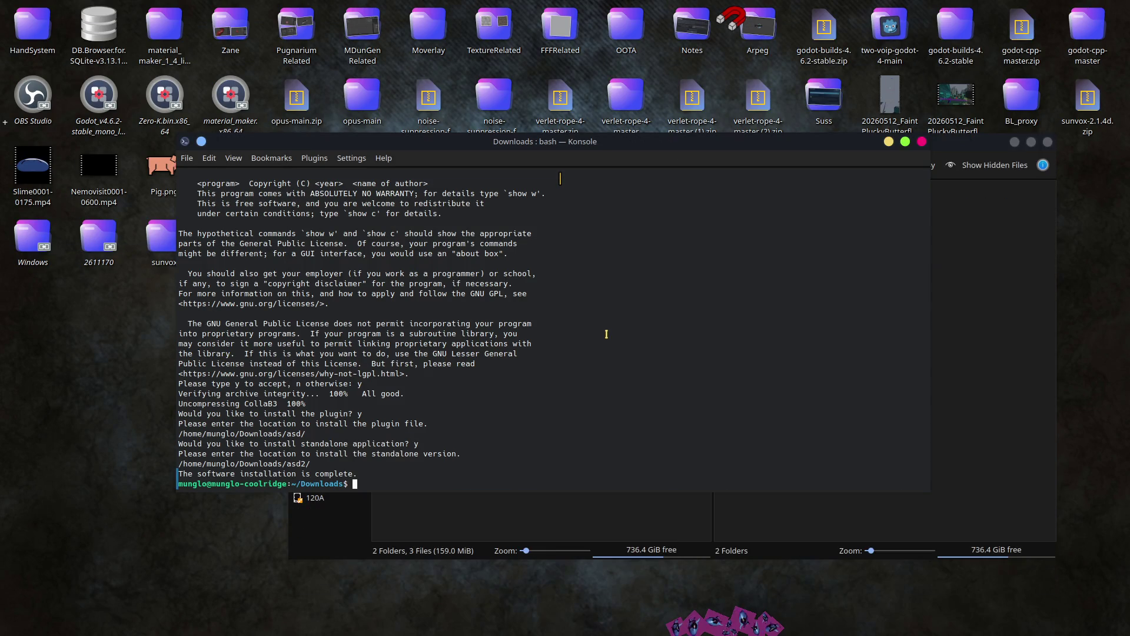
left_click(923, 142)
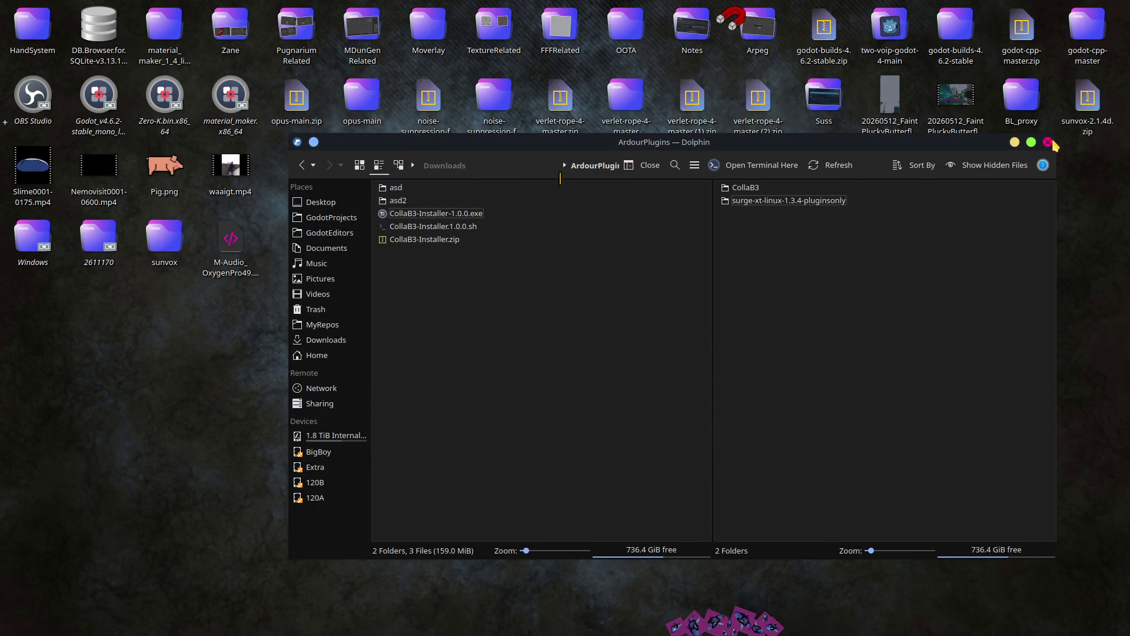
left_click(1049, 143)
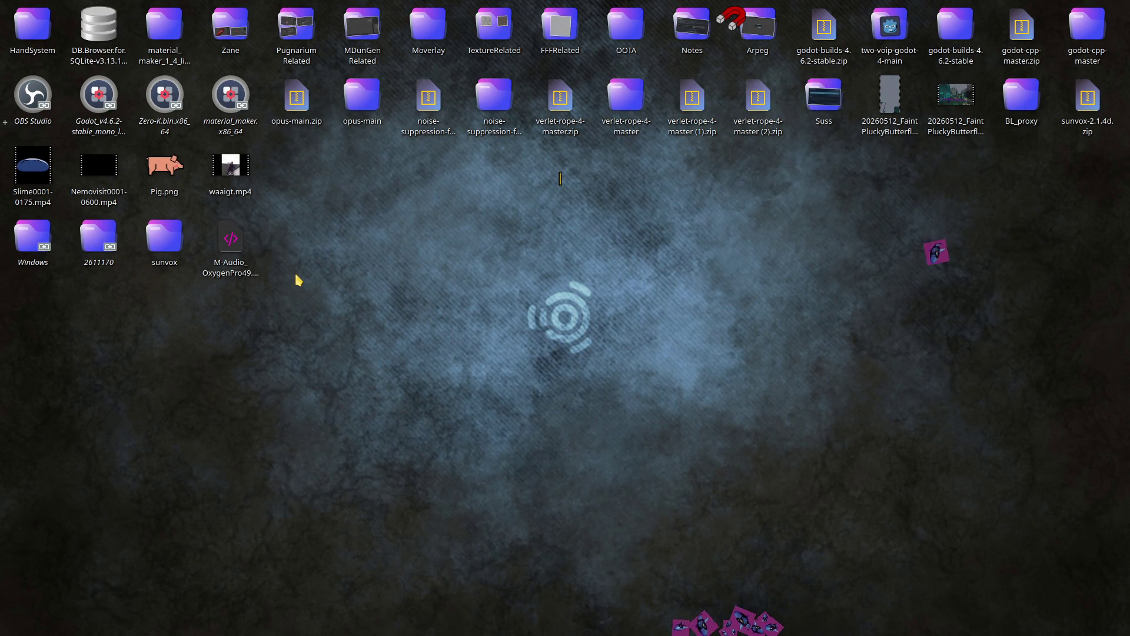
left_click(106, 106)
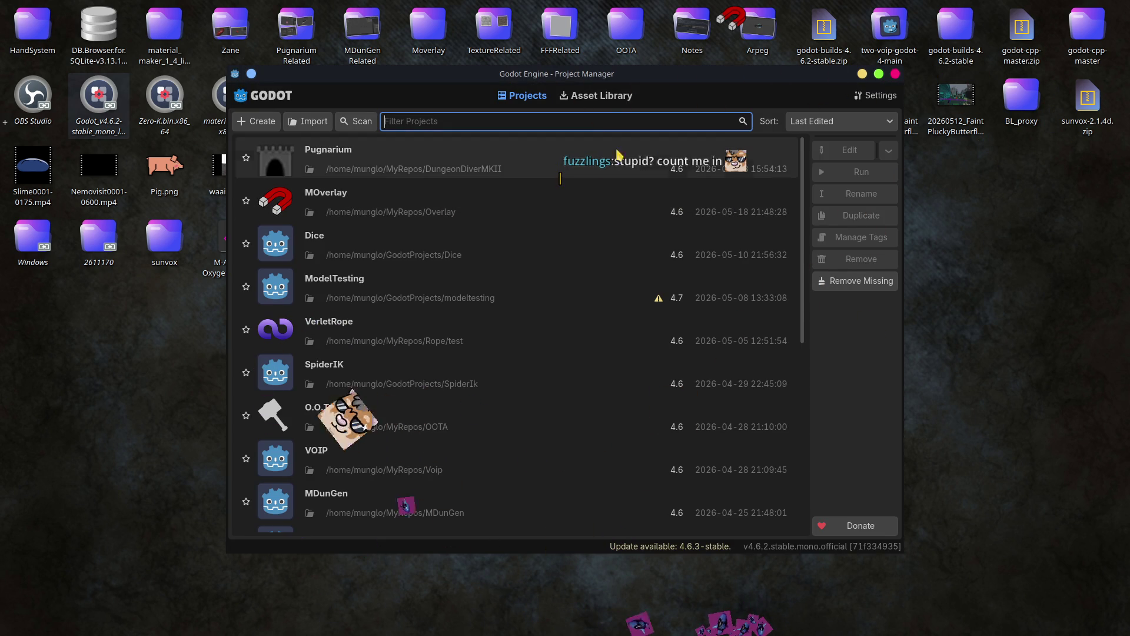
Create the Forward+ project MidiTesting in GodotProjects and give its scene a Node3D root.
left_click(273, 123)
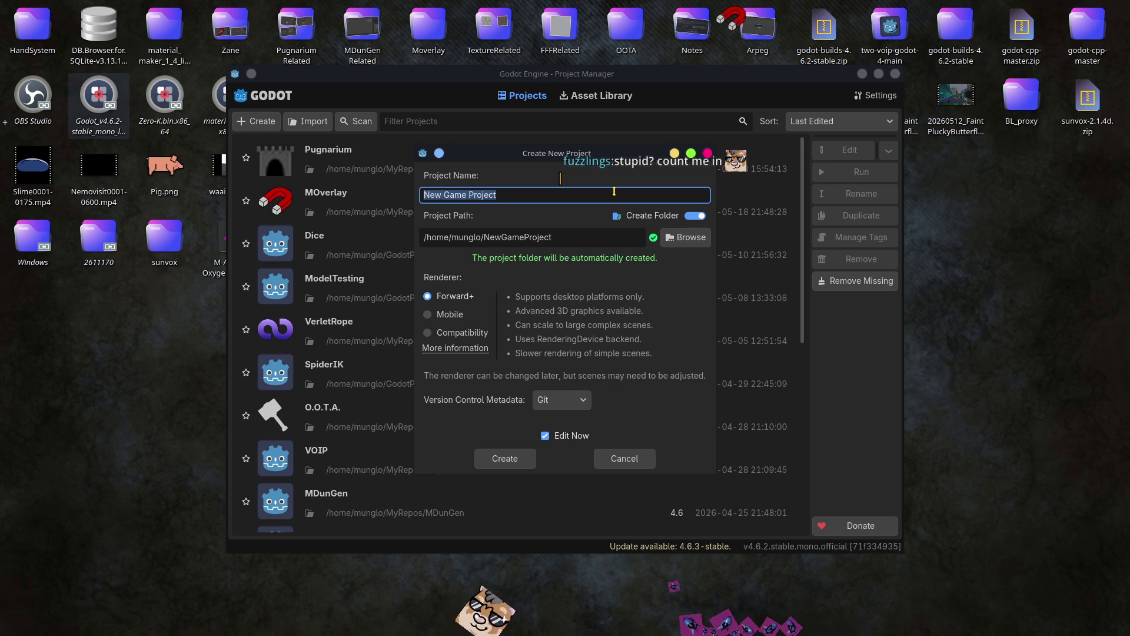
type("MidiTesting")
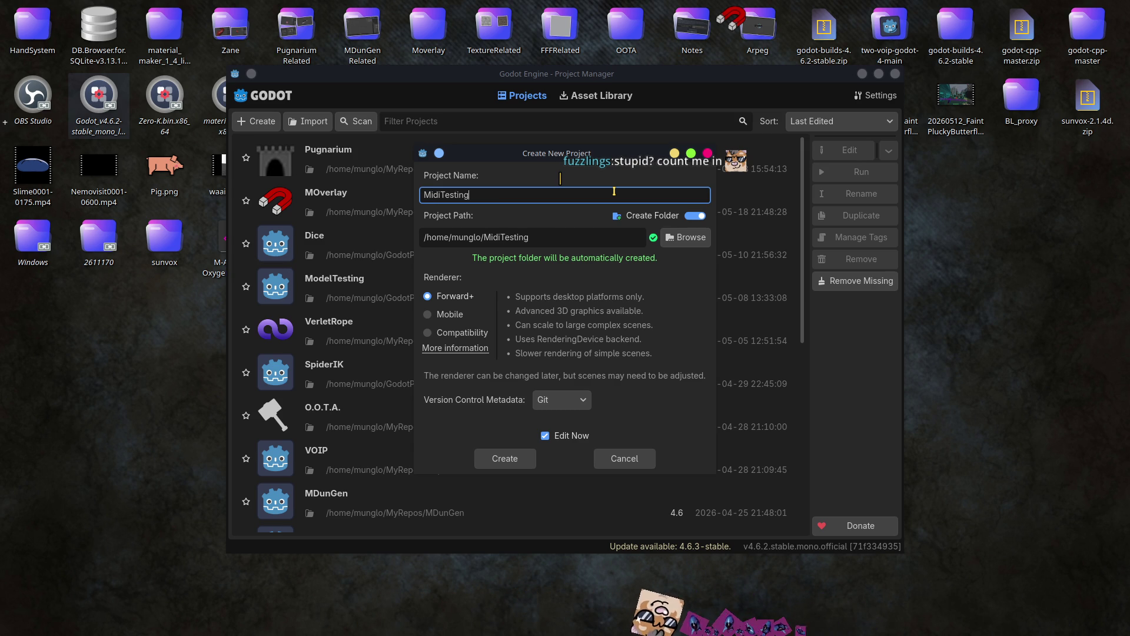
left_click(684, 237)
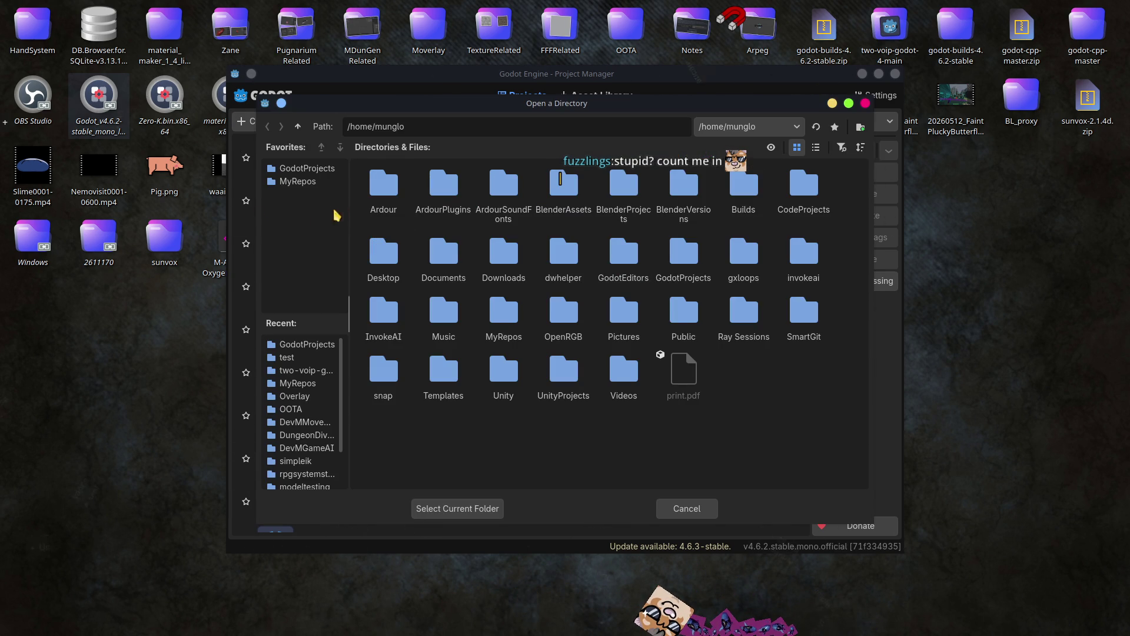
left_click(289, 169)
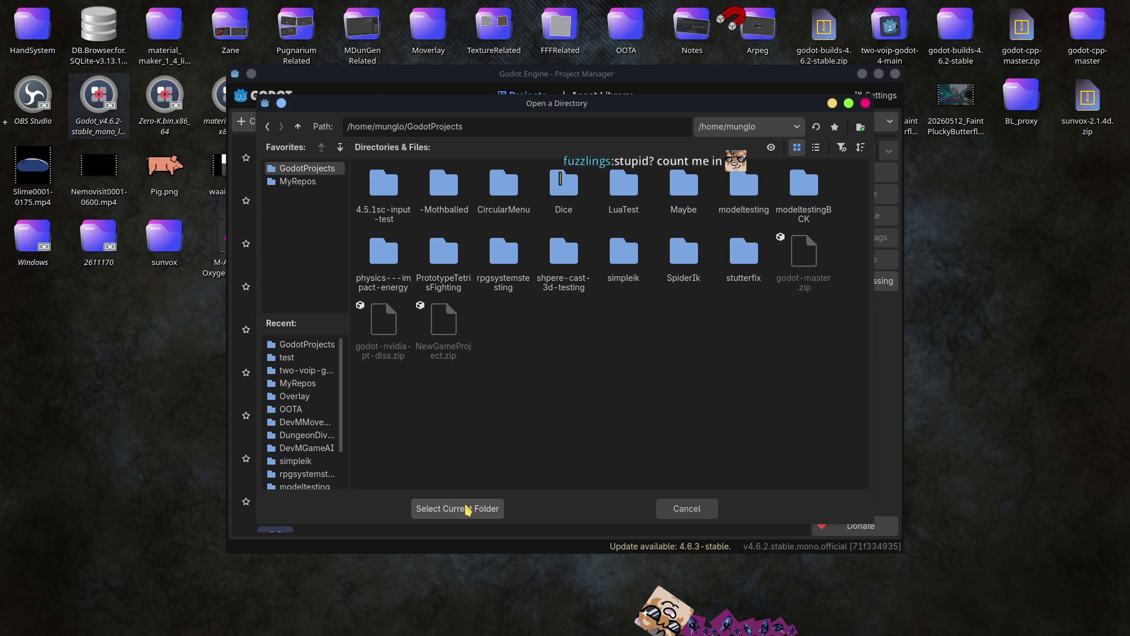
left_click(482, 502)
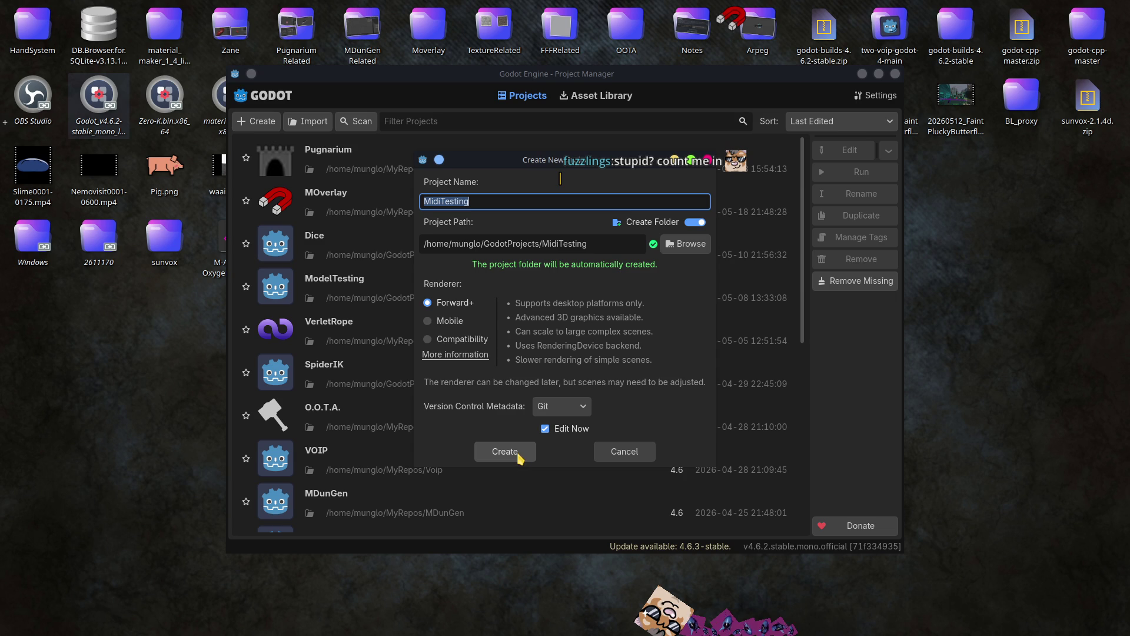
left_click(455, 340)
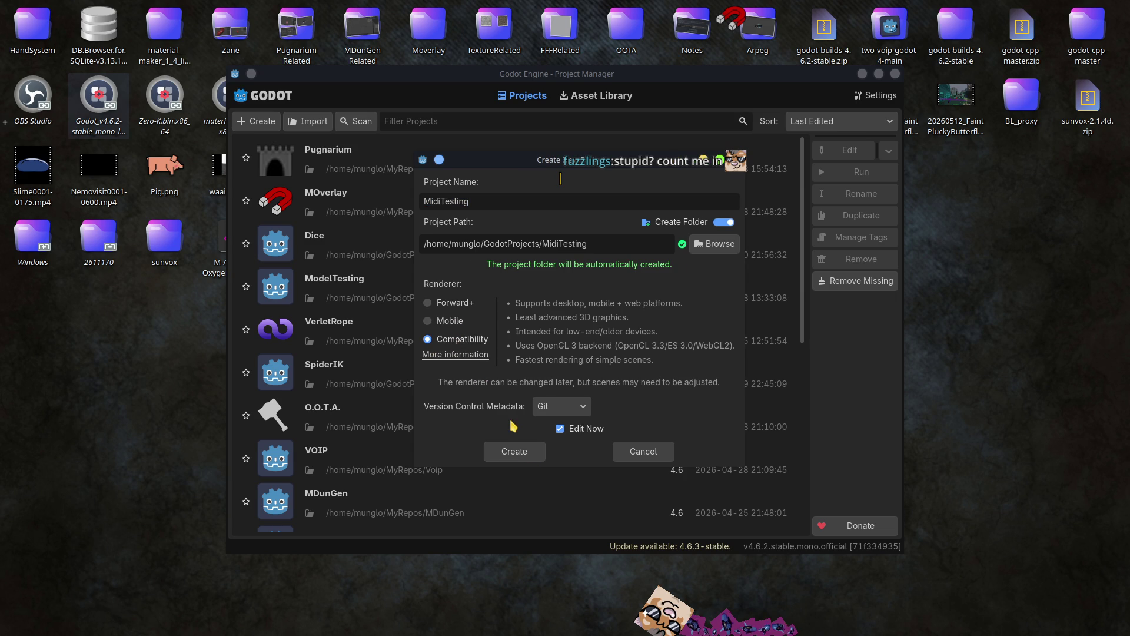
left_click(449, 304)
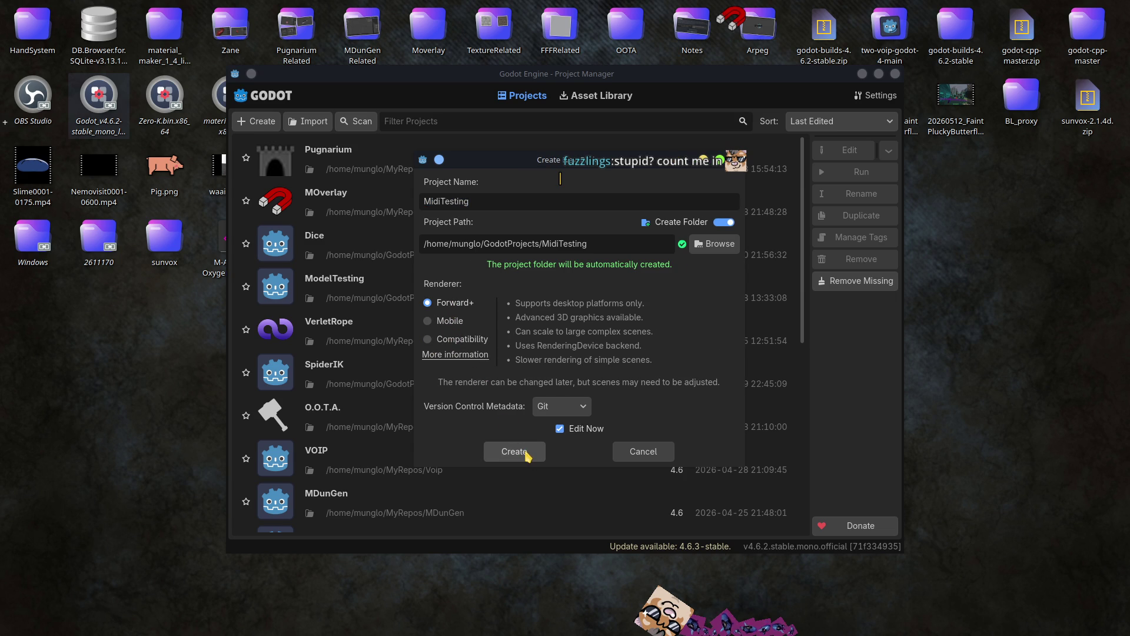
left_click(515, 452)
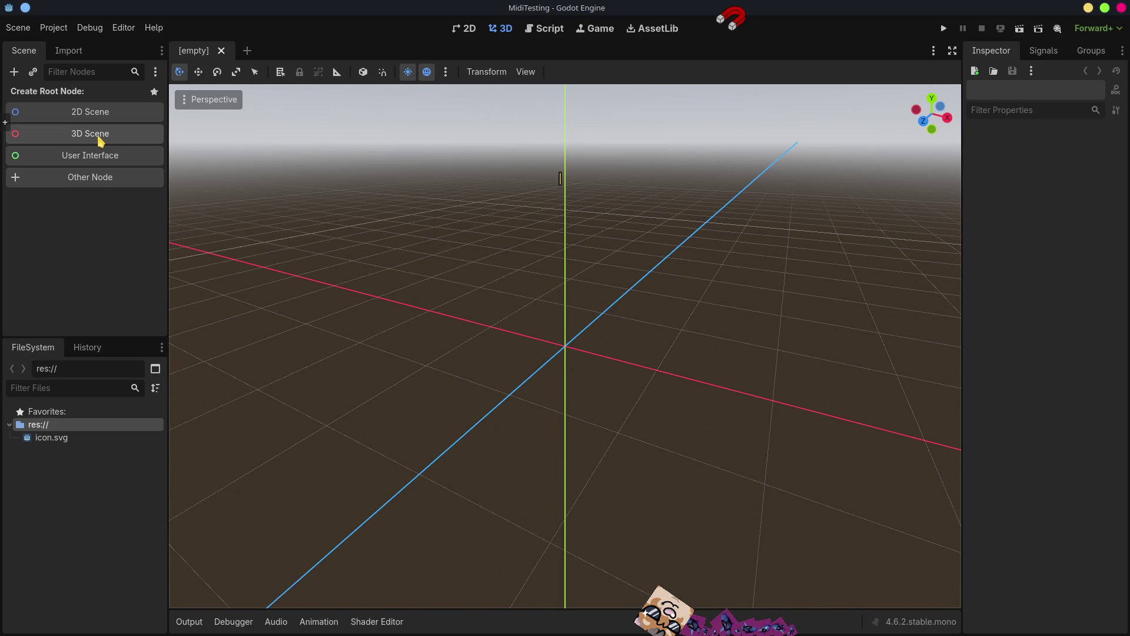
left_click(101, 141)
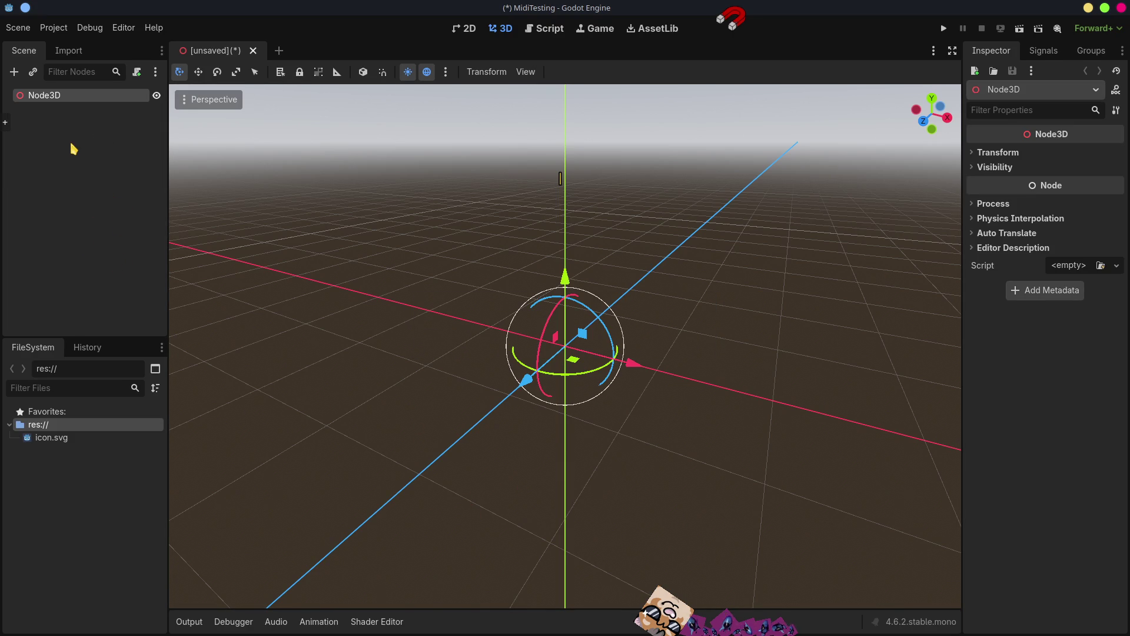
Add a plain Node as a child of the Node3D root.
right_click(45, 98)
left_click(85, 107)
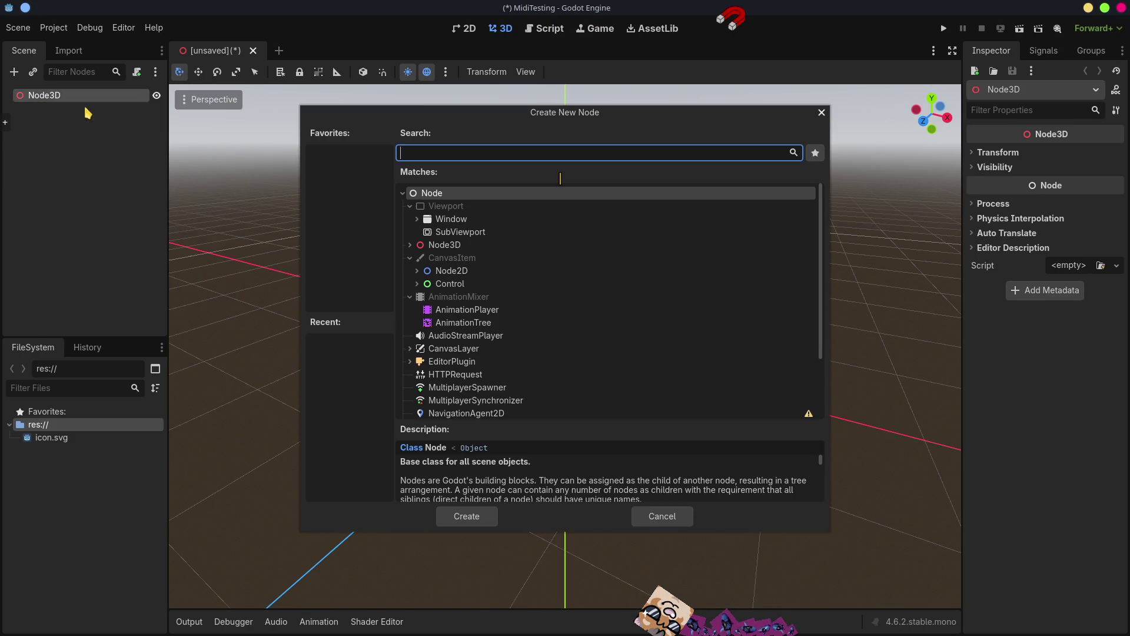
type("Node")
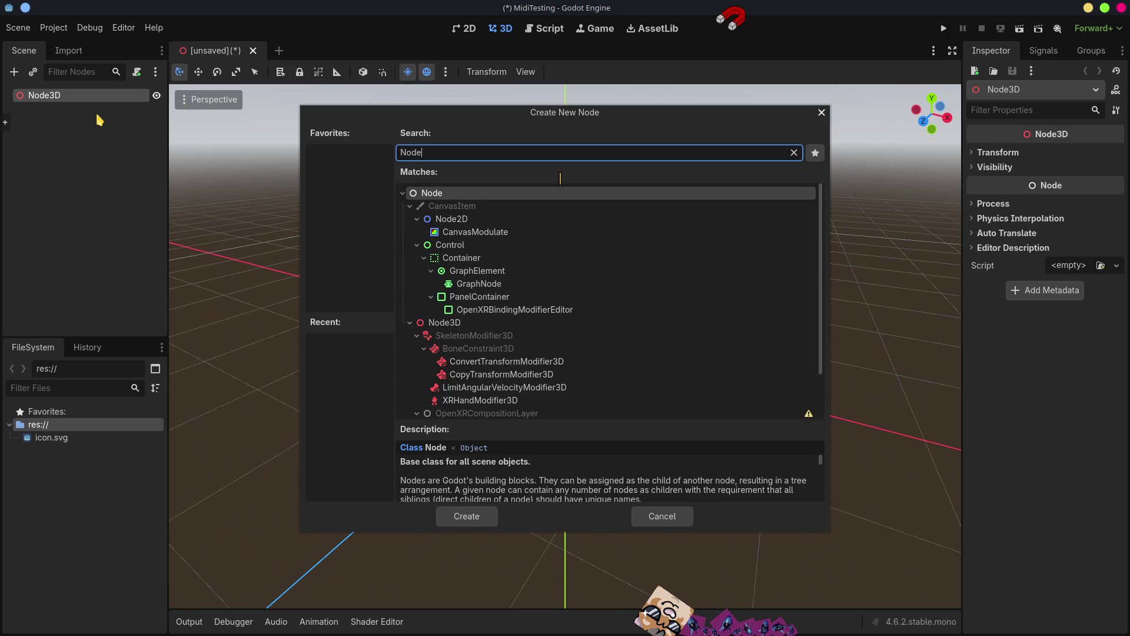
key("Return")
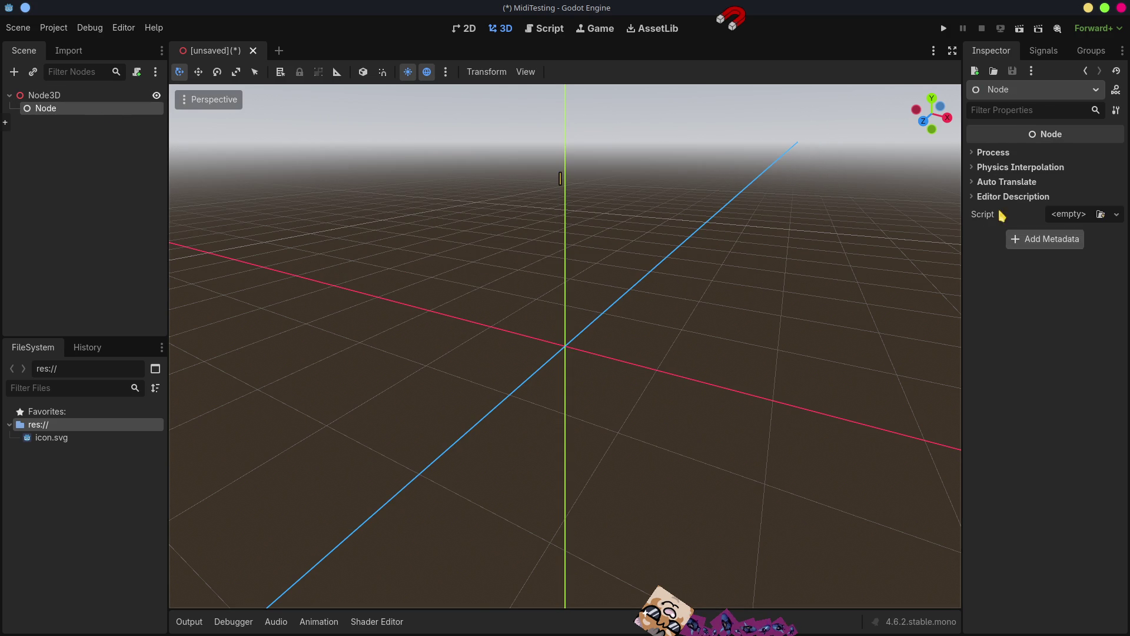
Attach a new C# script MidiDetection.cs, saved in a new Scripts folder, to the Node.
left_click(1117, 214)
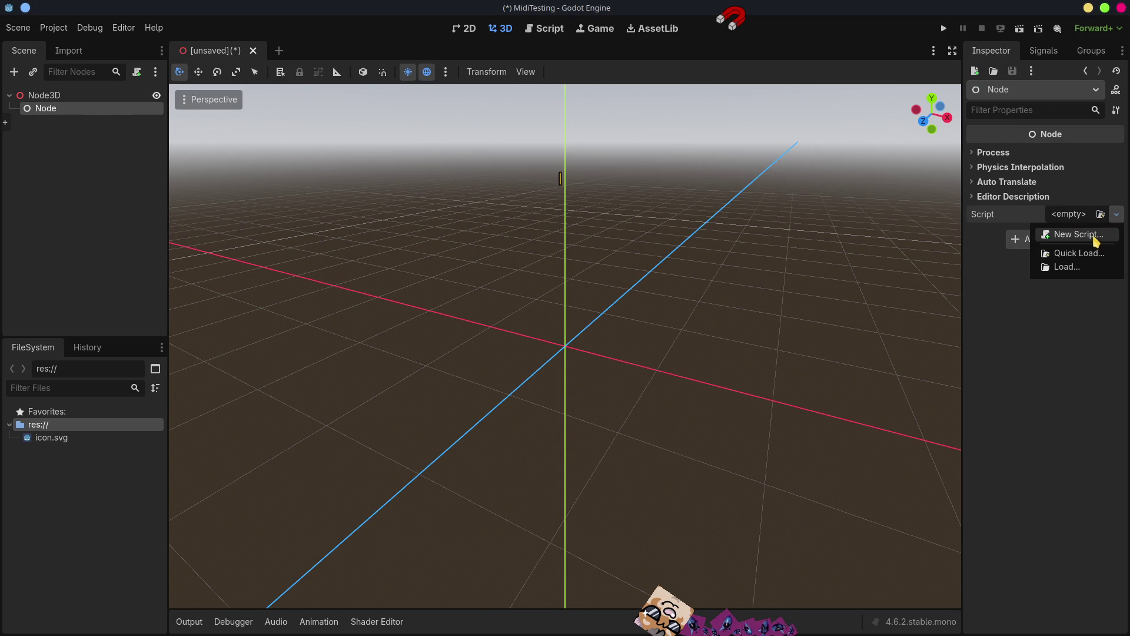
left_click(1103, 235)
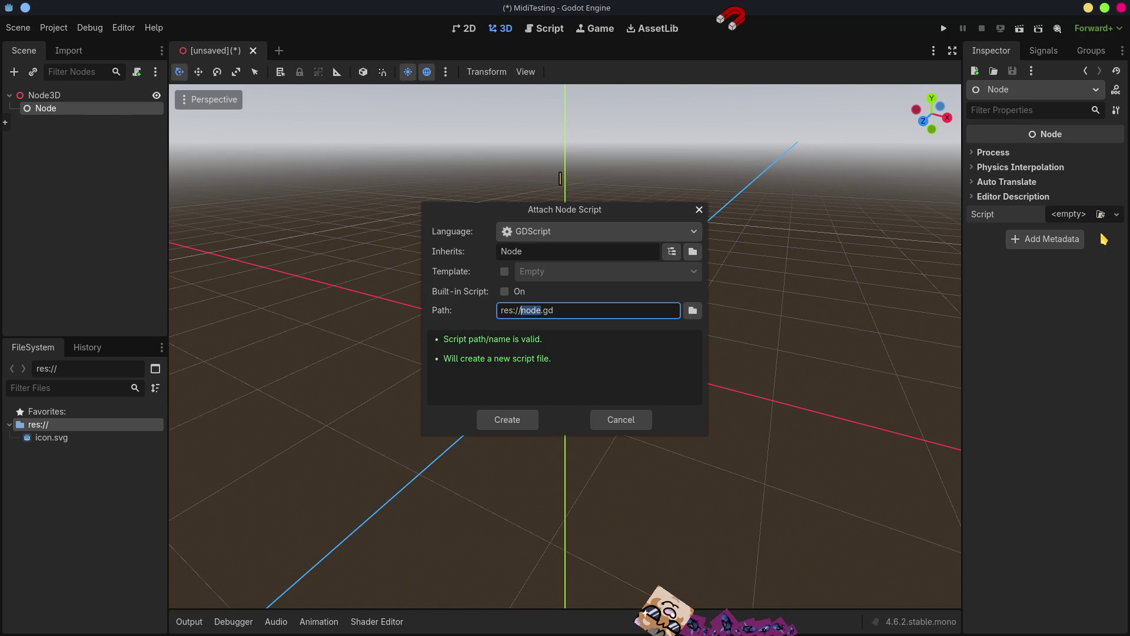
left_click(529, 235)
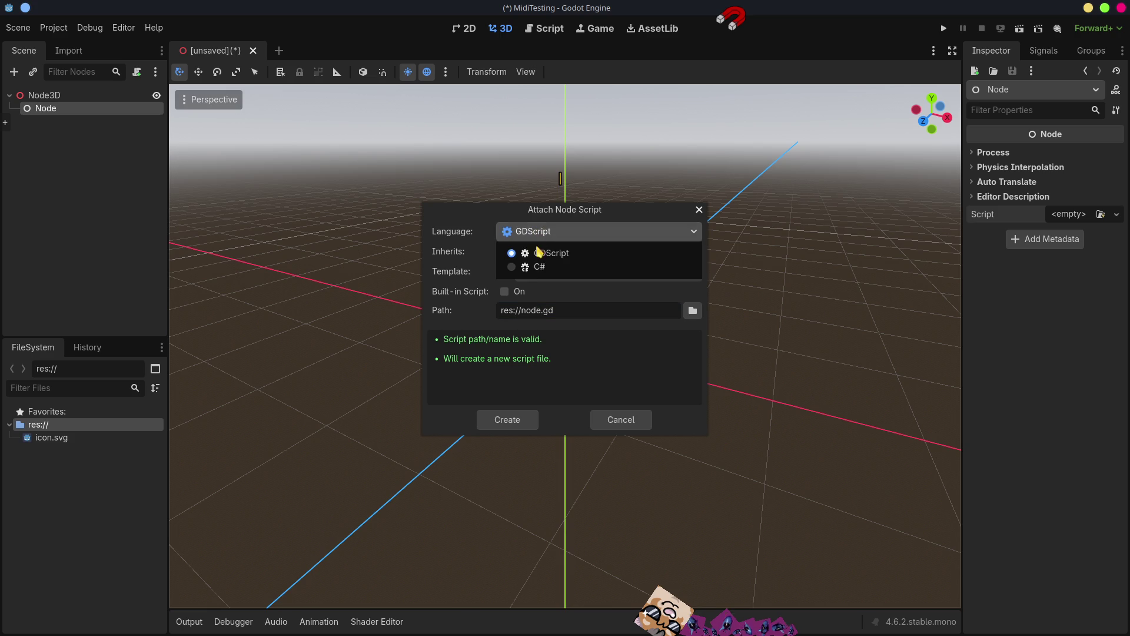
left_click(530, 271)
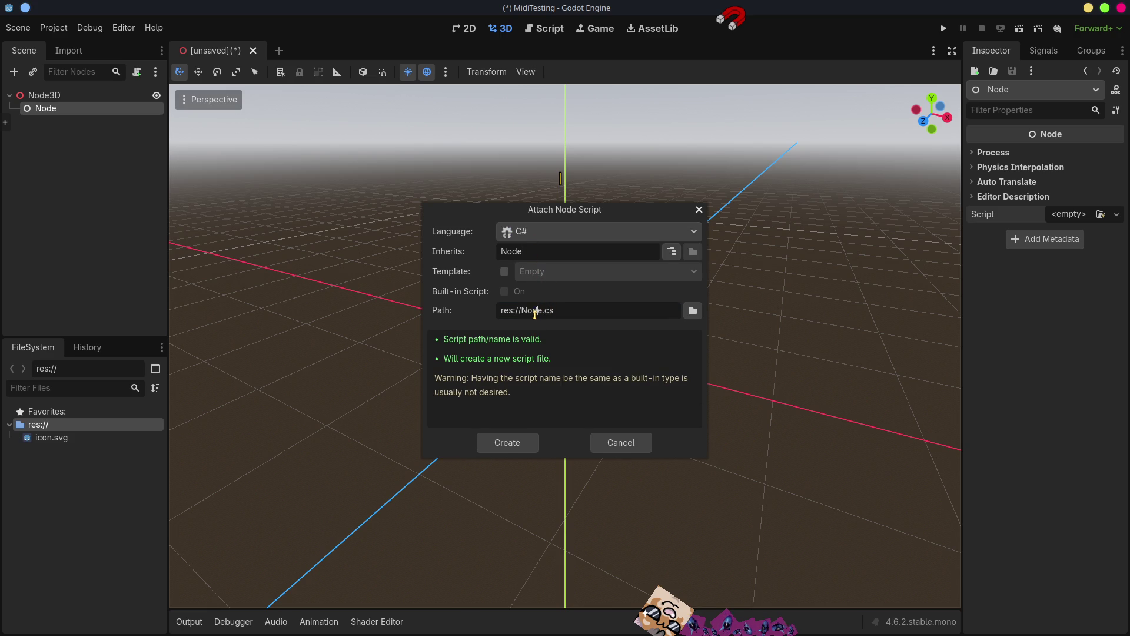
double_click(535, 310)
type("Midi")
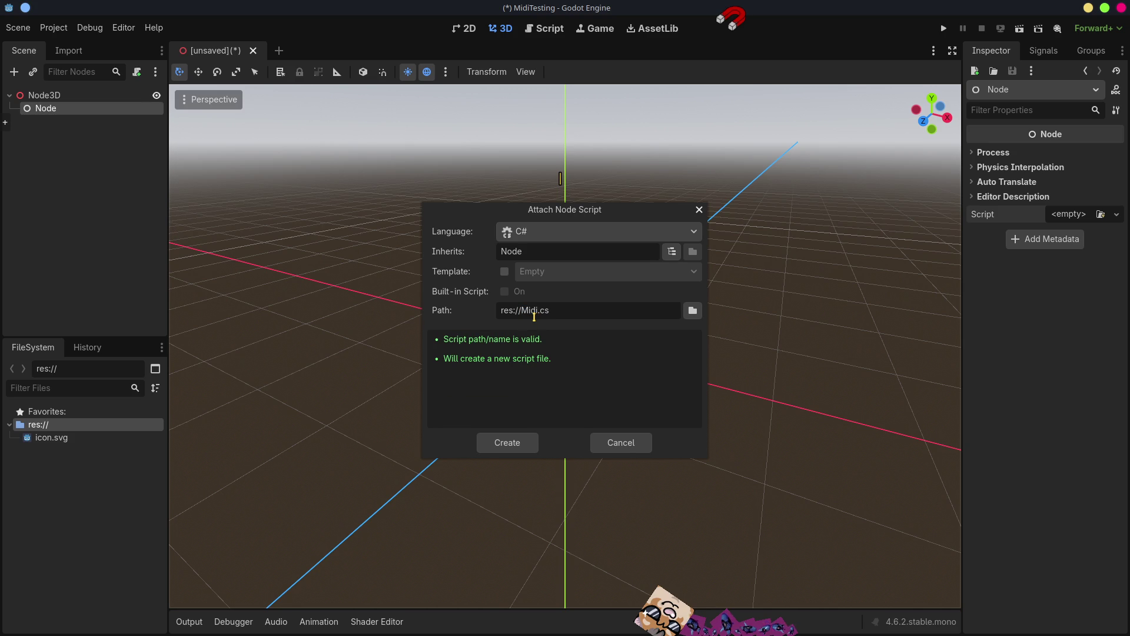
type("Detection")
left_click(693, 311)
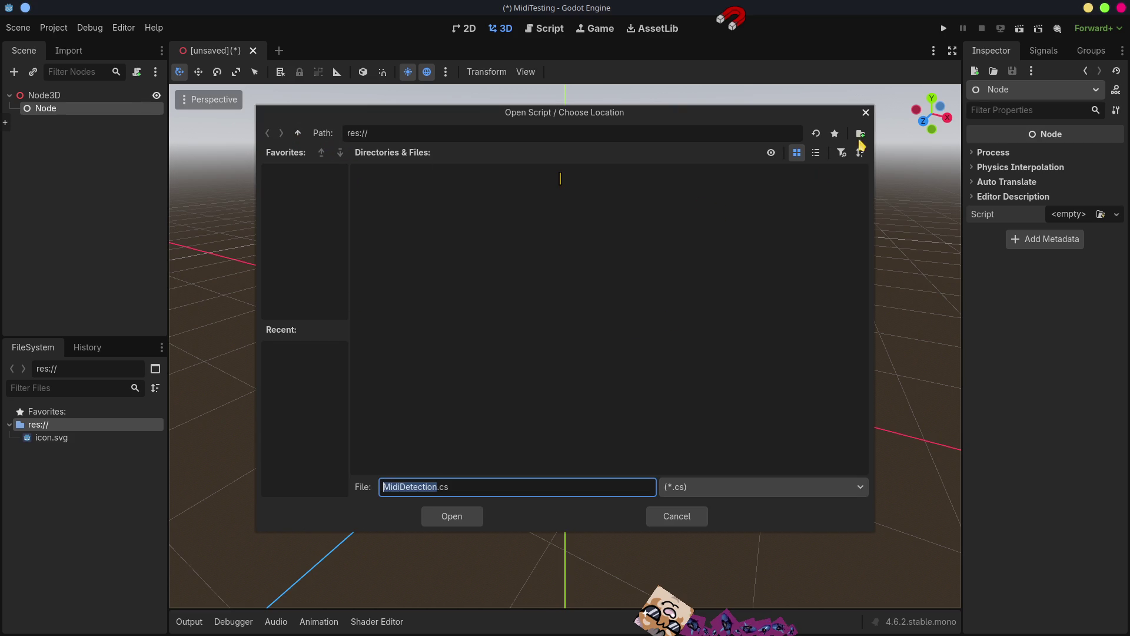
left_click(860, 133)
type("Scripts")
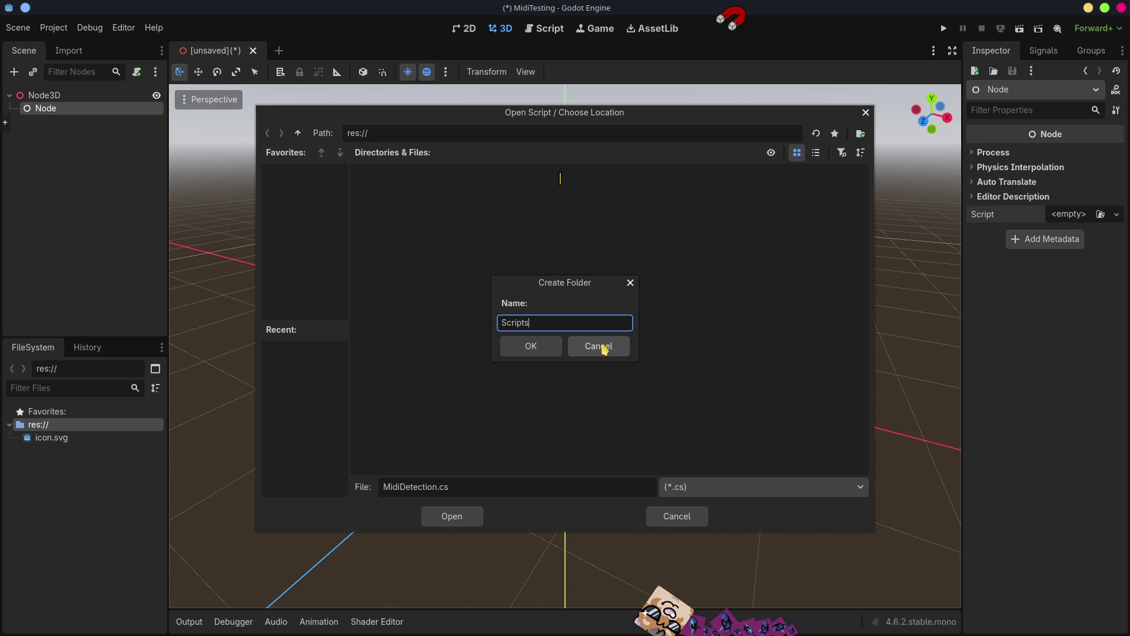
key("Return")
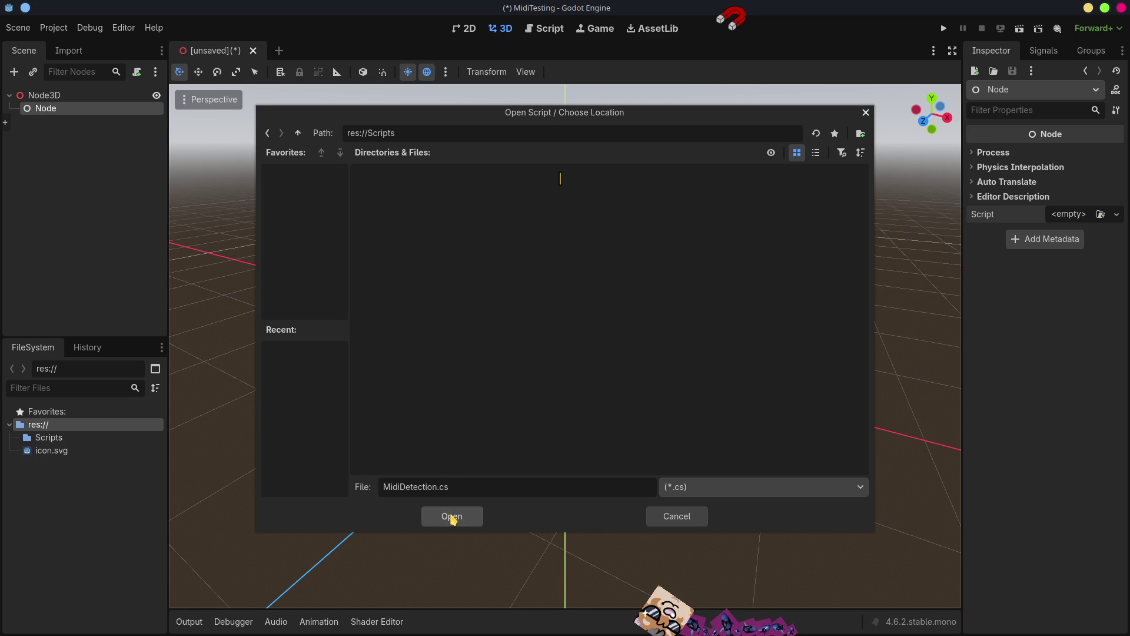
left_click(452, 518)
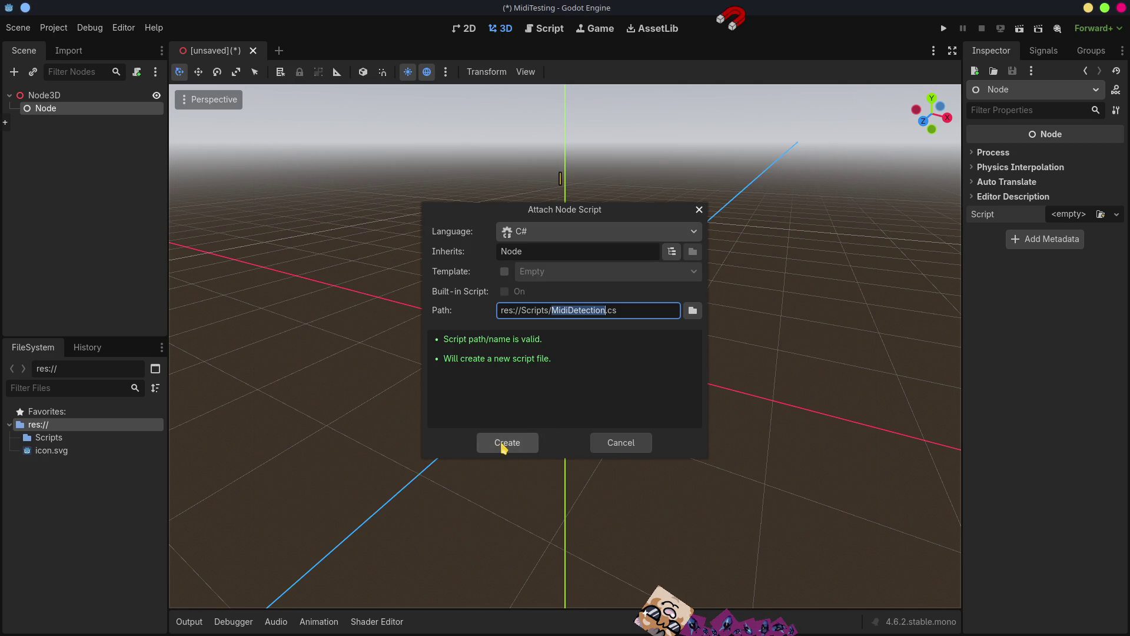
left_click(504, 449)
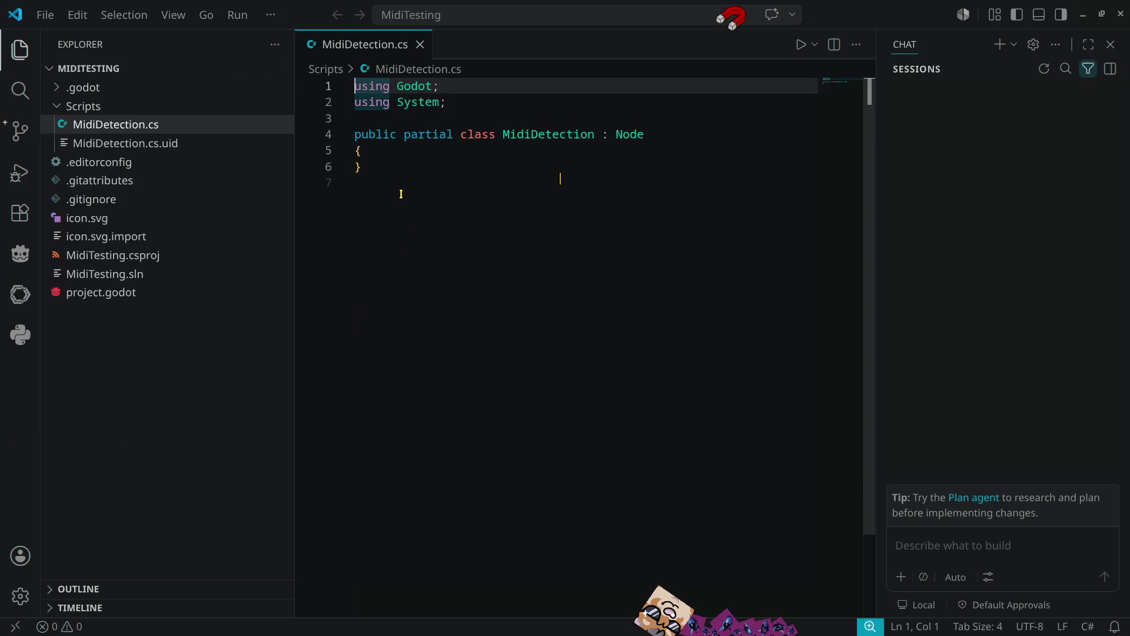
Comment the class's closing brace with '// EOF CLASS' and open blank lines inside the class.
left_click(386, 160)
type("// Eof cl")
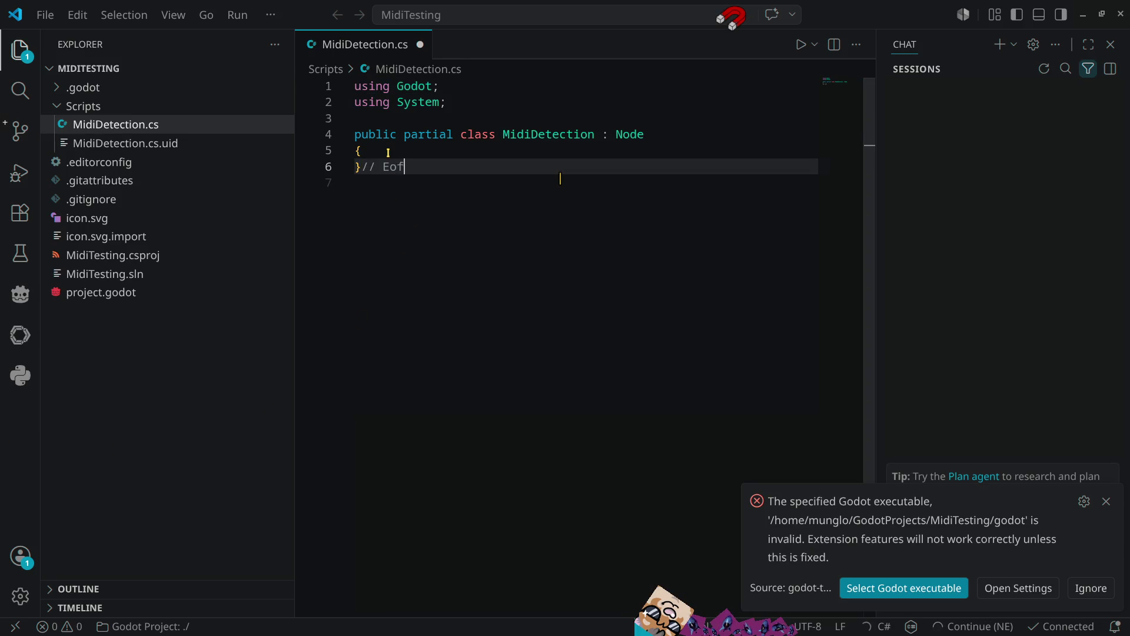
key("BackSpace")
key("BackSpace")
key("BackSpace")
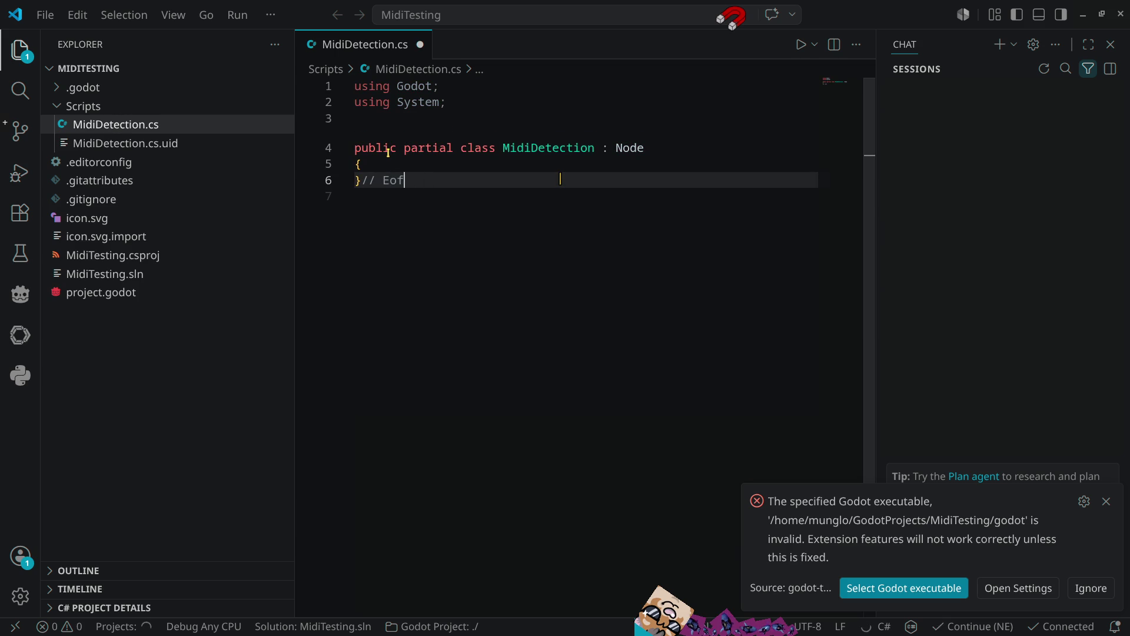
type("OF ")
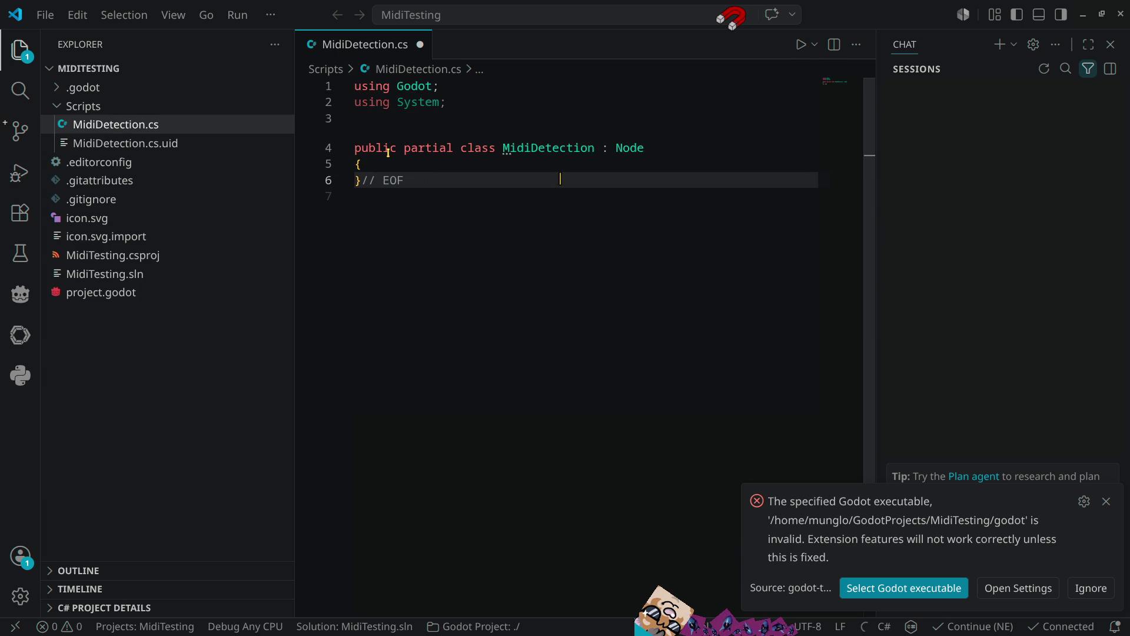
type("CLASS")
key("Up")
key("End")
key("Return")
key("Return")
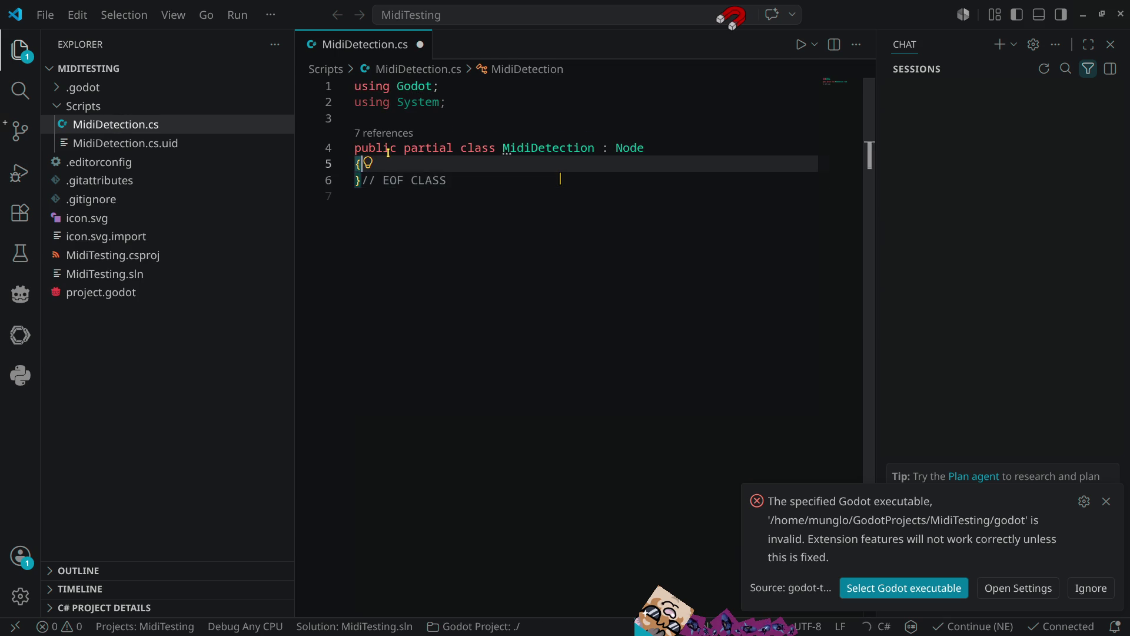
key("Return")
key("Return")
key("Up")
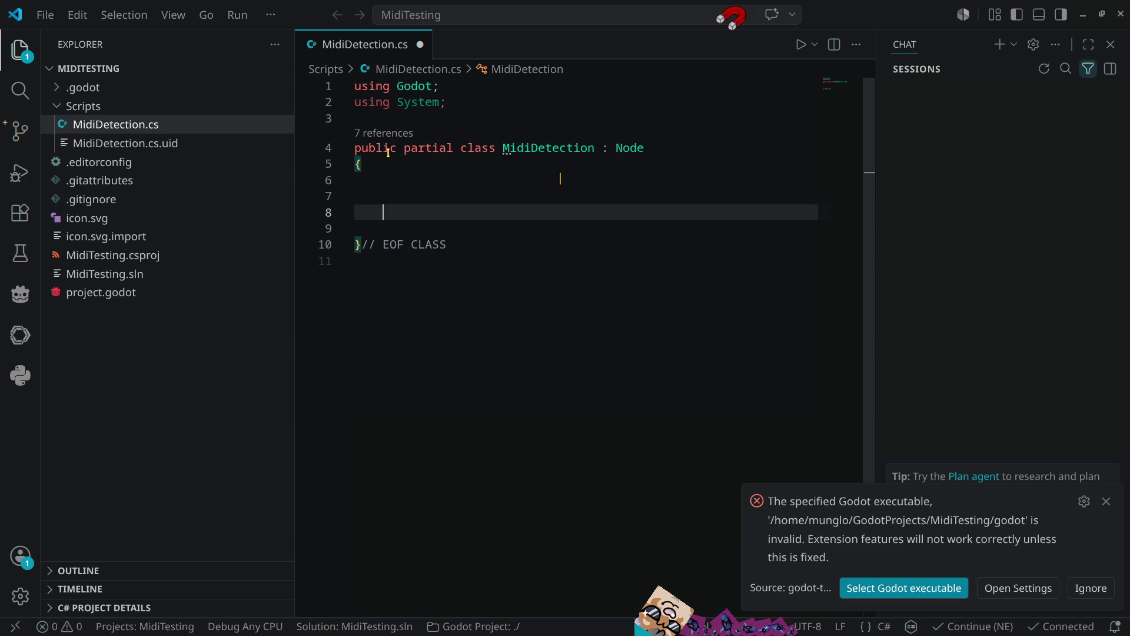
Add a 'public override void _Ready()' method without the base._Ready call.
type("public ")
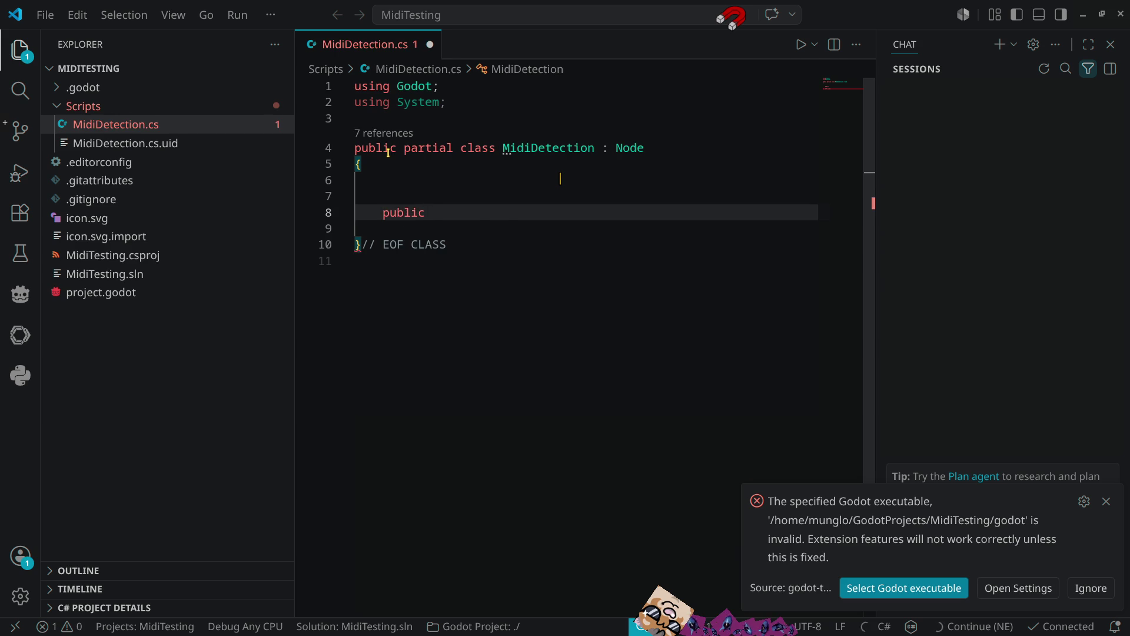
type("overr")
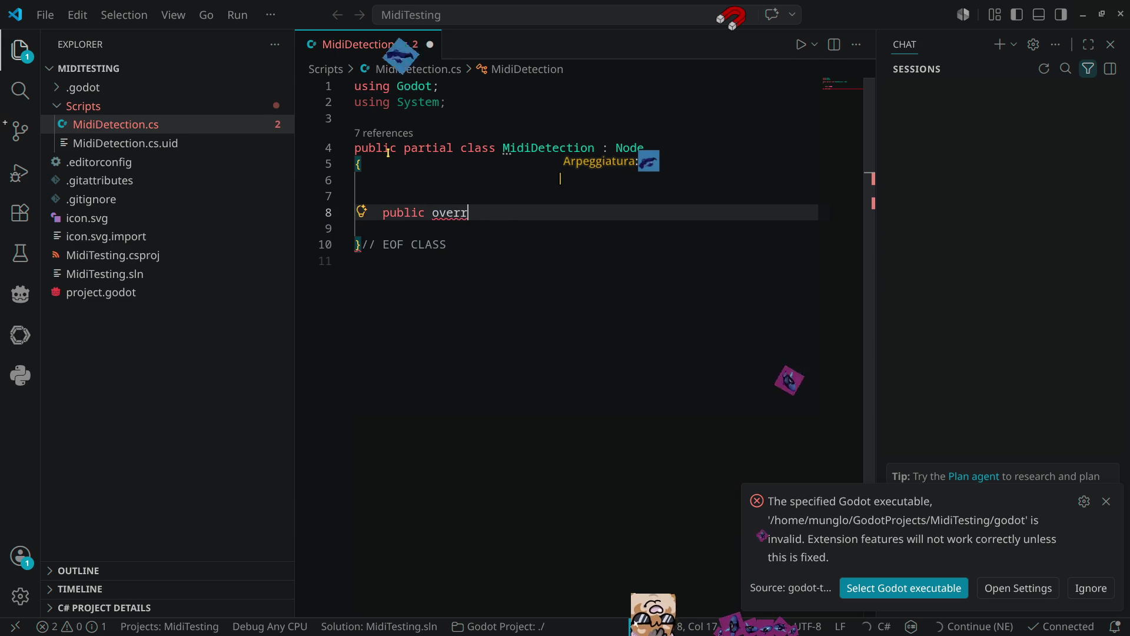
key("Return")
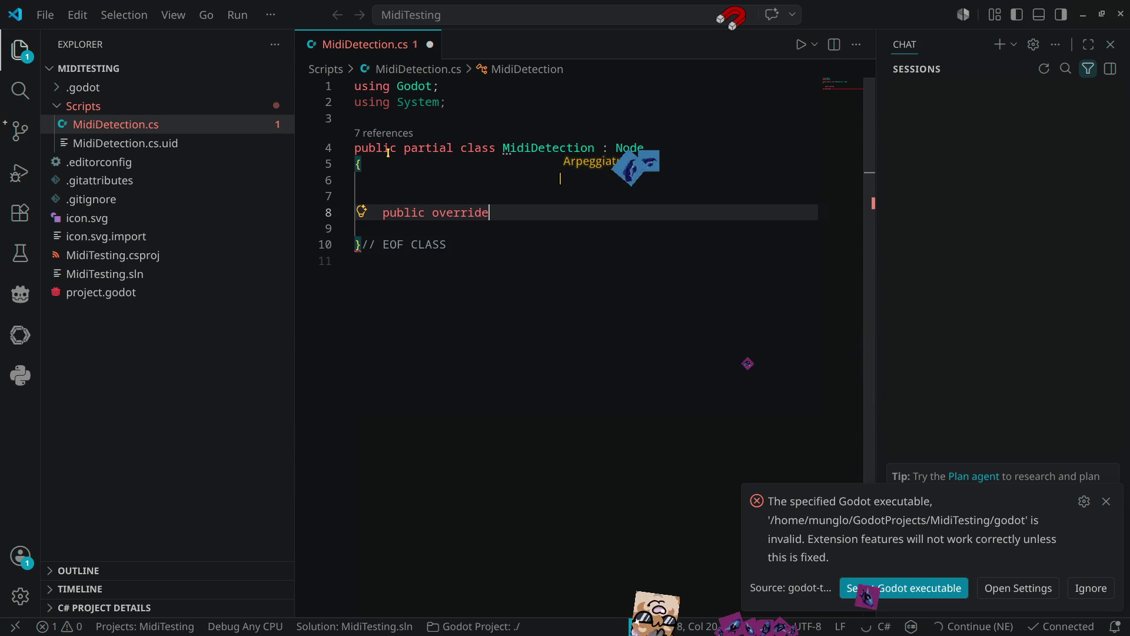
type(" void")
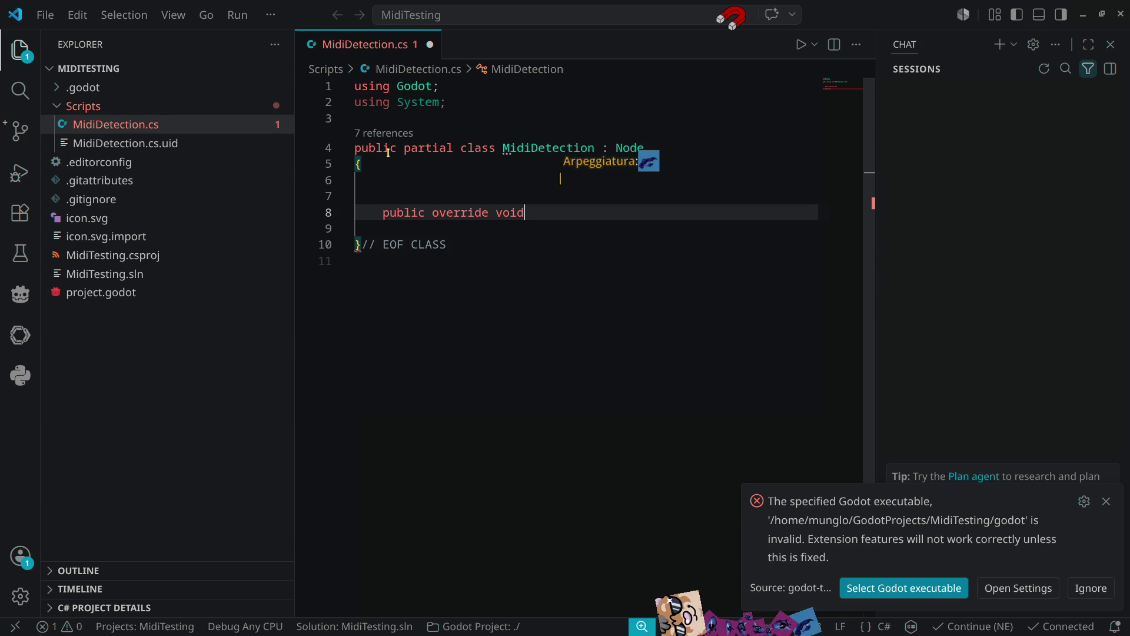
type("_re")
key("Return")
key("ctrl+BackSpace")
key("ctrl+BackSpace")
key("ctrl+BackSpace")
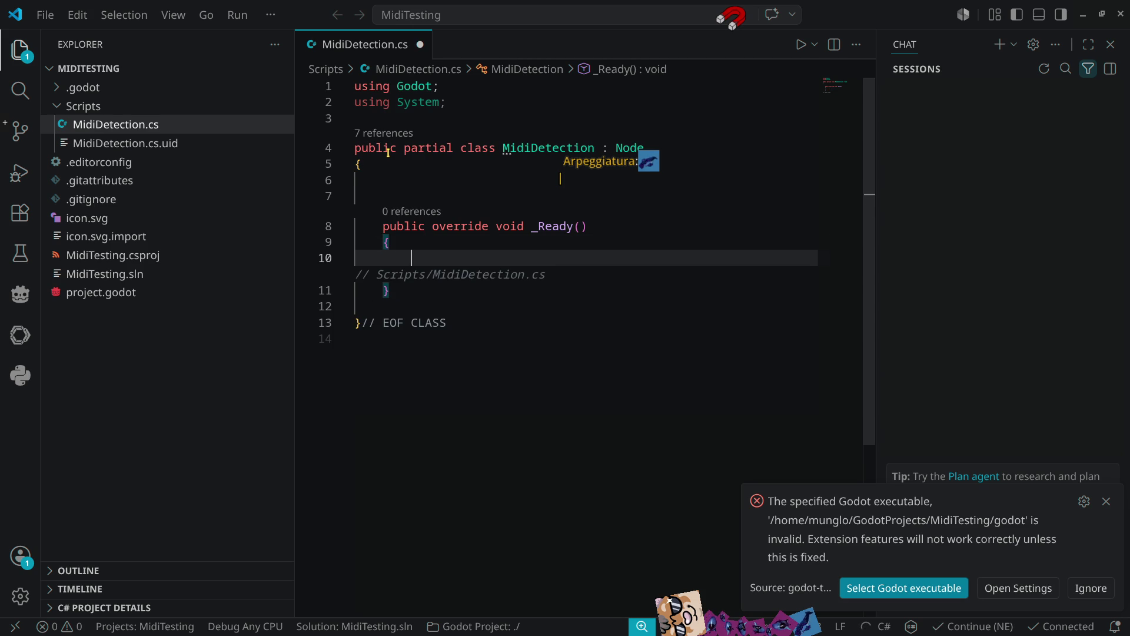
Write 'OS.OpenMidiInputs();' inside _Ready().
type("OS")
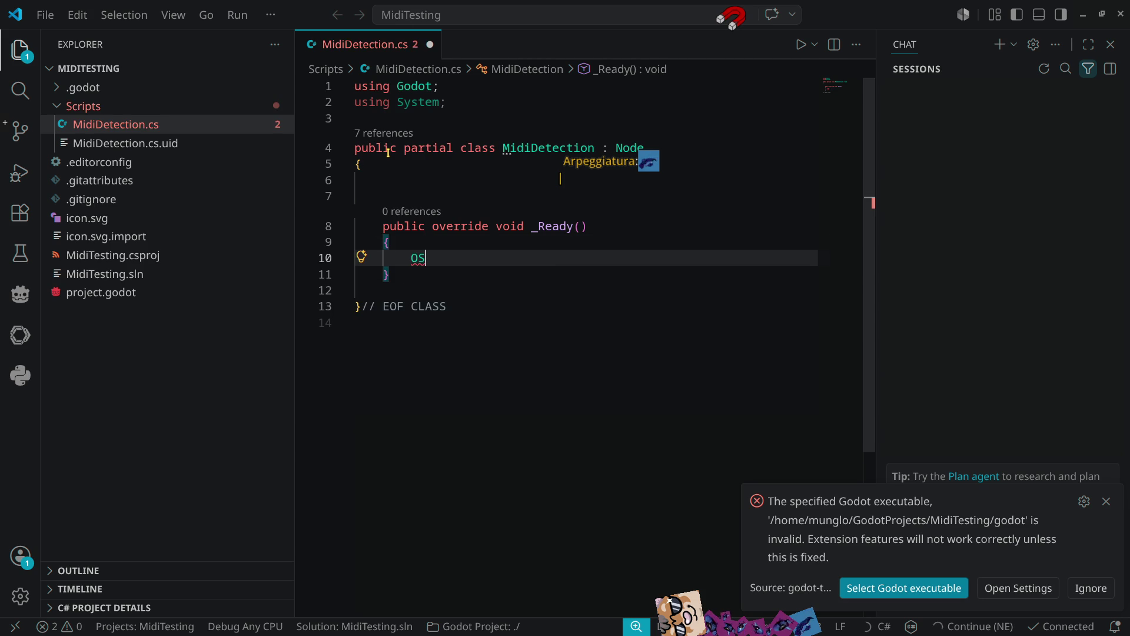
type(".")
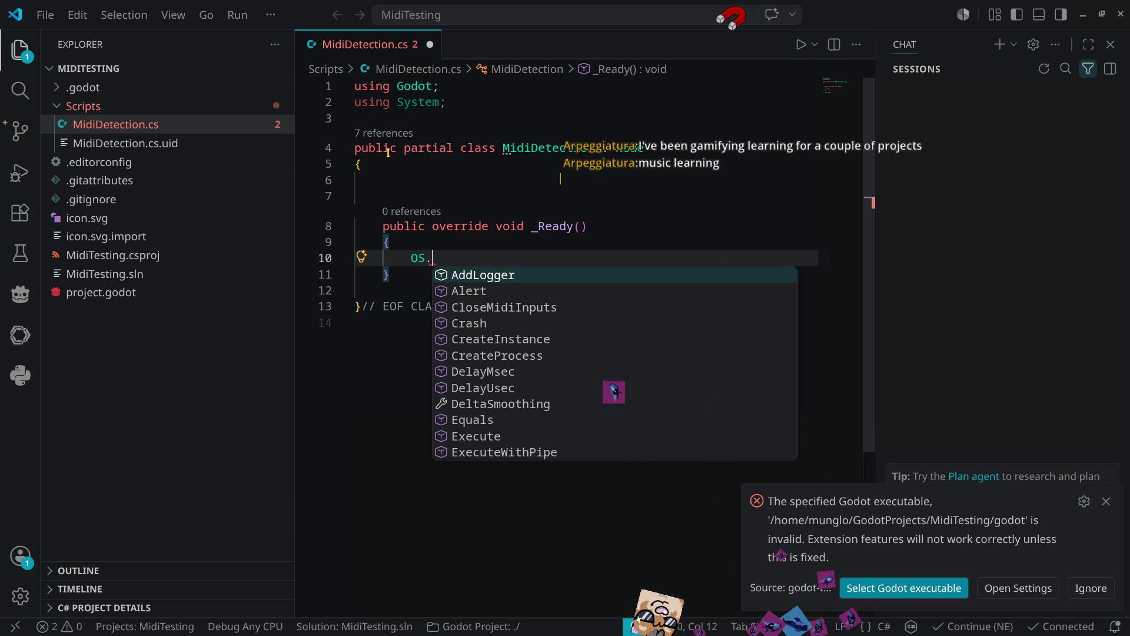
type("open")
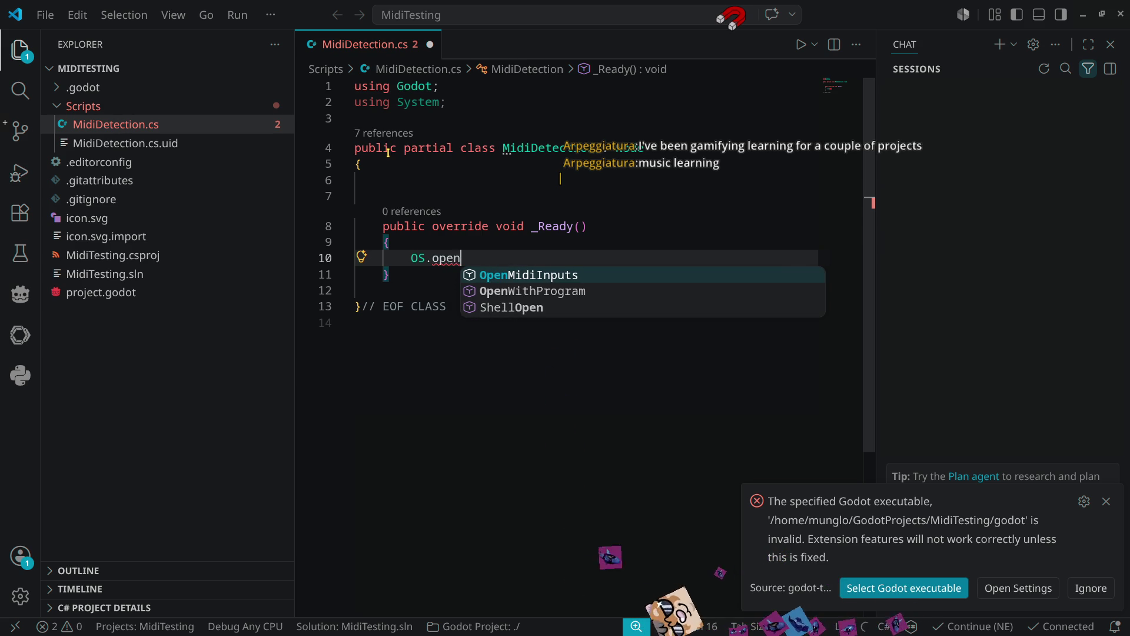
key("Tab")
key("Escape")
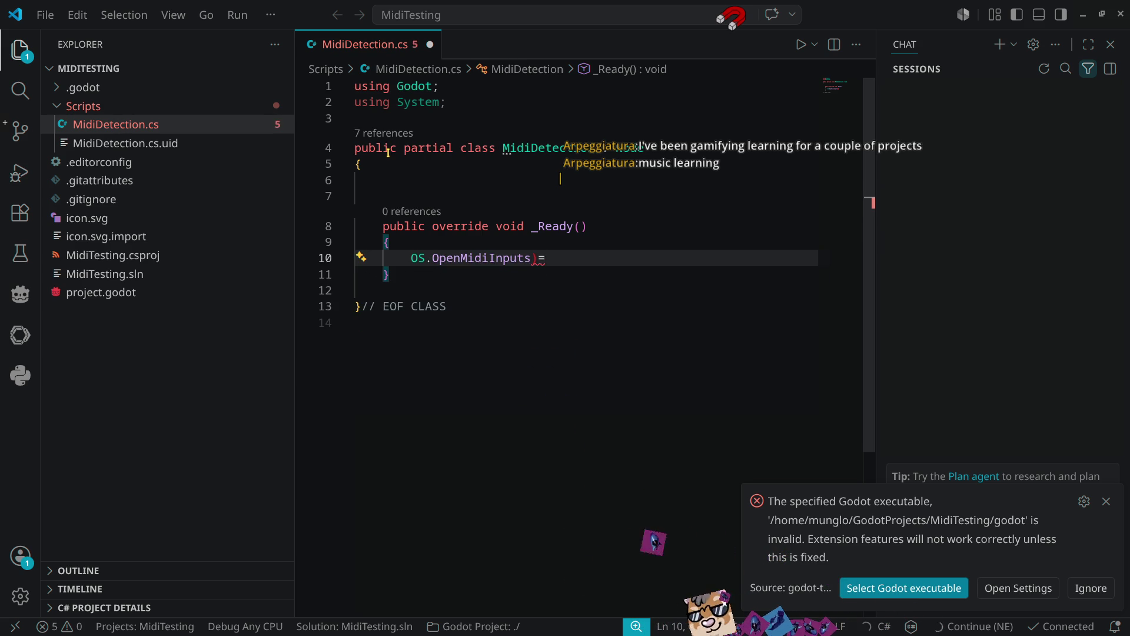
type("();")
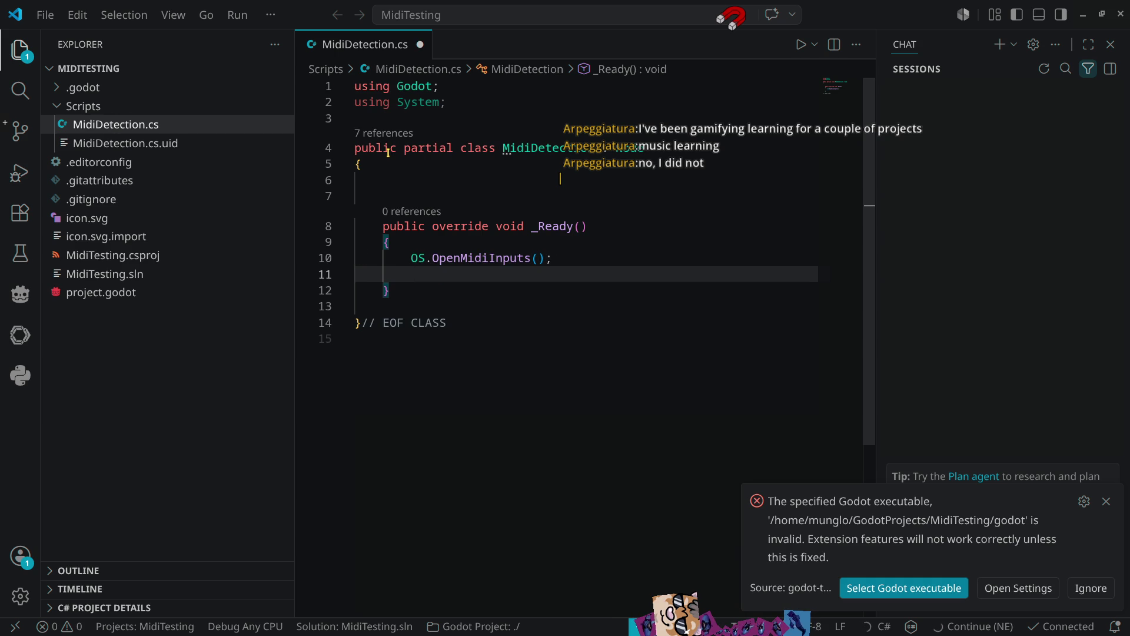
Add GD.Print(OS.GetConnectedMidiInputs()); to _Ready using IntelliSense completions.
type("G")
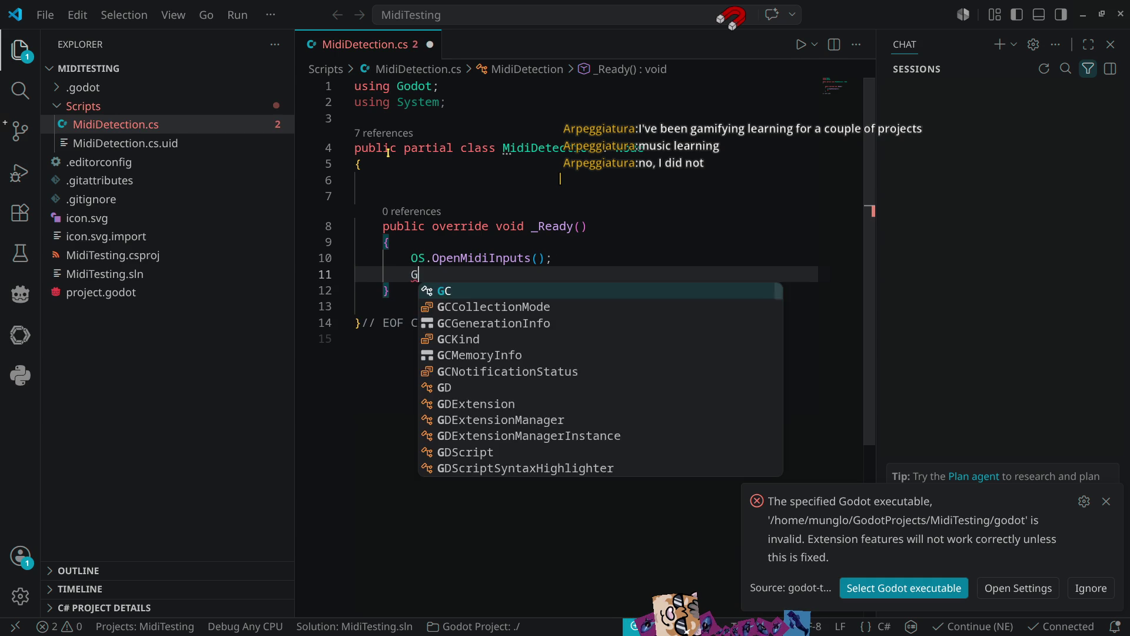
type("D.print")
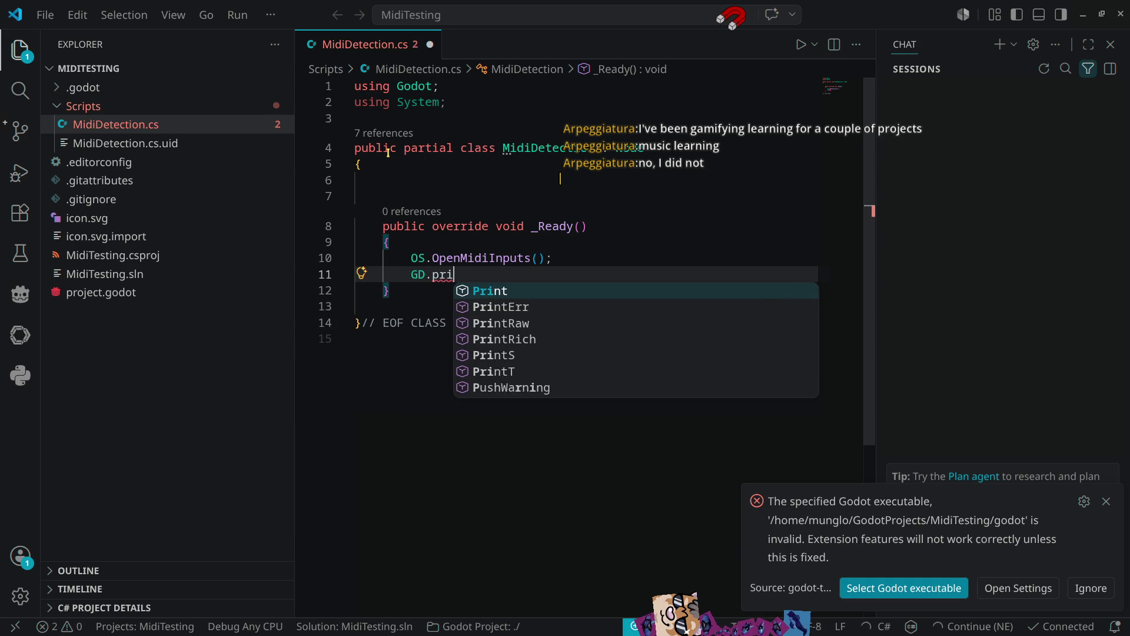
key("Return")
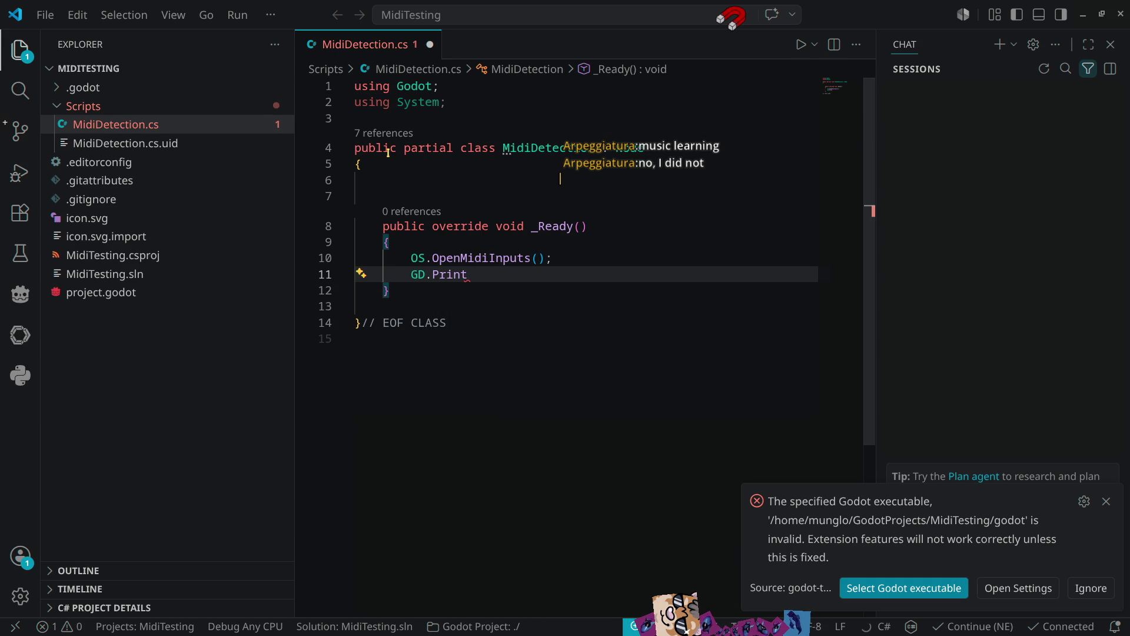
type("(")
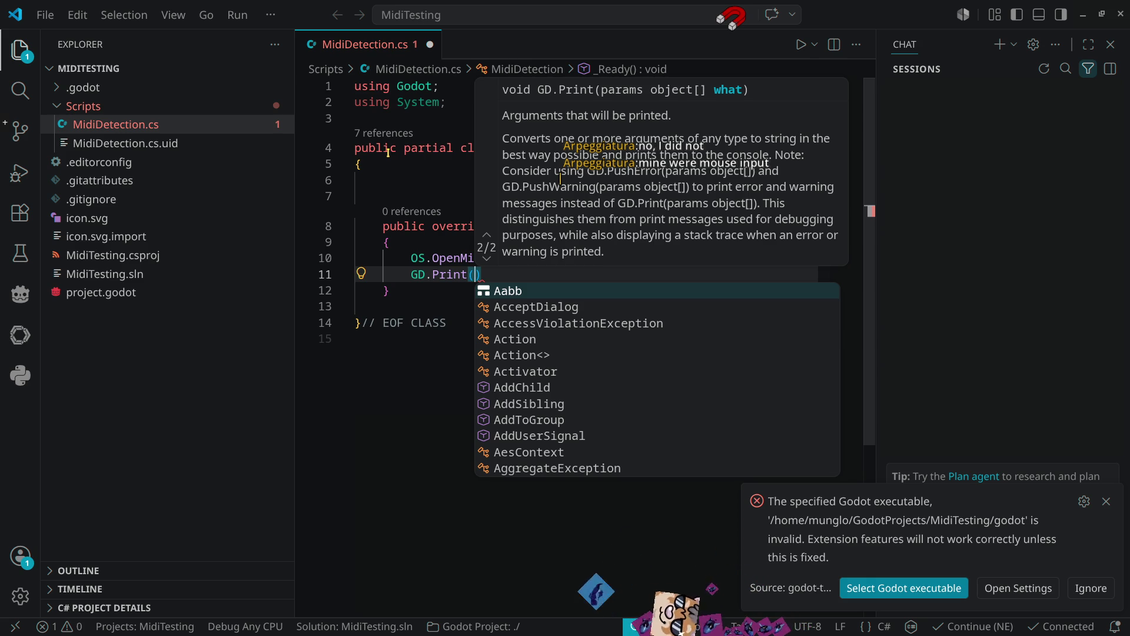
type("OS.G")
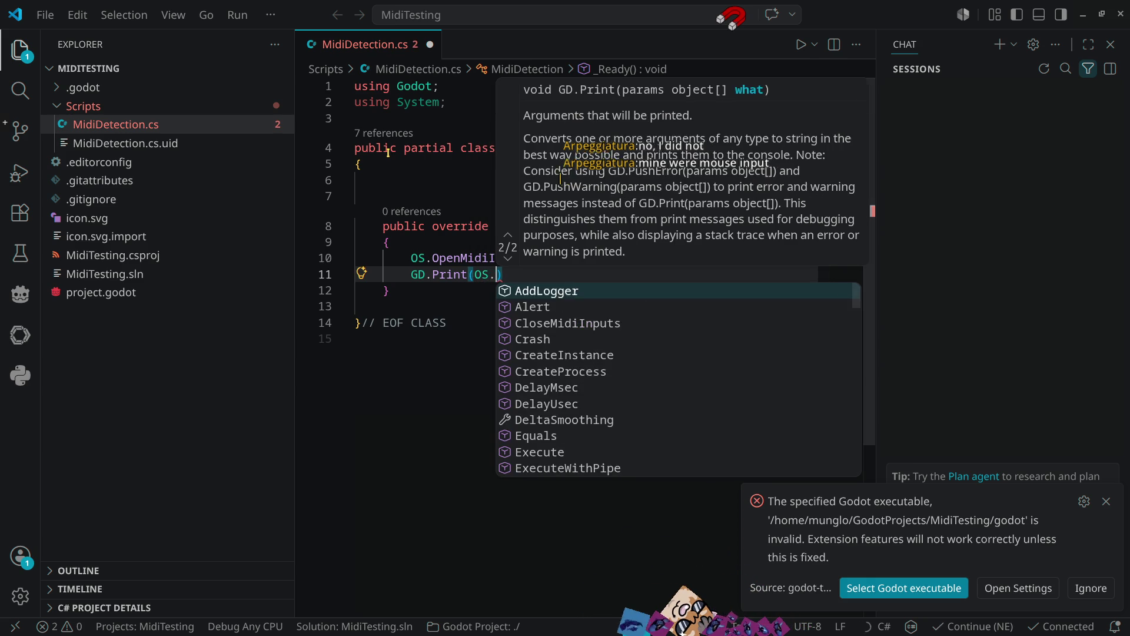
type("etmid")
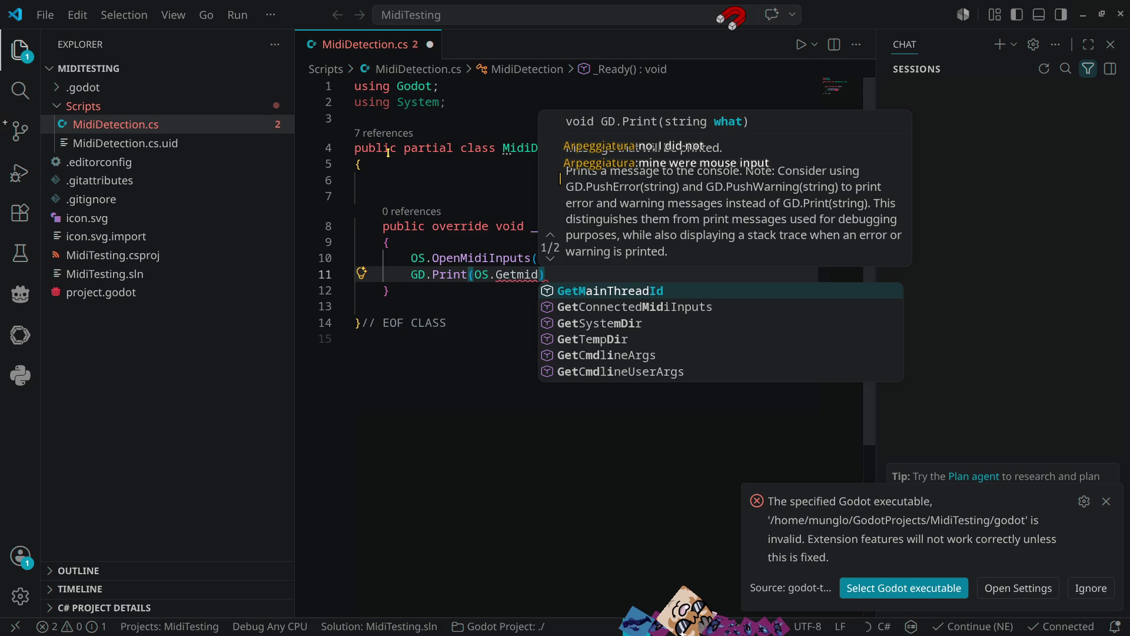
key("Down")
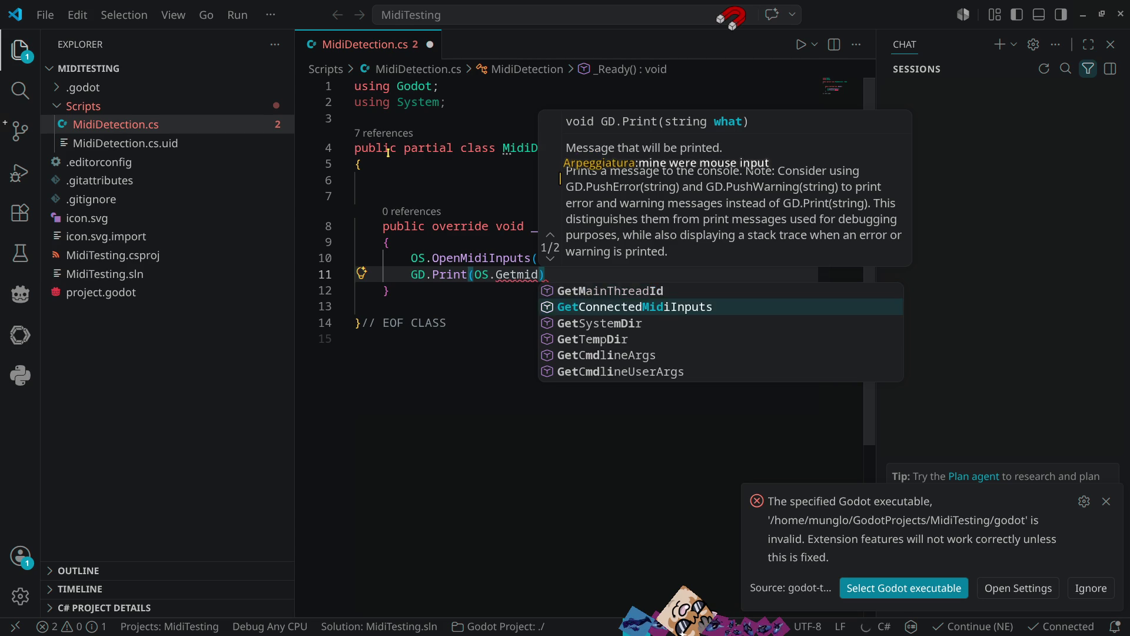
key("Return")
type("()")
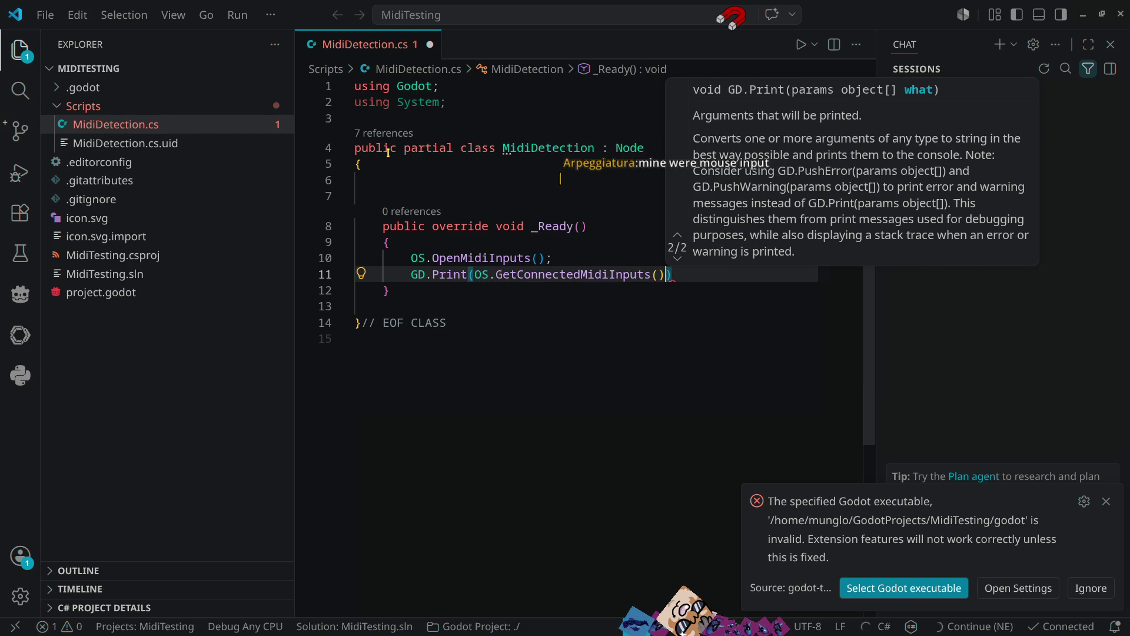
type(");")
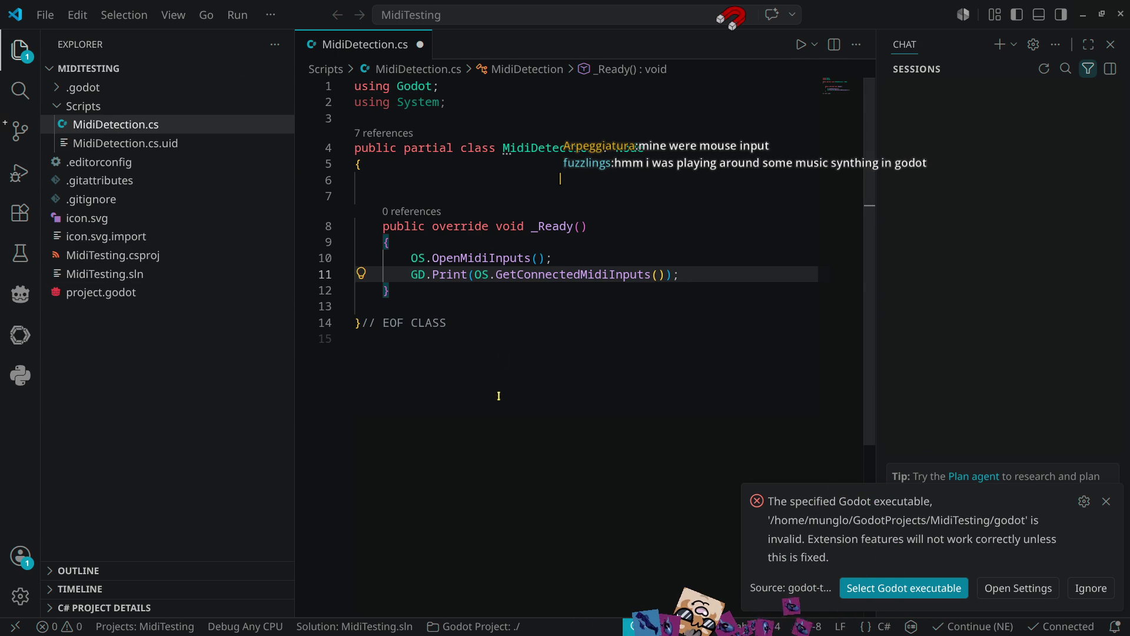
Add blank lines after _Ready and save MidiDetection.cs.
left_click(441, 291)
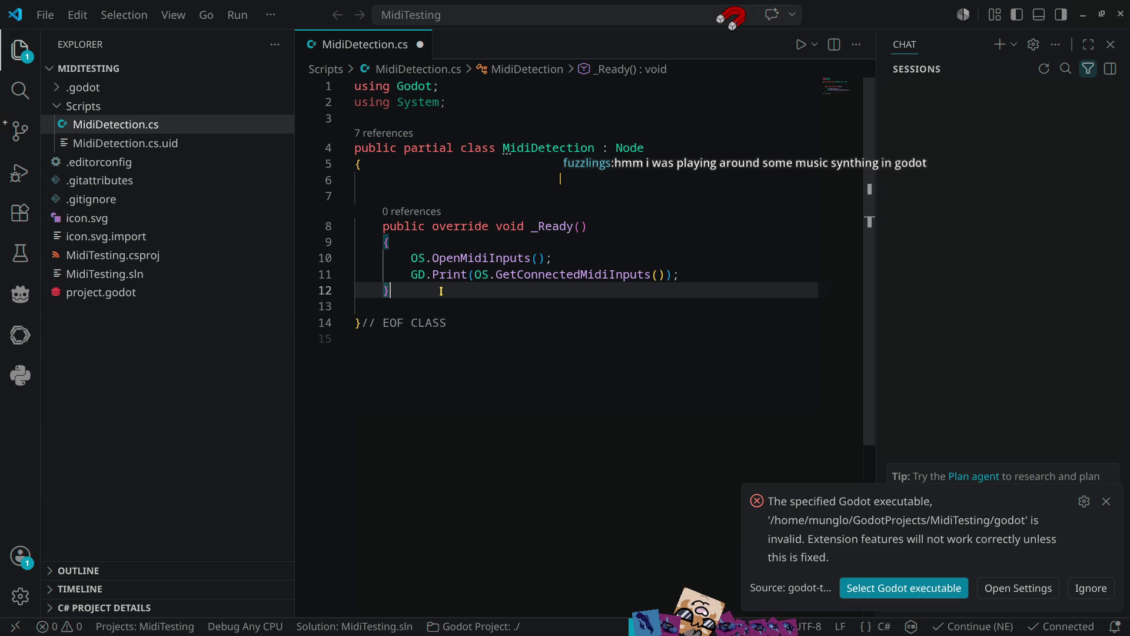
key("Return")
key("Return")
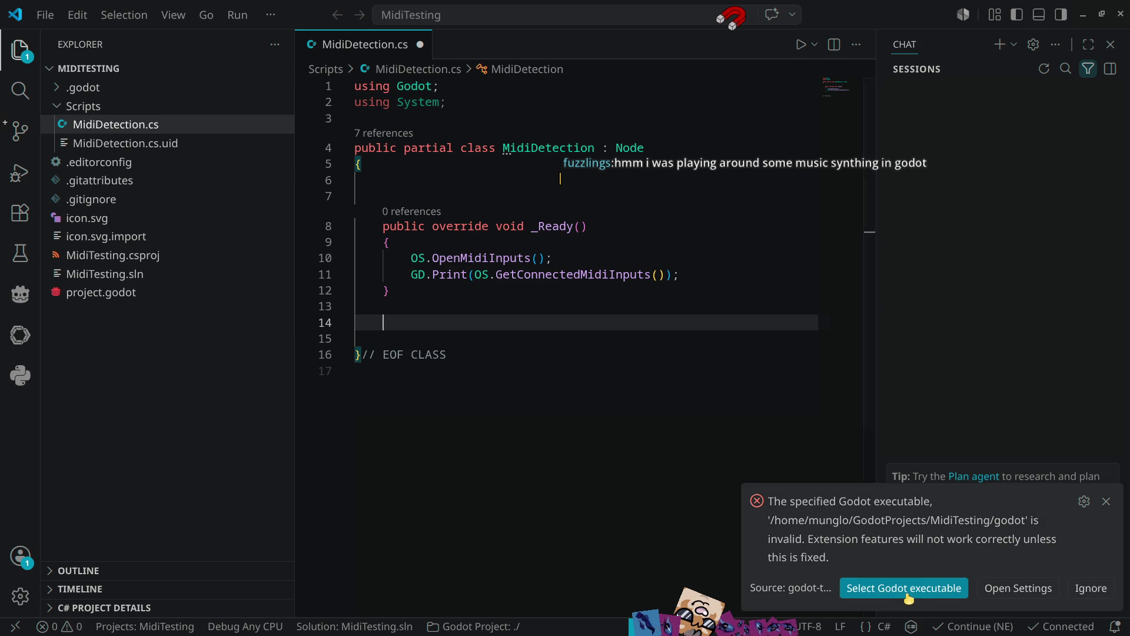
key("ctrl+s")
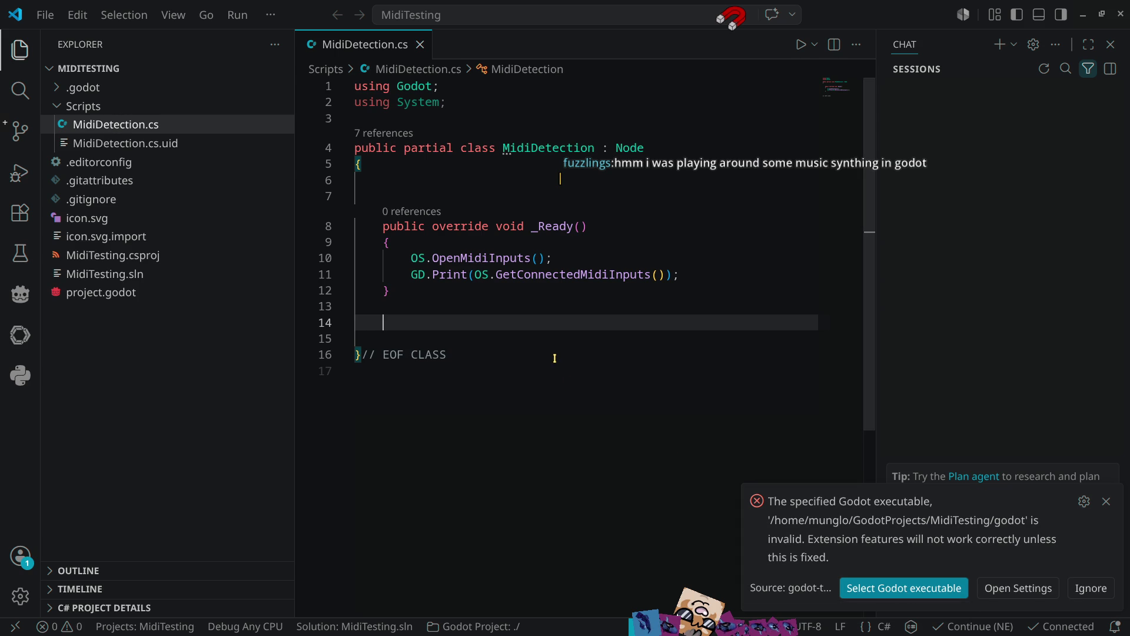
left_click(901, 599)
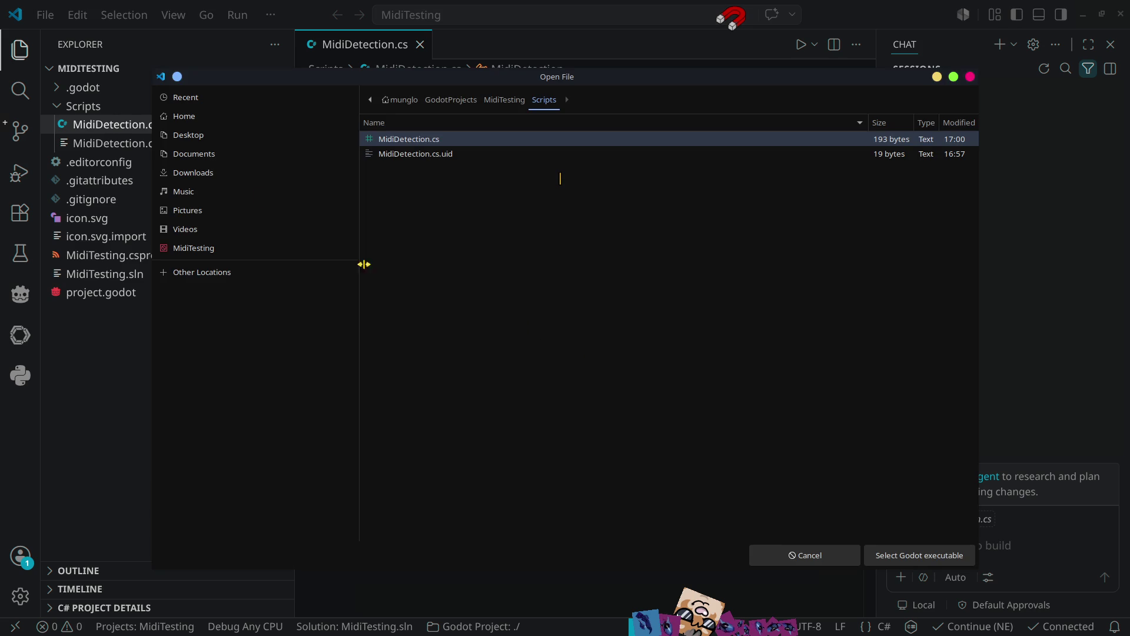
Point the Godot extension to the executable in GodotEditors/Godot_v4.6.2-stable_mono_linux_x86_64.
left_click(188, 116)
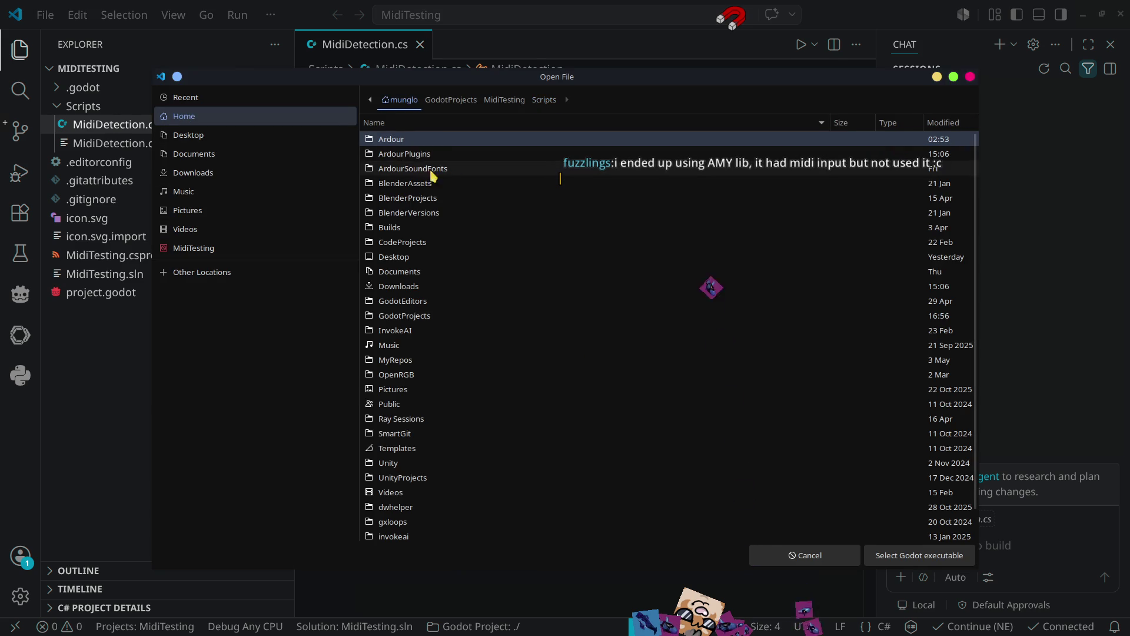
double_click(433, 212)
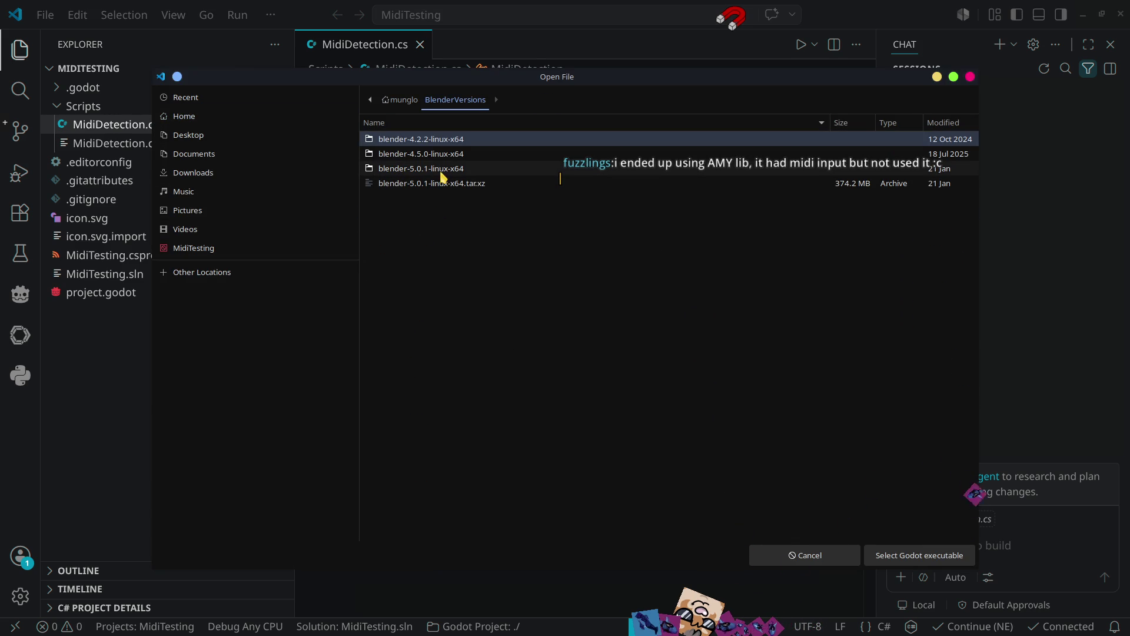
left_click(412, 102)
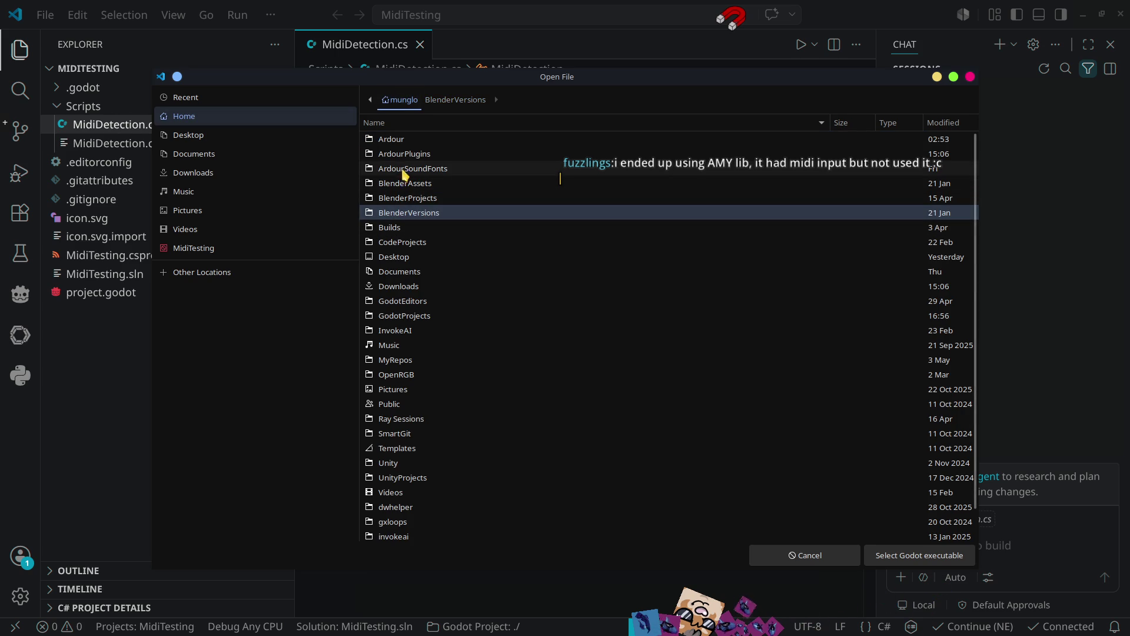
left_click(422, 303)
double_click(422, 303)
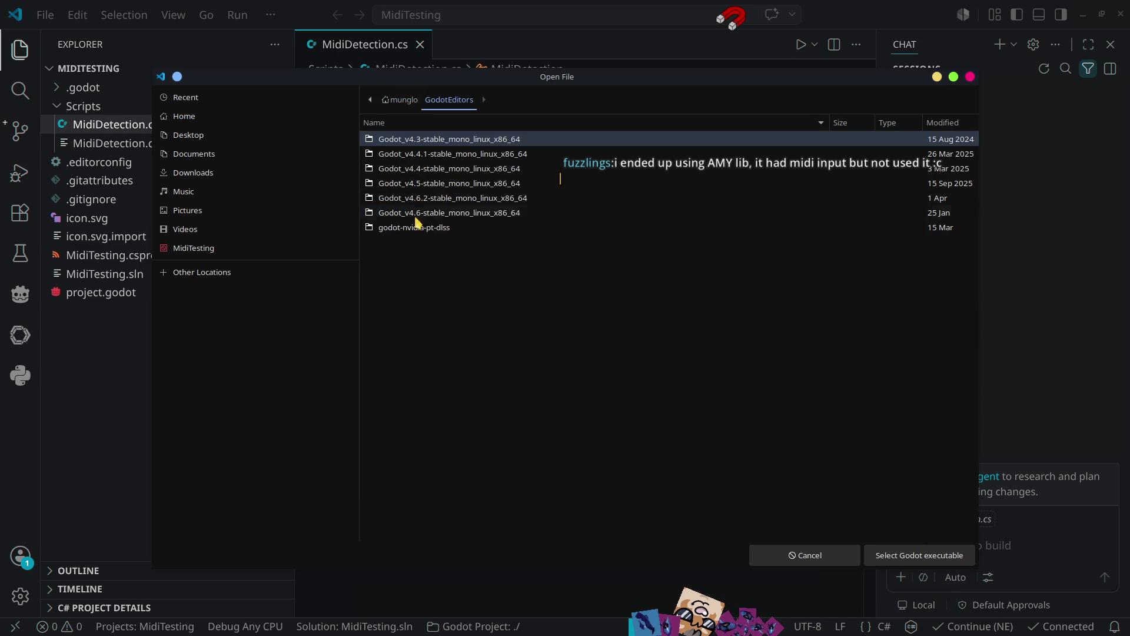
double_click(449, 199)
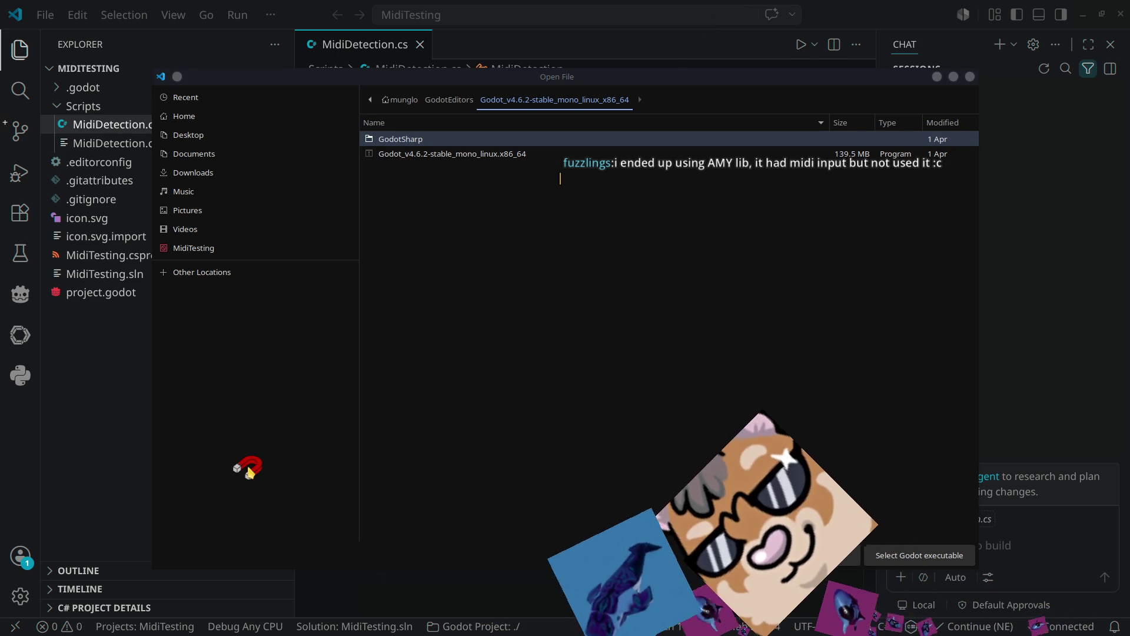
left_click(453, 155)
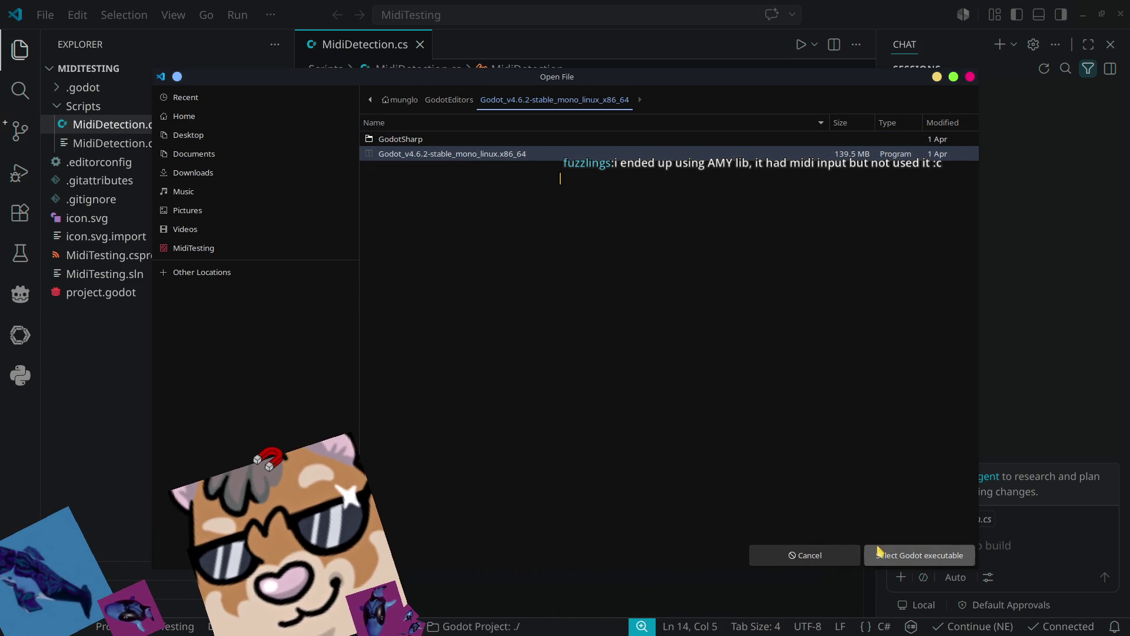
left_click(904, 554)
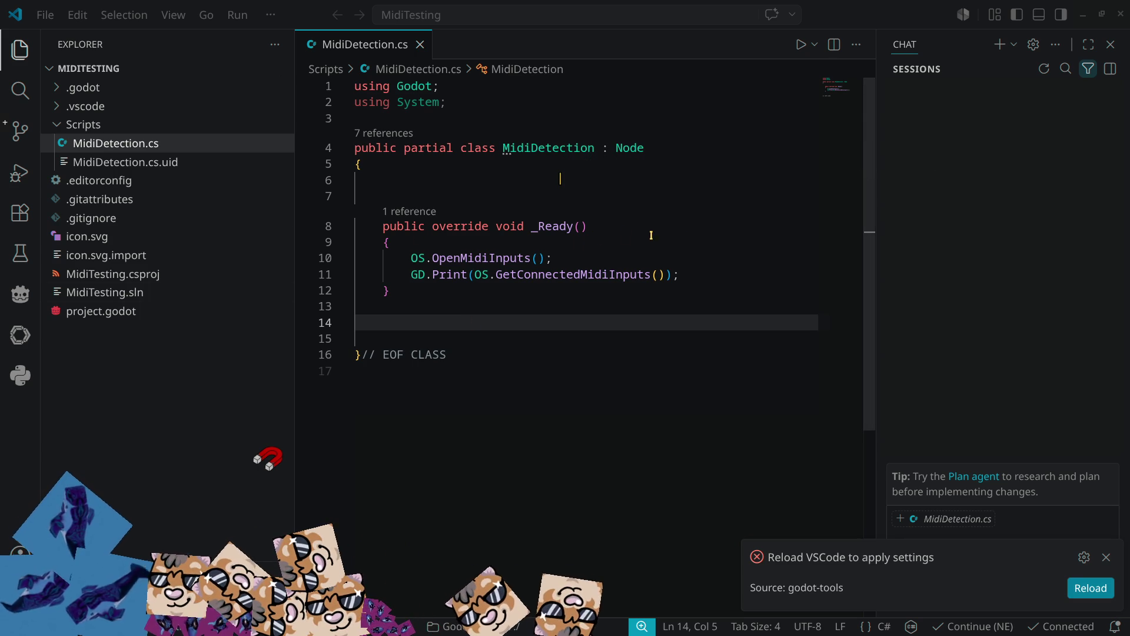
Reload VS Code with the new settings and begin a public declaration on line 14.
left_click(1090, 588)
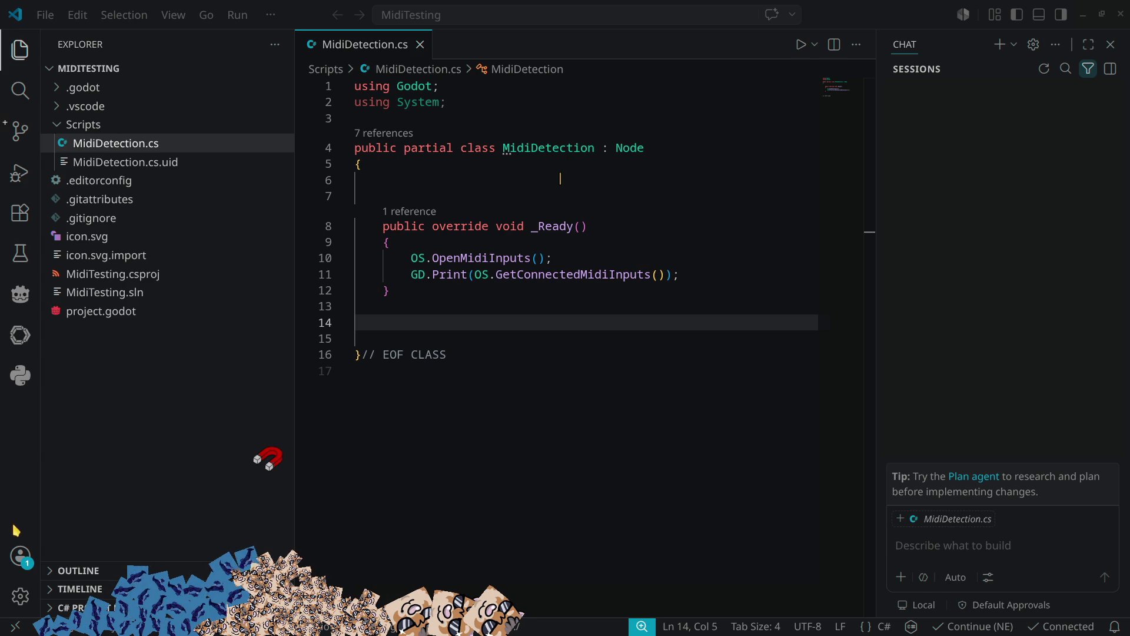
left_click(575, 323)
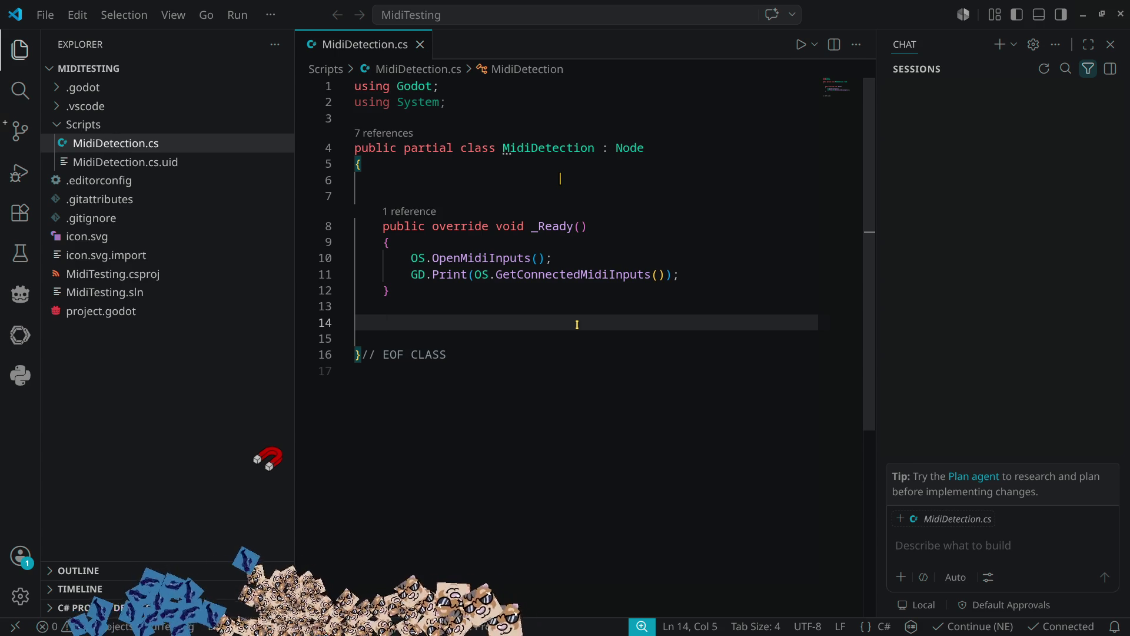
type("public")
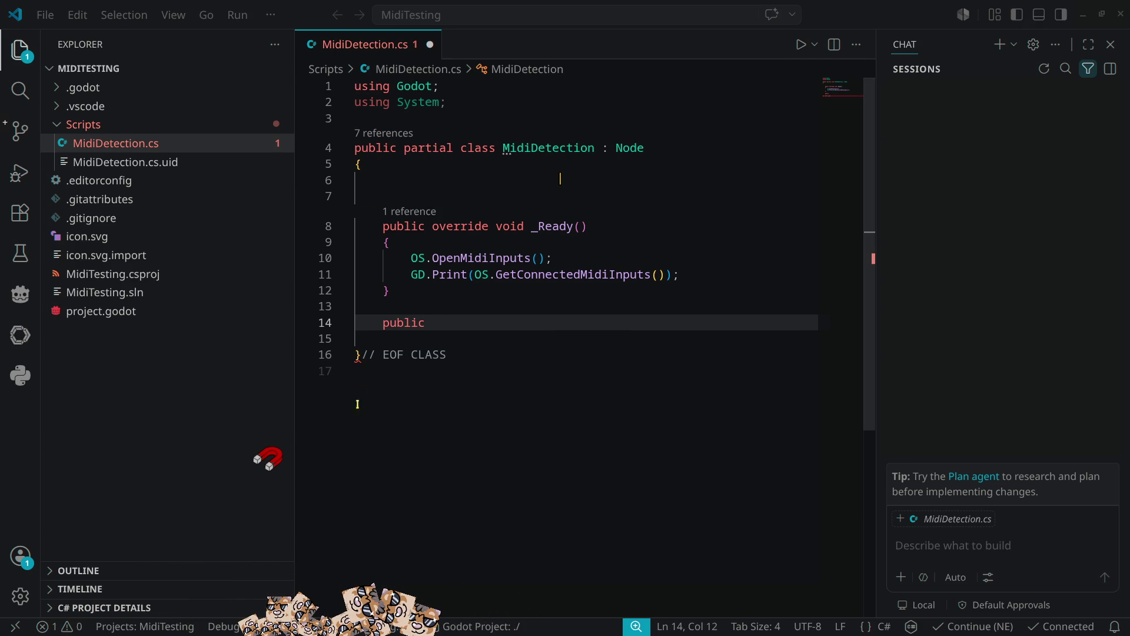
left_click(452, 325)
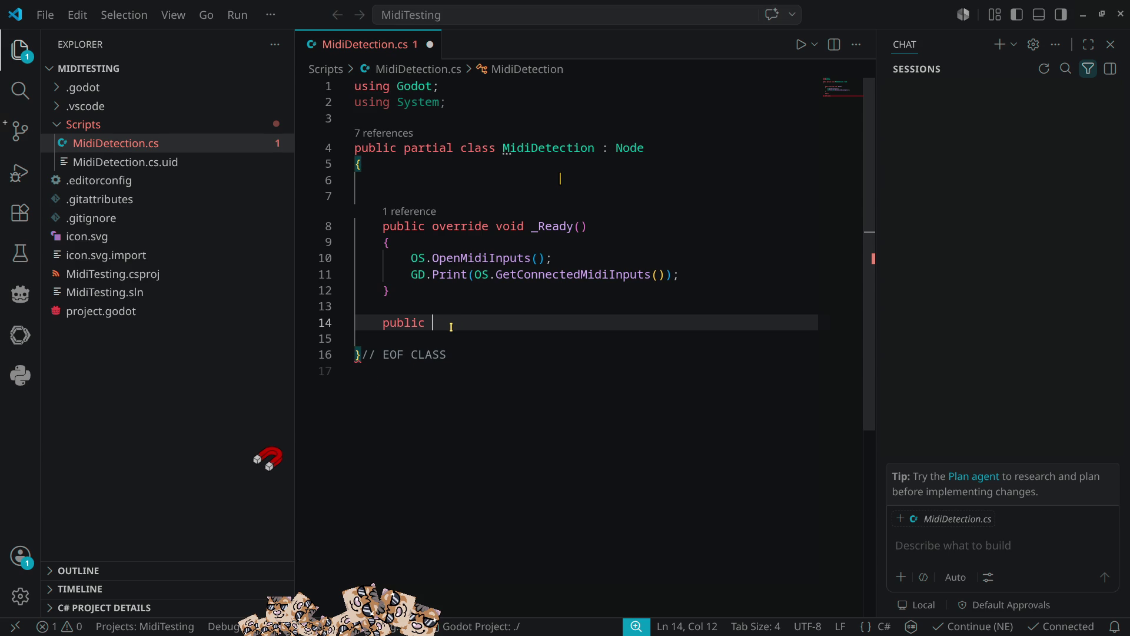
type("override ")
type("void _in")
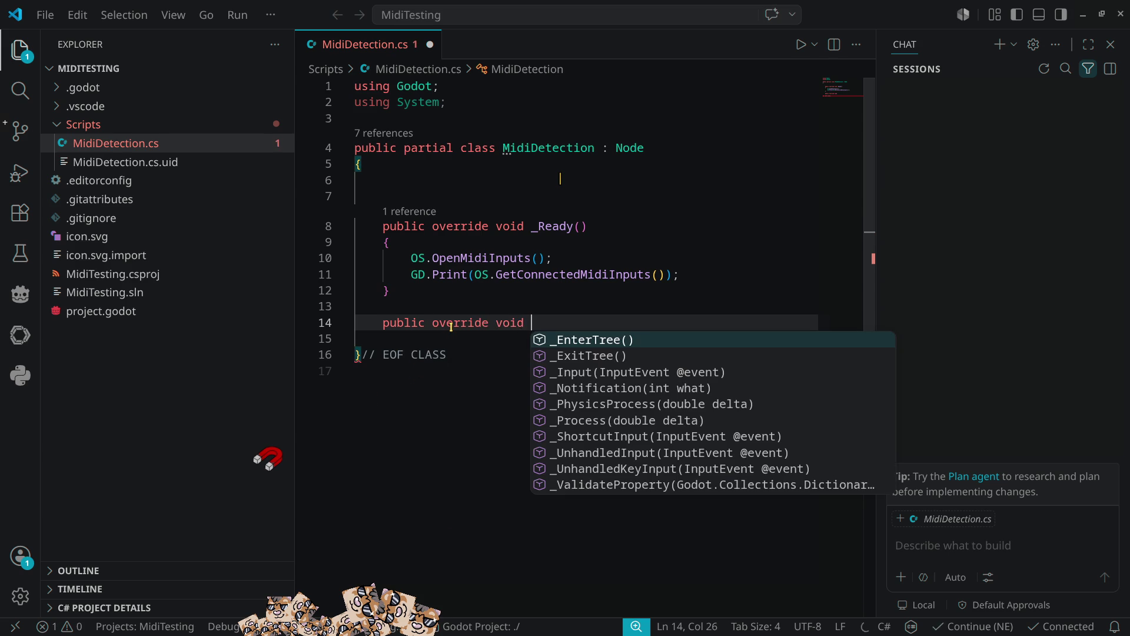
key("Return")
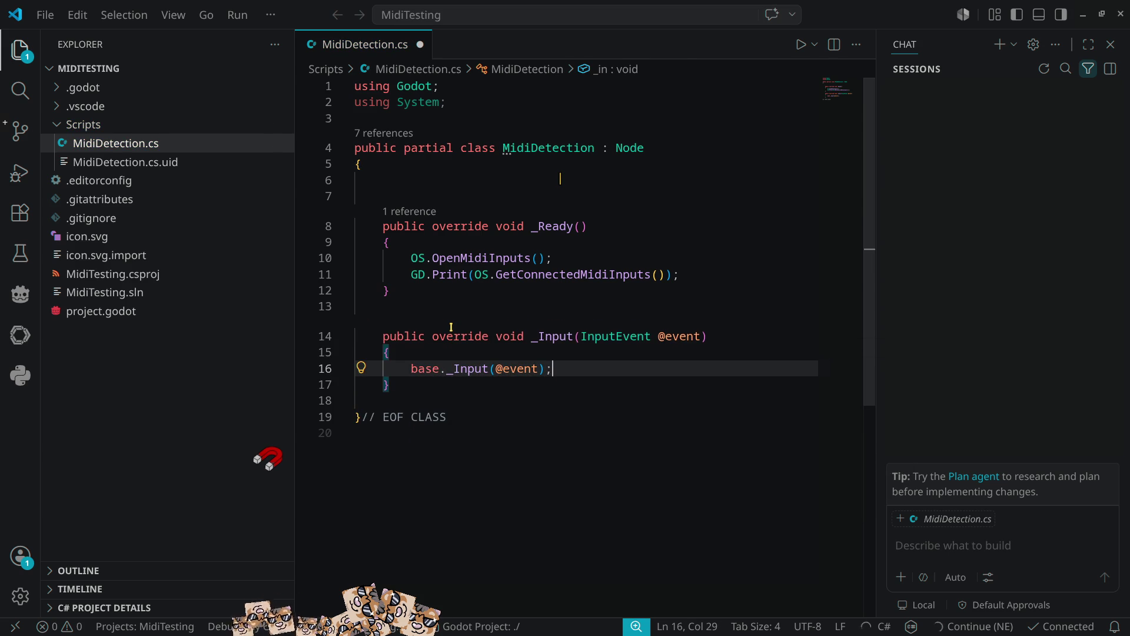
key("ctrl+BackSpace")
key("ctrl+BackSpace")
key("ctrl+BackSpace")
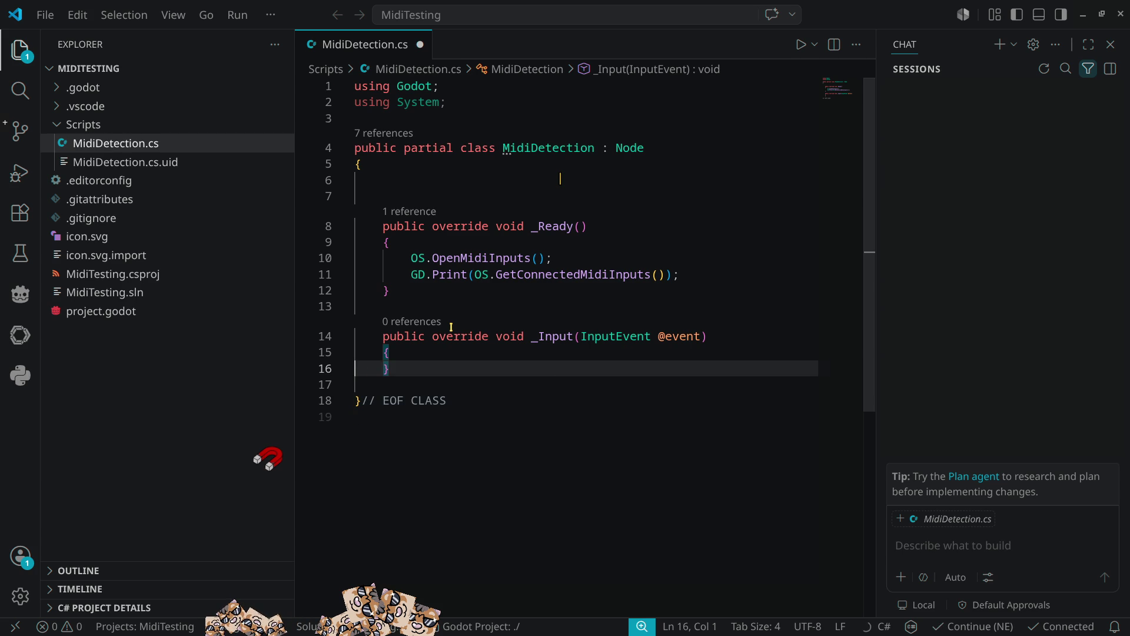
key("Return")
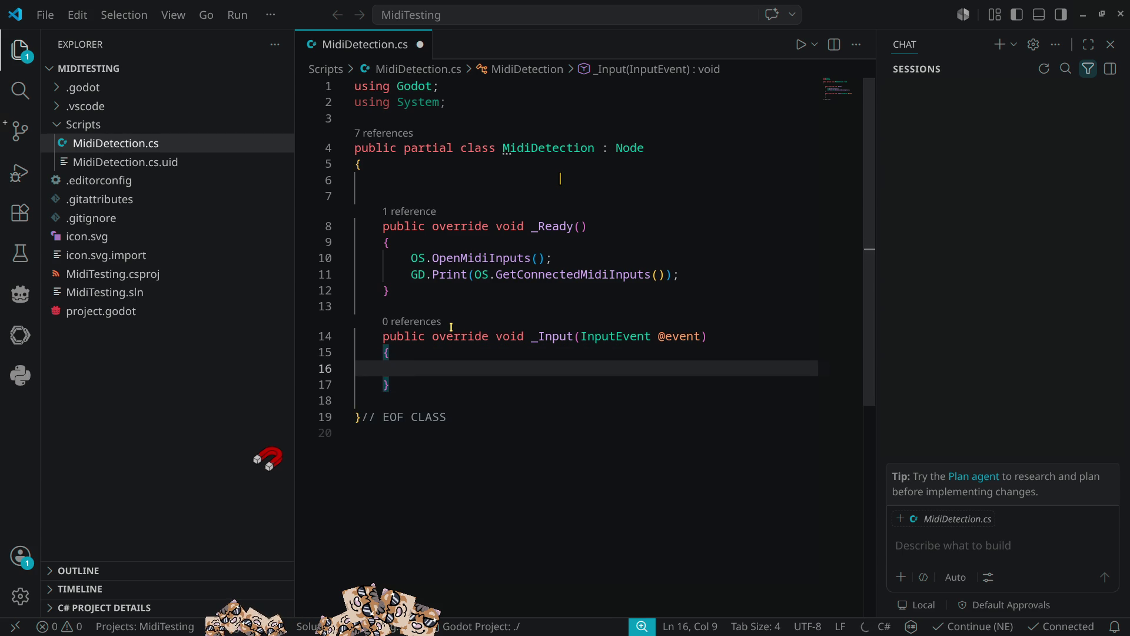
type("if(")
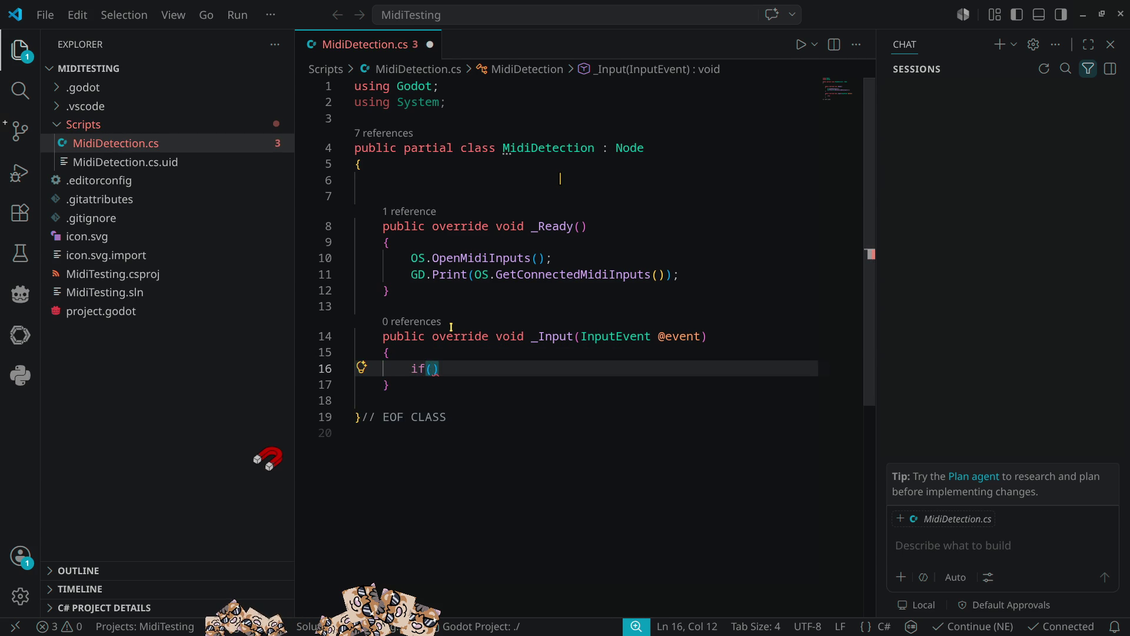
type("@eve")
key("Tab")
type("is ")
type("InputE")
type("vent;")
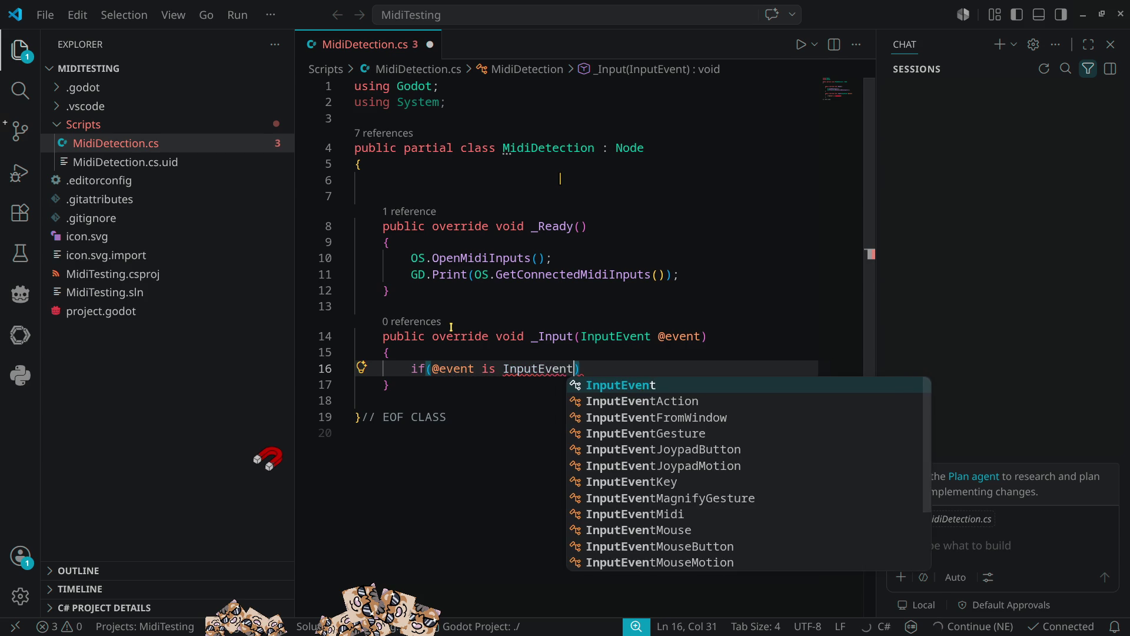
key("BackSpace")
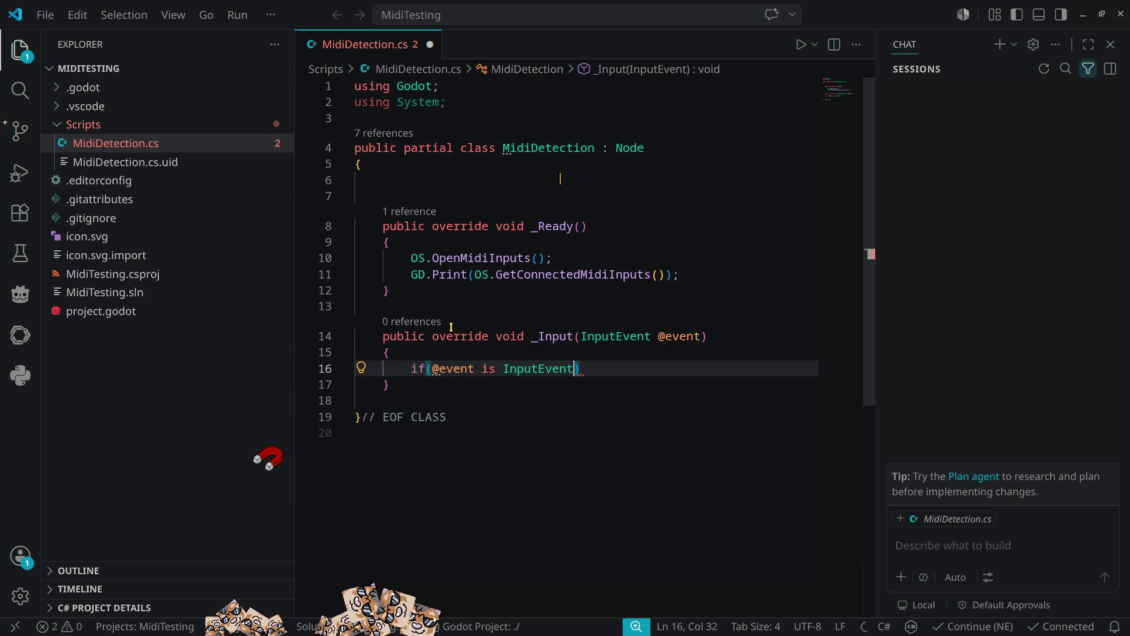
type("Mi")
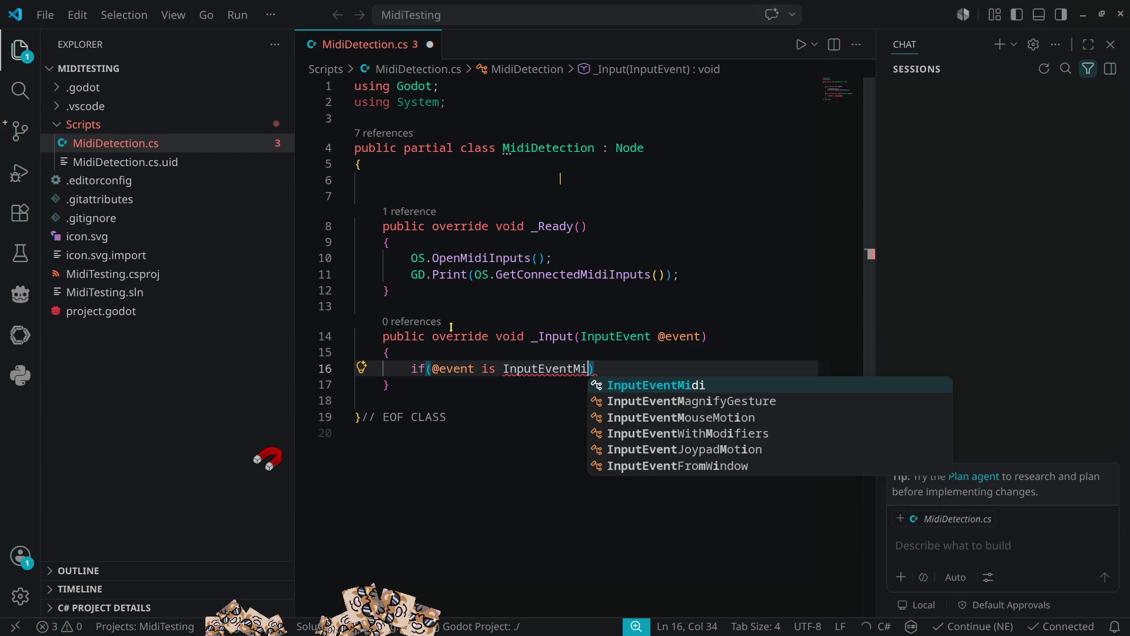
key("Tab")
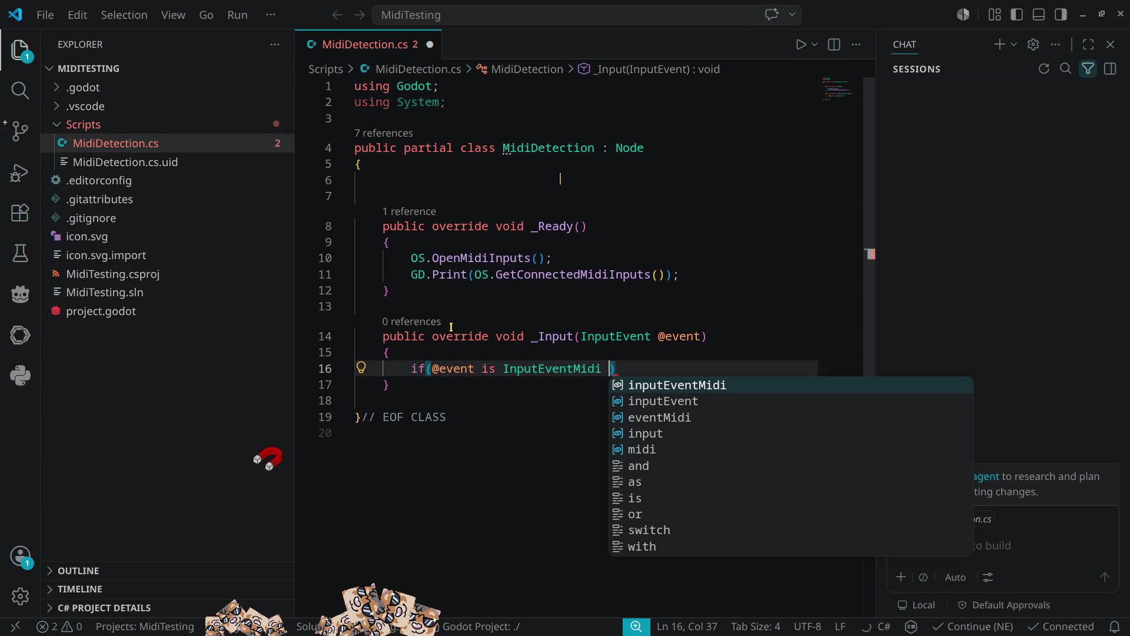
type("midiIn")
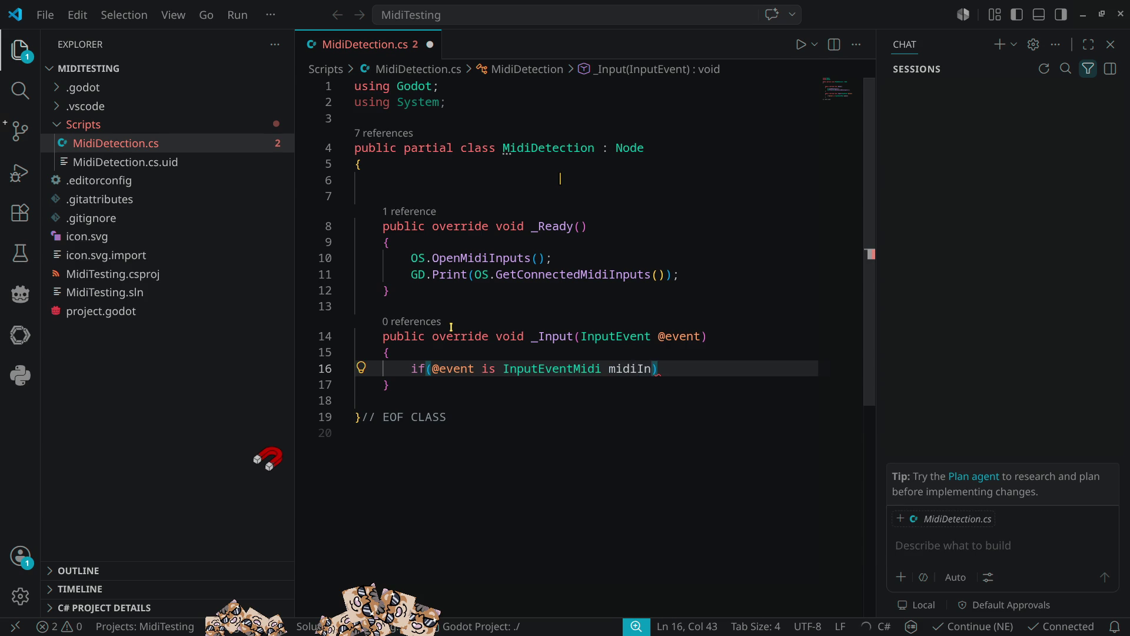
key("Up")
key("Down")
key("Right")
key("Return")
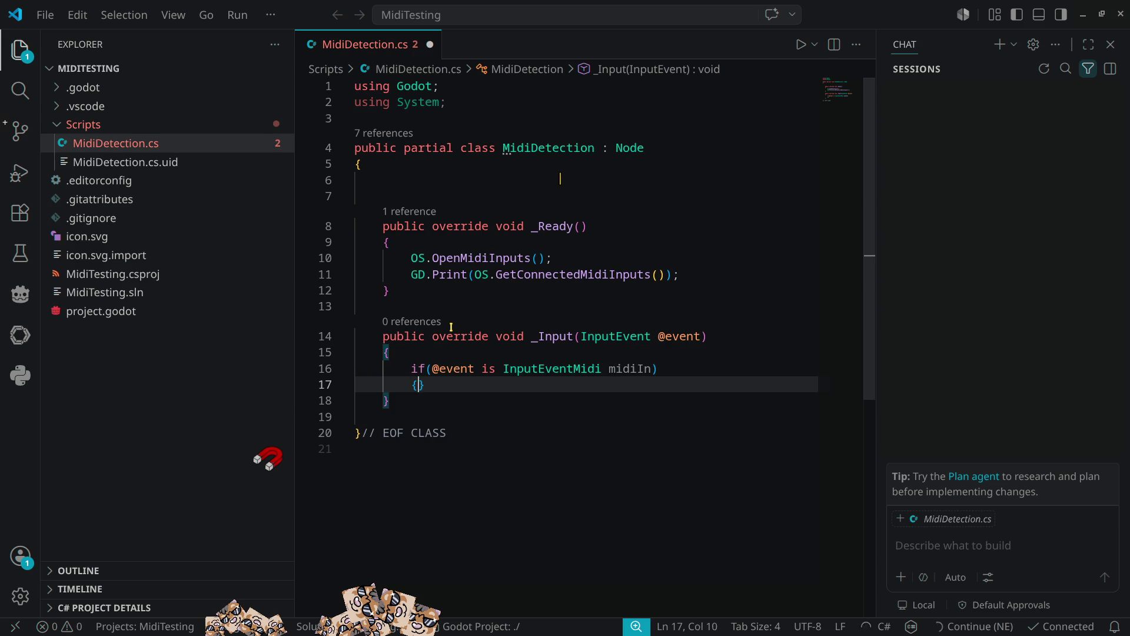
Open the if body with GD.Print($"MIDI EVENT: ch[{}]"), then close the chat and file panels.
type("{")
key("Return")
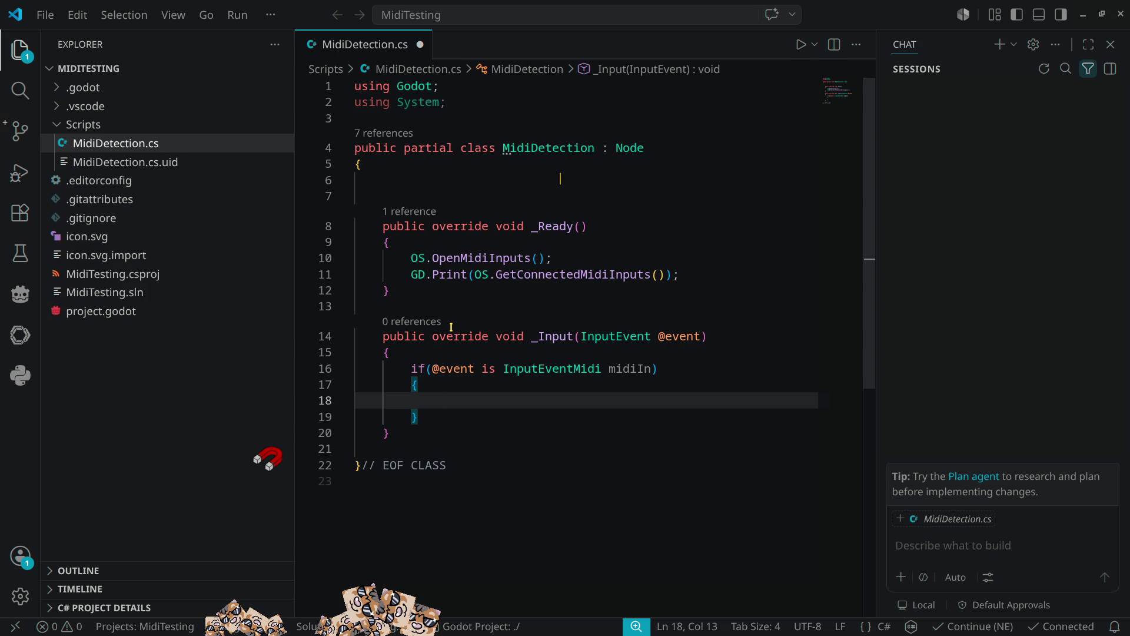
type("GD.Print")
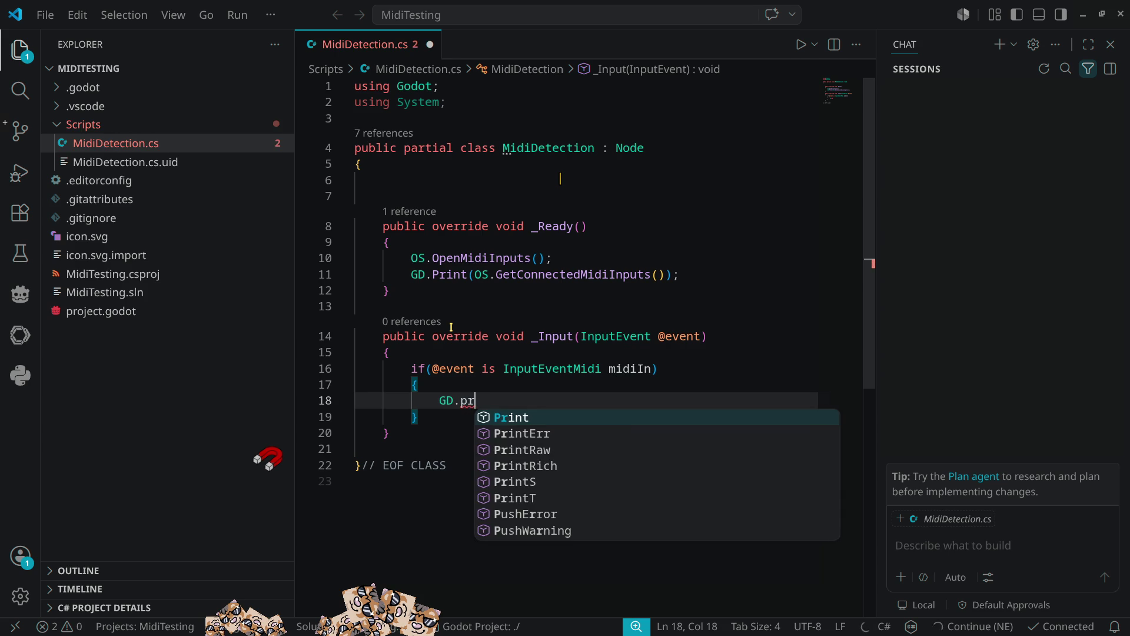
type("(@")
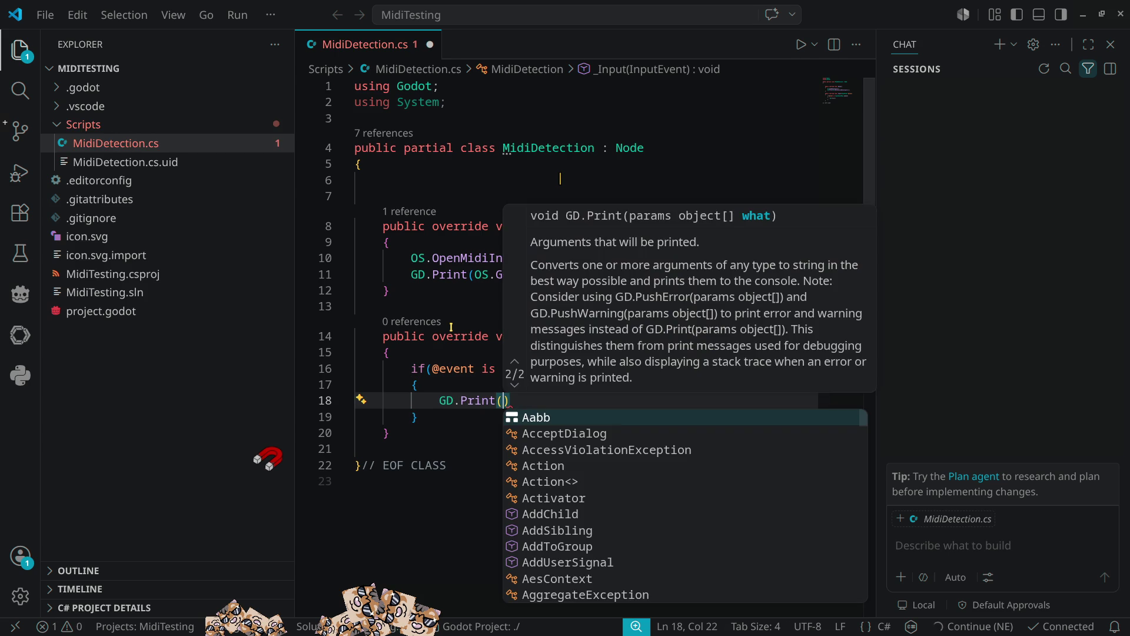
key("BackSpace")
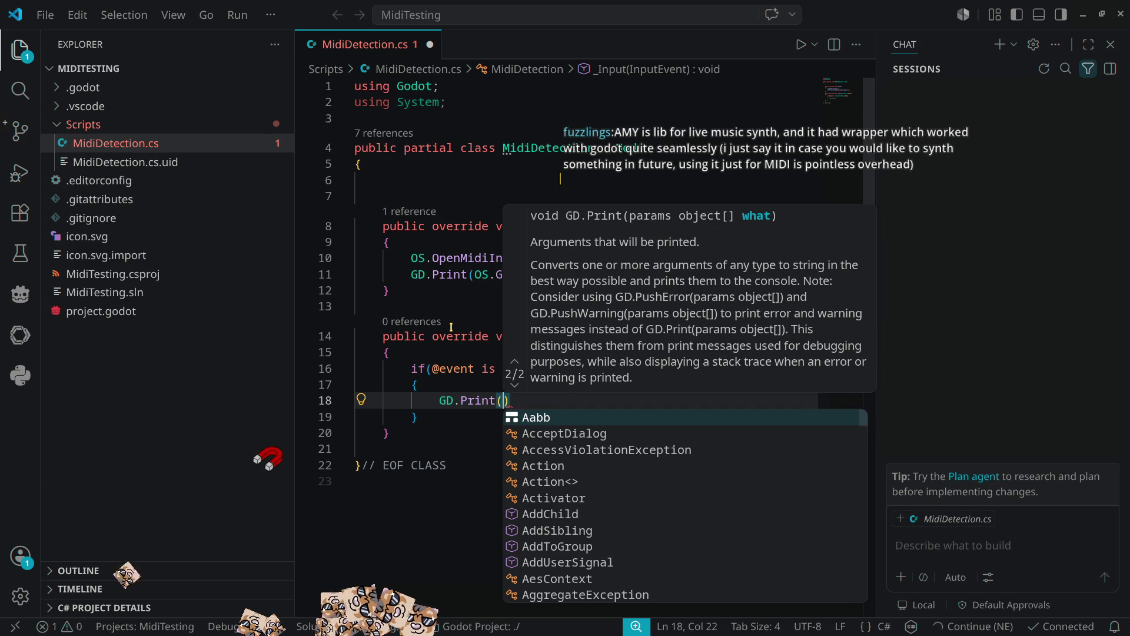
type("$\"")
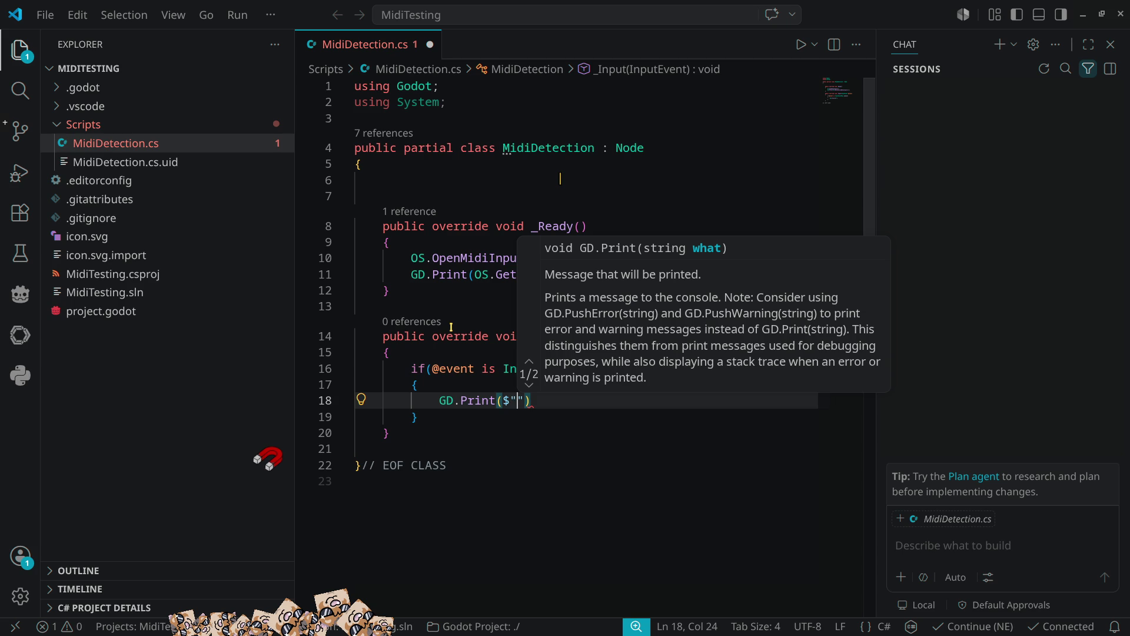
type("MIDI ")
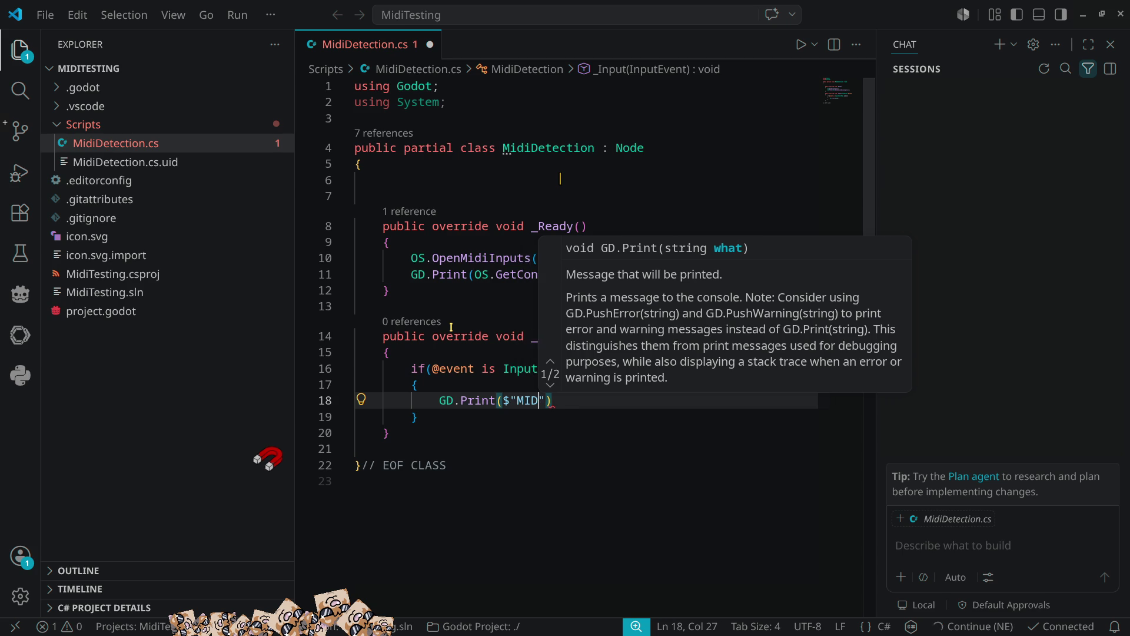
type("EVENT")
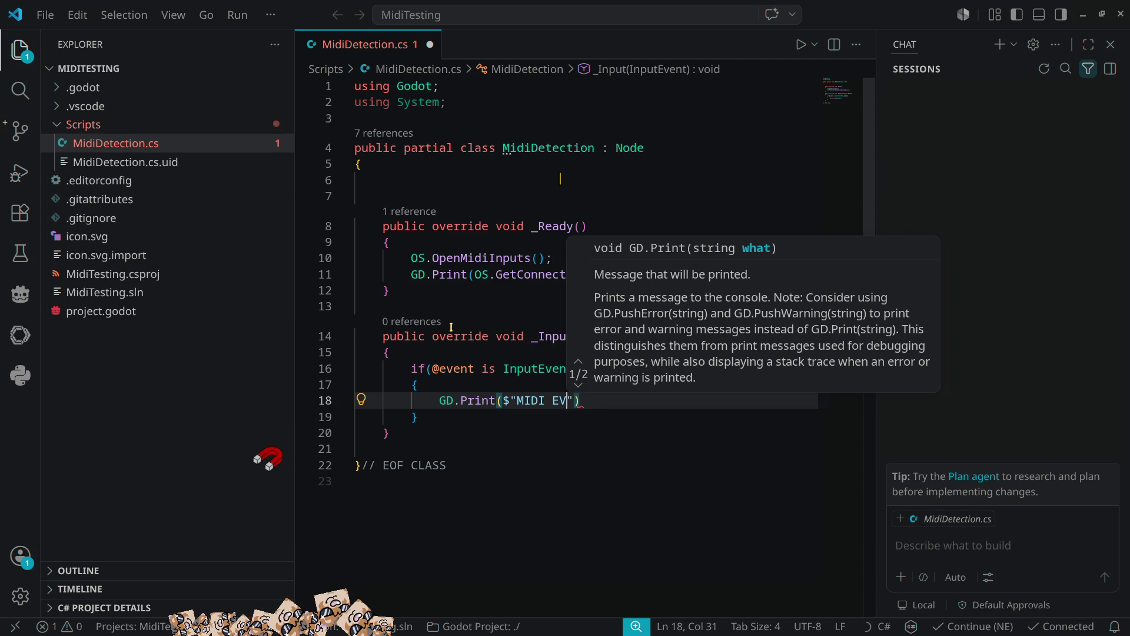
type(":")
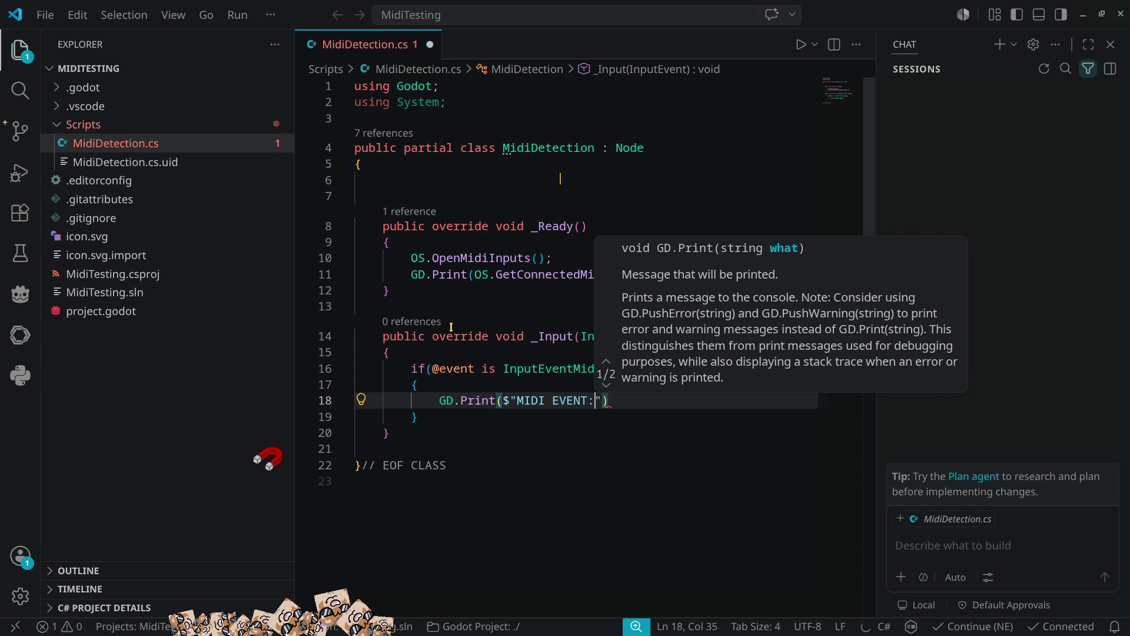
type(" [")
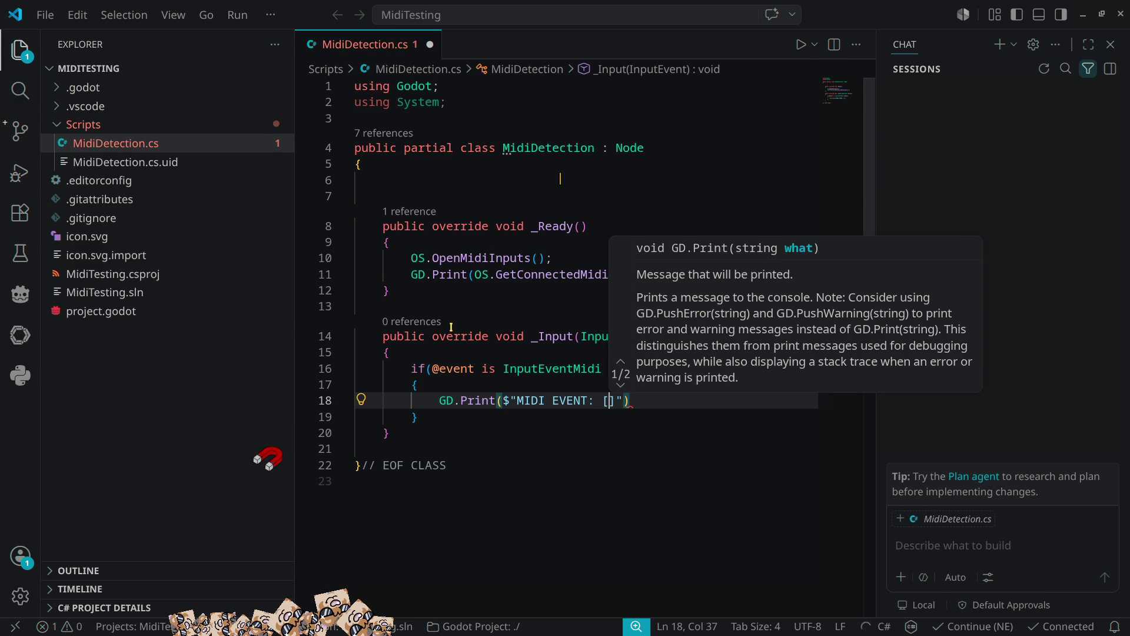
key("Left")
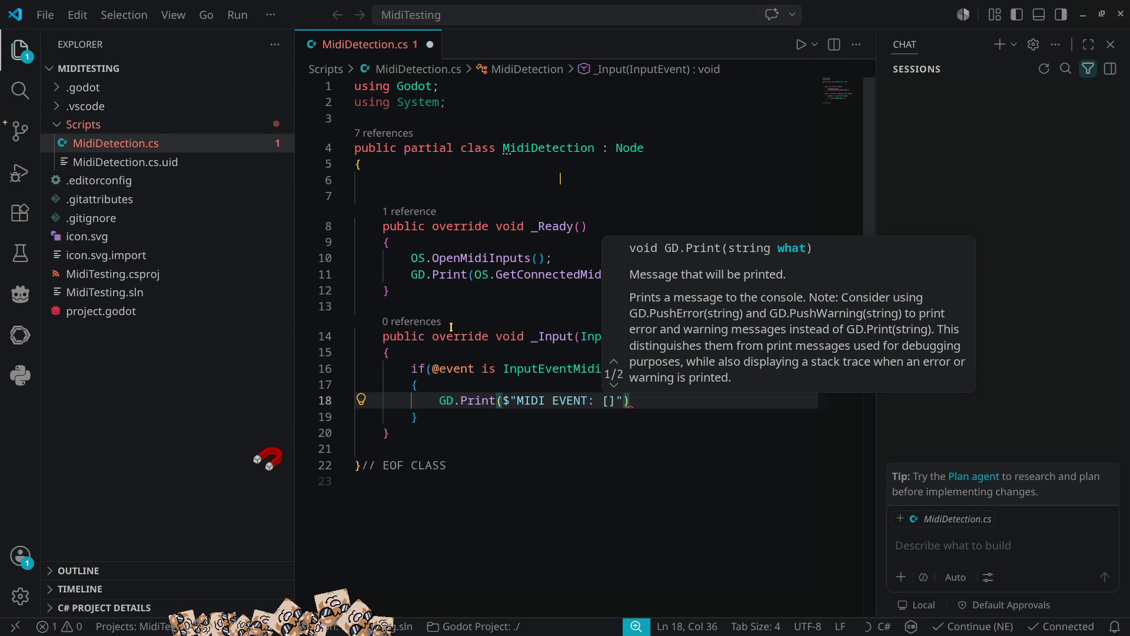
type("ch")
key("Right")
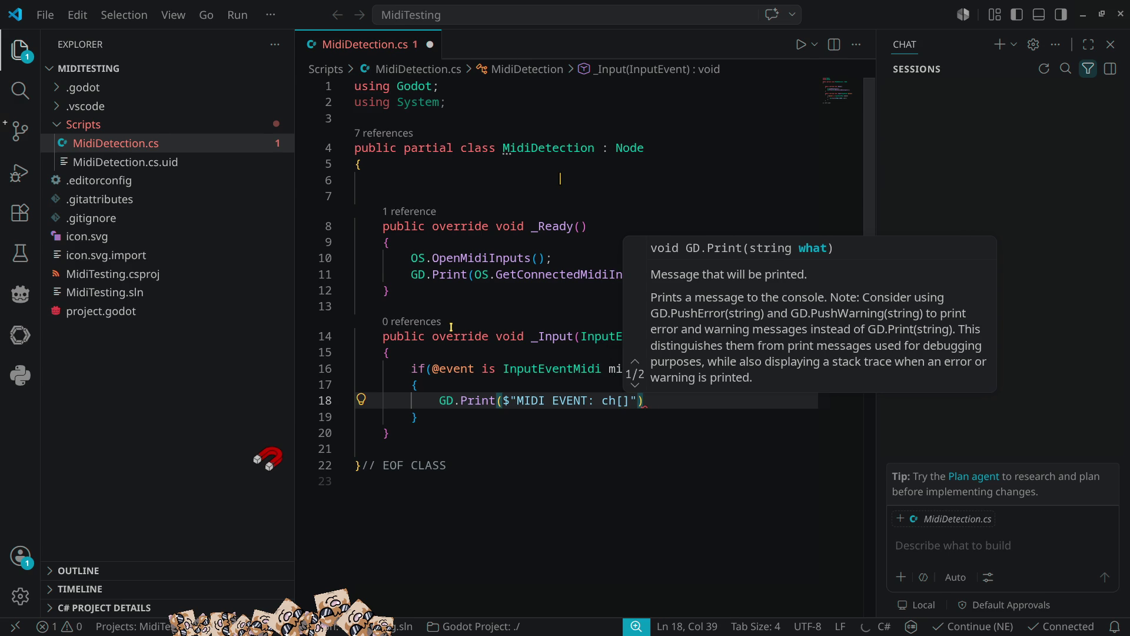
type("{")
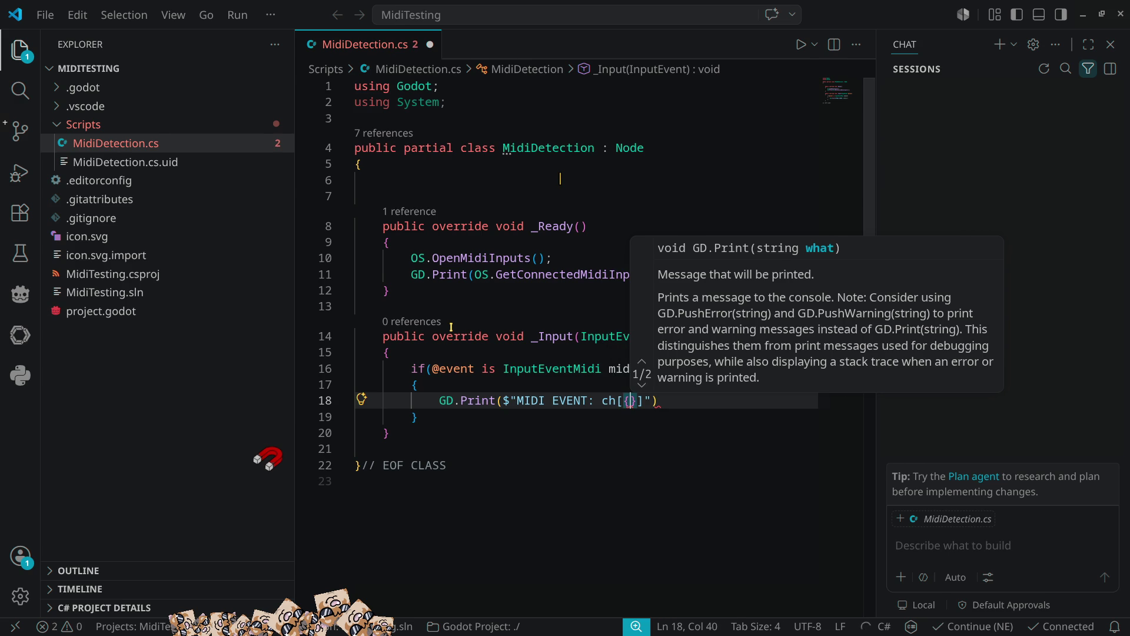
left_click(1111, 45)
left_click(20, 50)
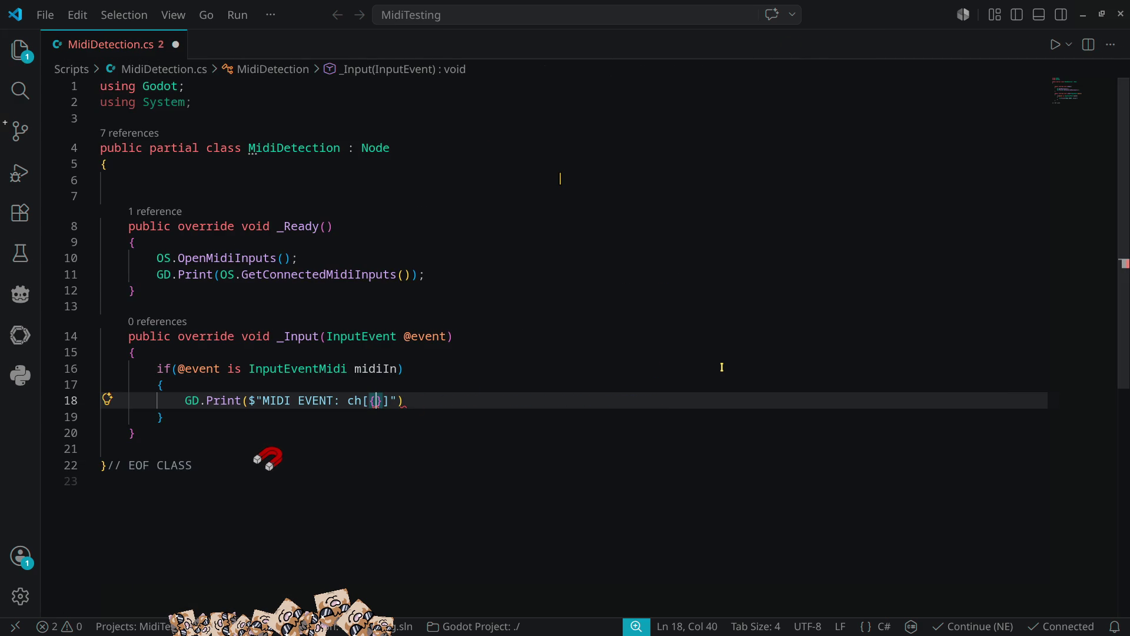
Shorten the pattern variable name from midiIn to mi.
key("Up")
key("Up")
key("Right")
key("BackSpace")
key("BackSpace")
key("BackSpace")
key("BackSpace")
key("Delete")
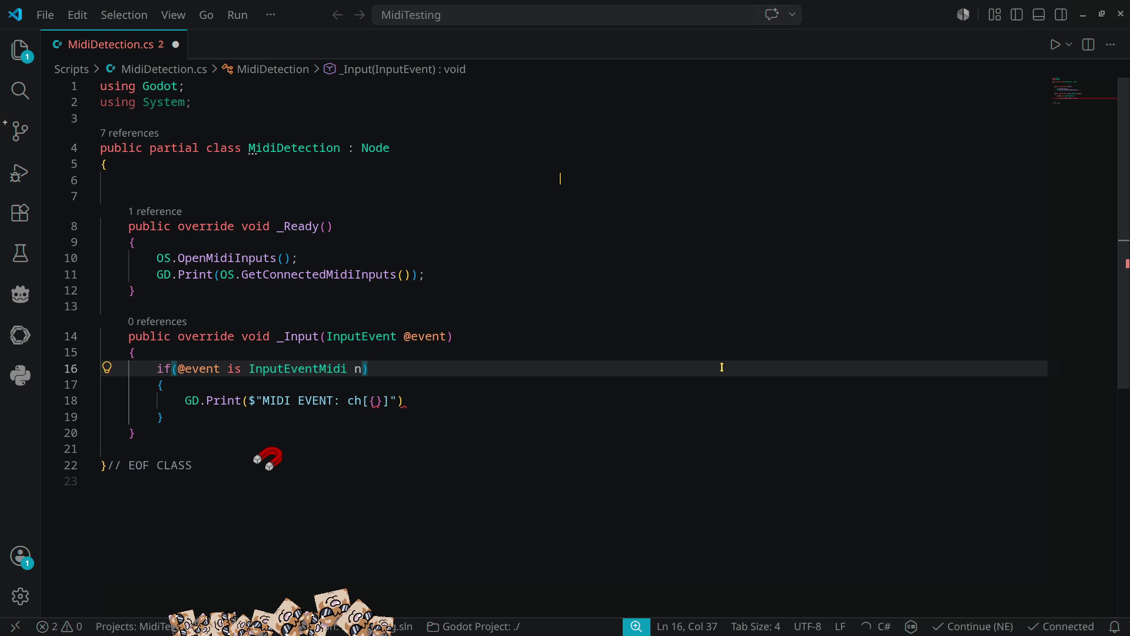
type("mi")
key("Delete")
Interpolate mi.Channel into ch[] and mi.Message into msg[] in the print text.
key("Down")
key("Down")
key("Right")
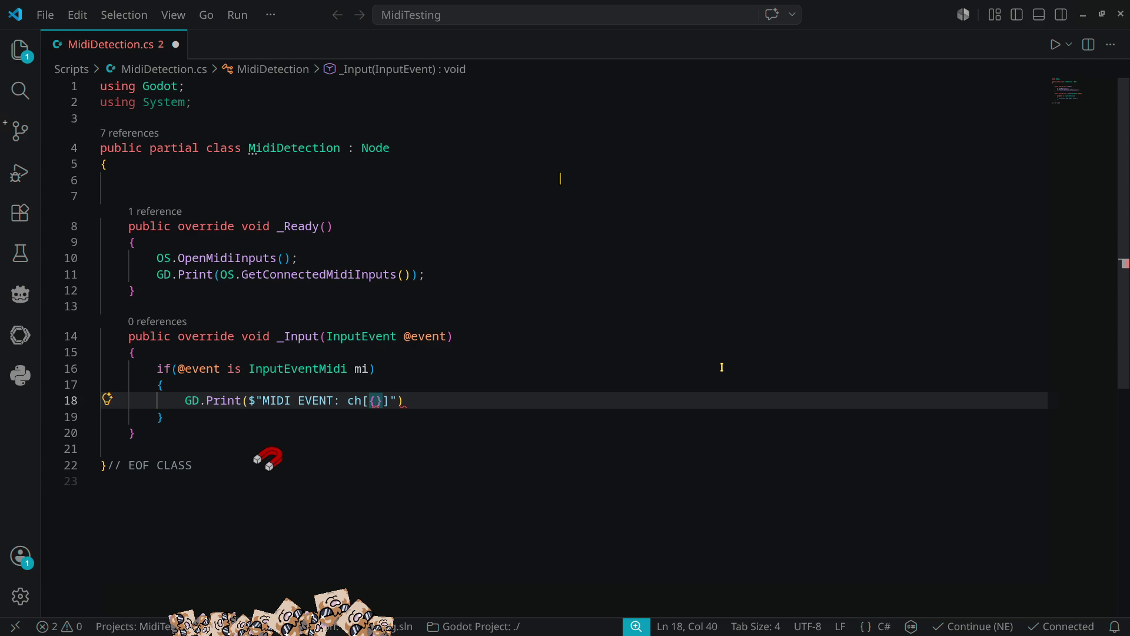
type("mi.c")
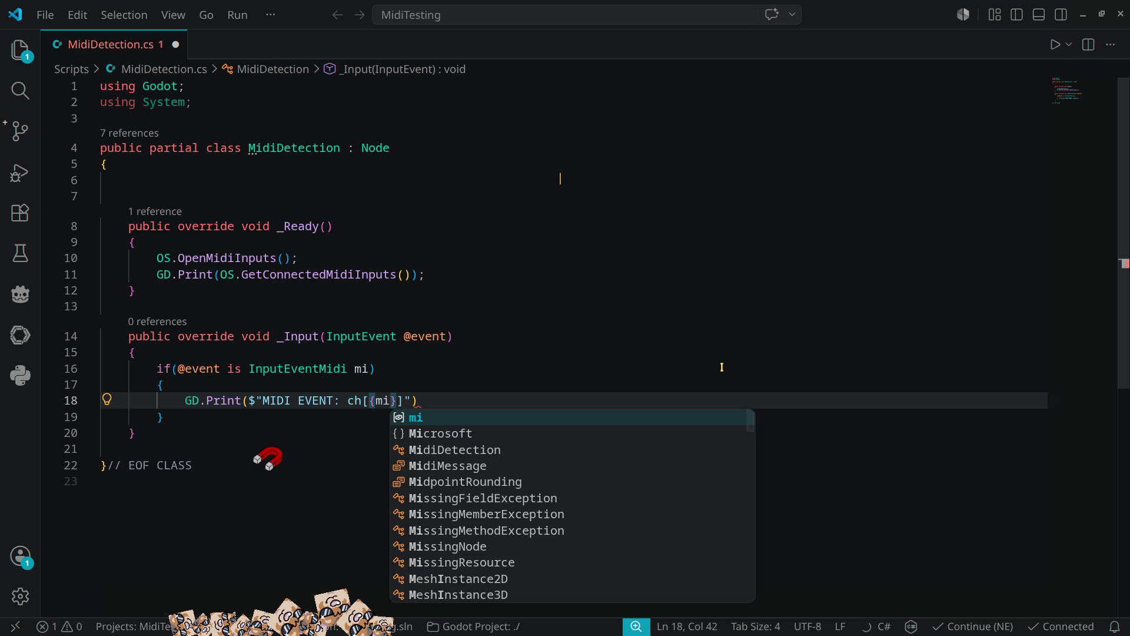
type("ha")
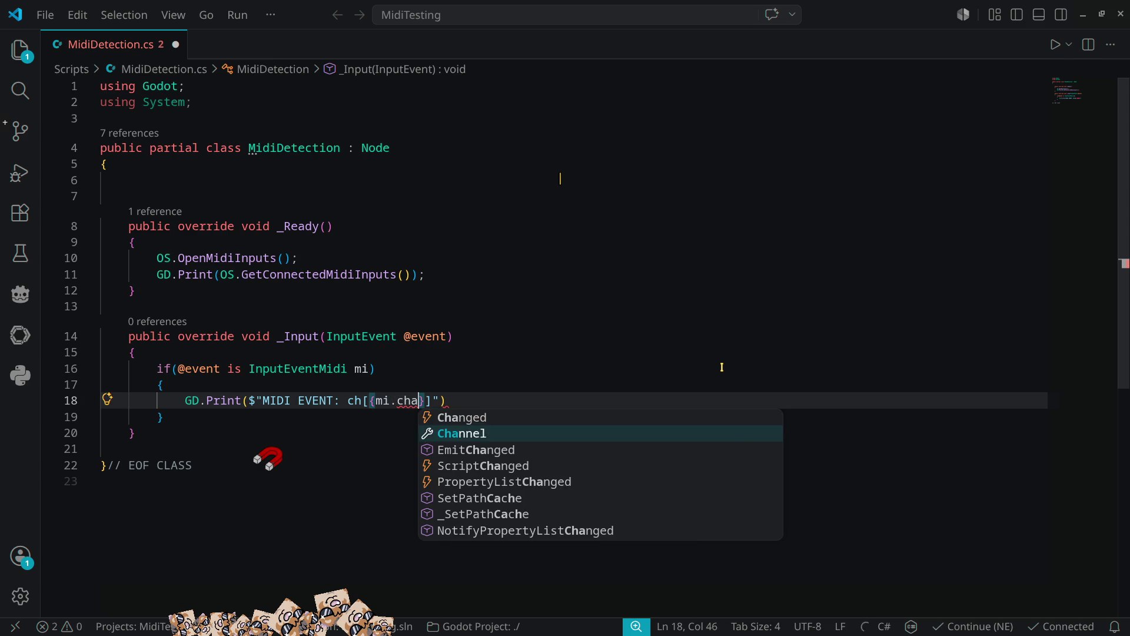
key("Down")
key("Tab")
key("Right")
key("Right")
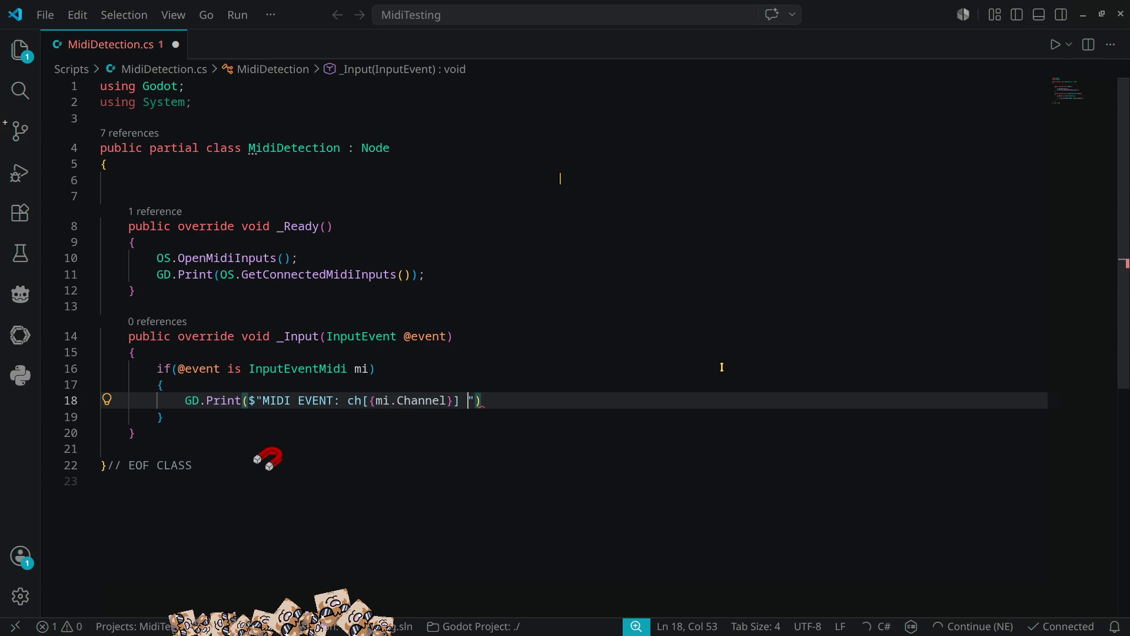
type("msg")
type("[{")
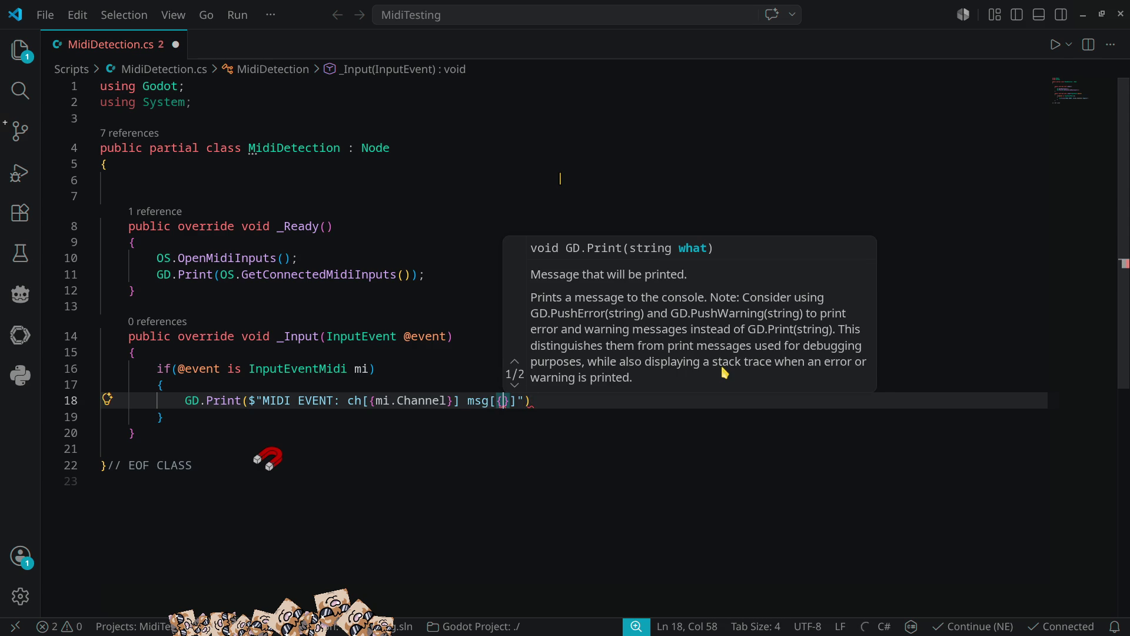
type("mi.me")
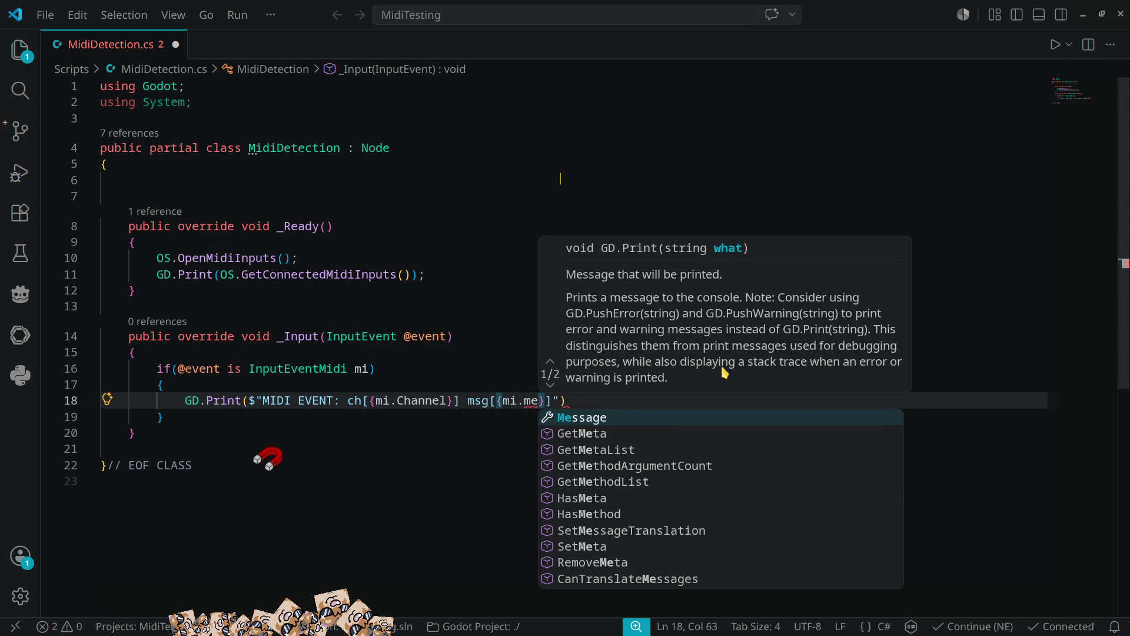
key("Tab")
Add p[{mi.Pitch}] and v[{mi.Velocity}], end the statement with a semicolon, and save.
type("}]")
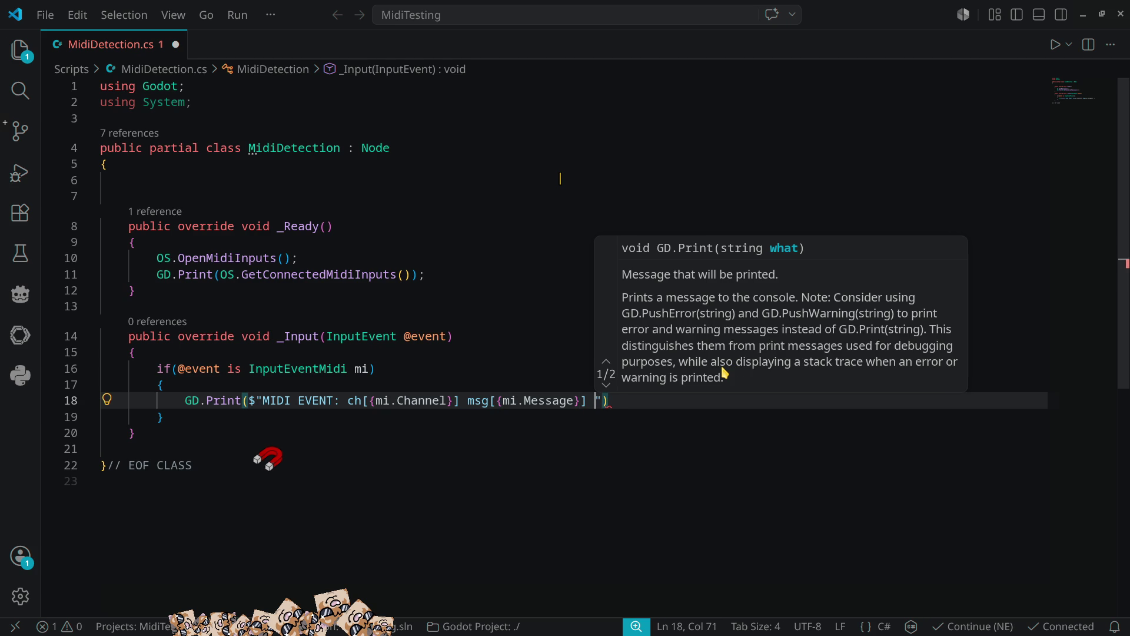
type(" p")
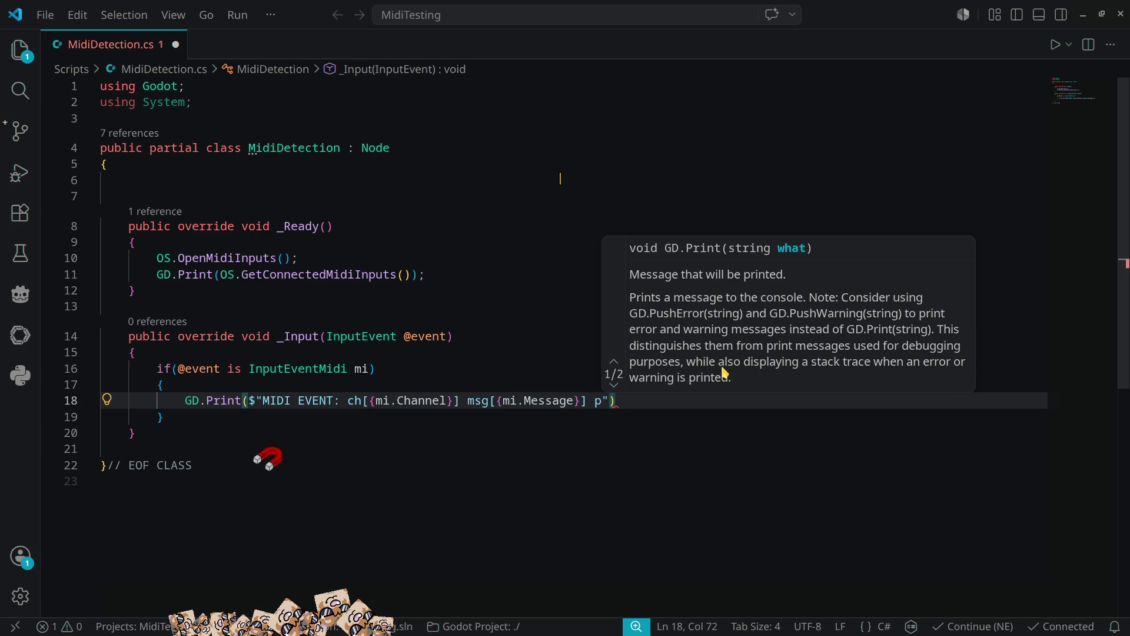
type("[{")
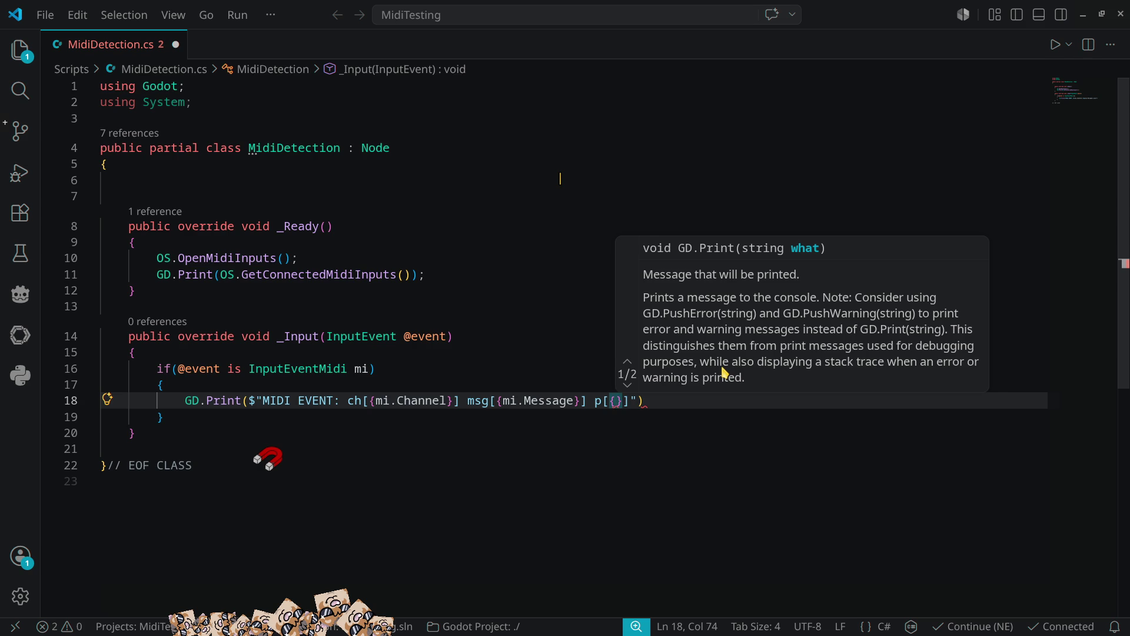
type("mi.pi")
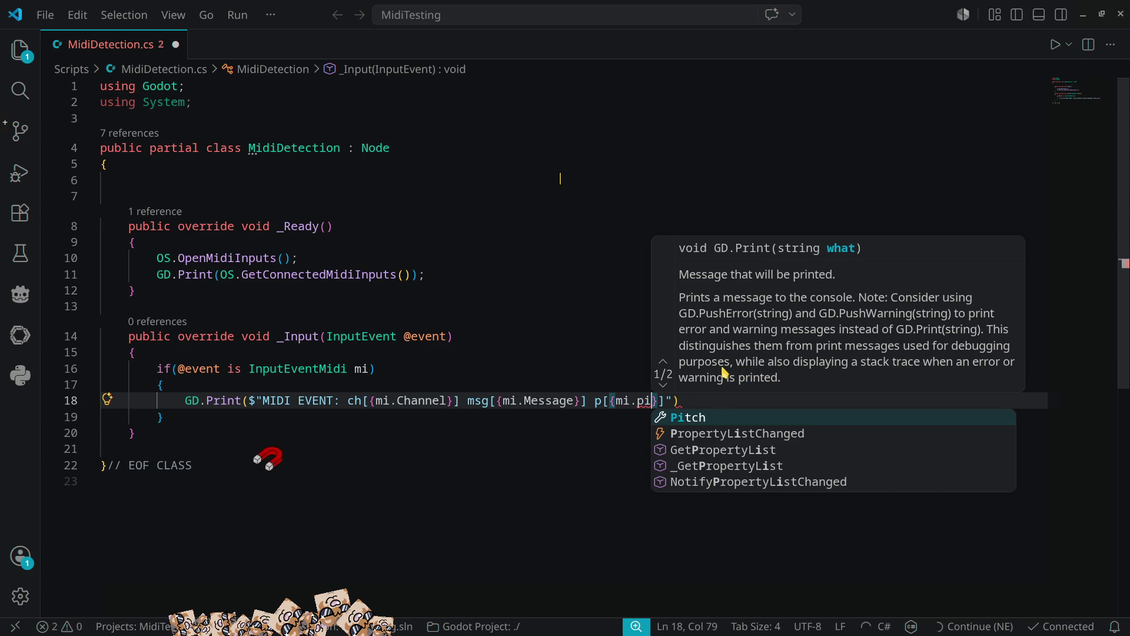
key("Tab")
key("Right")
key("Right")
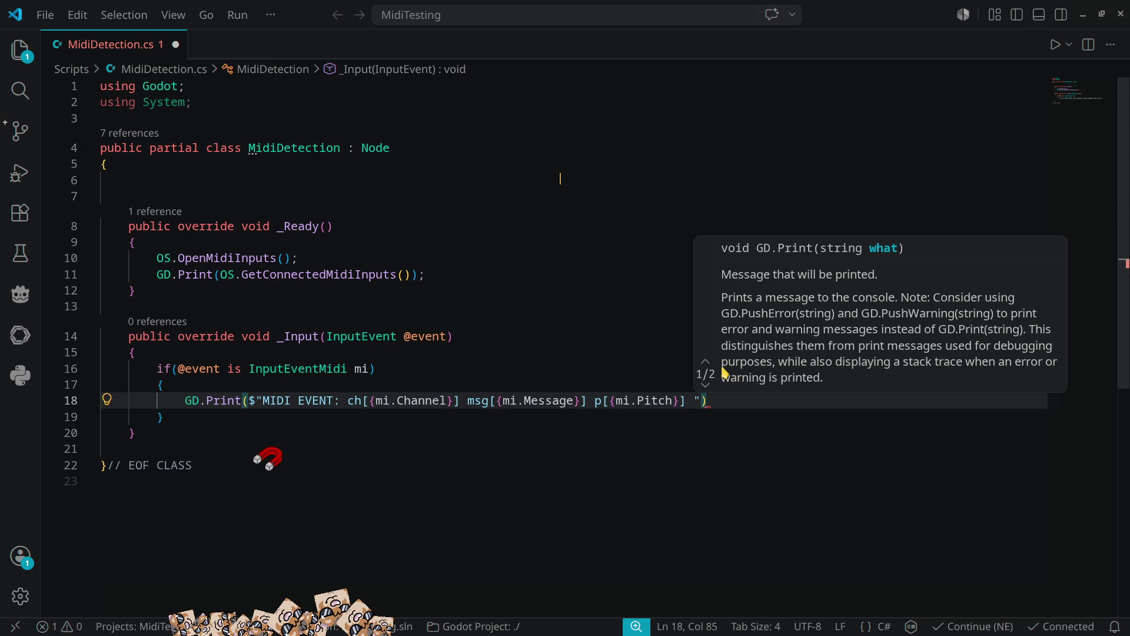
type("v")
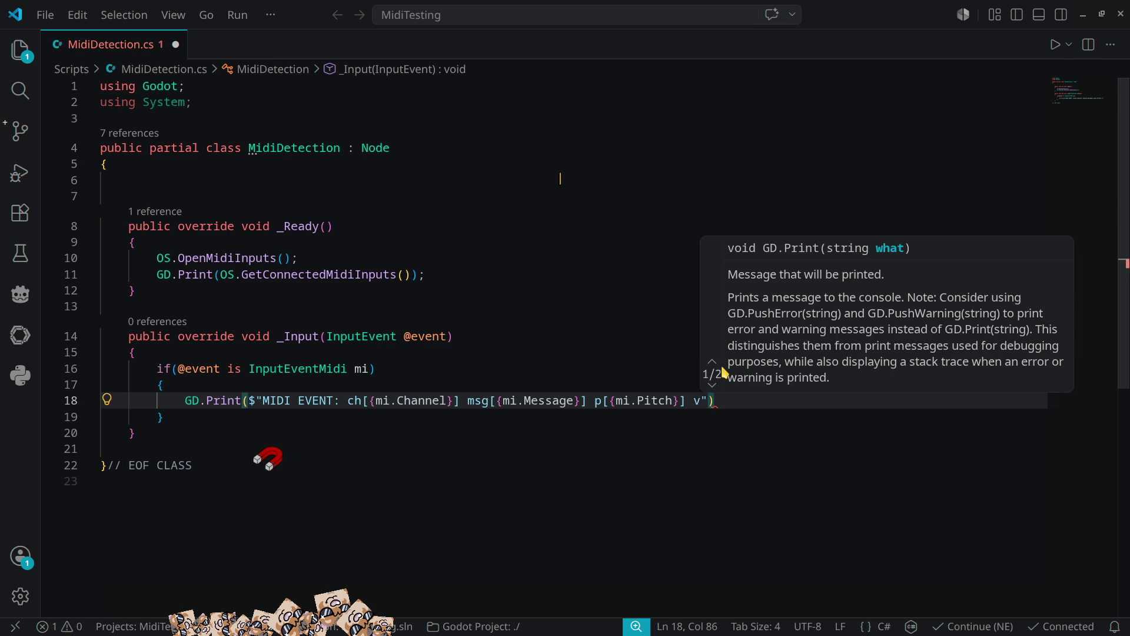
type("[{")
type("mi.ve")
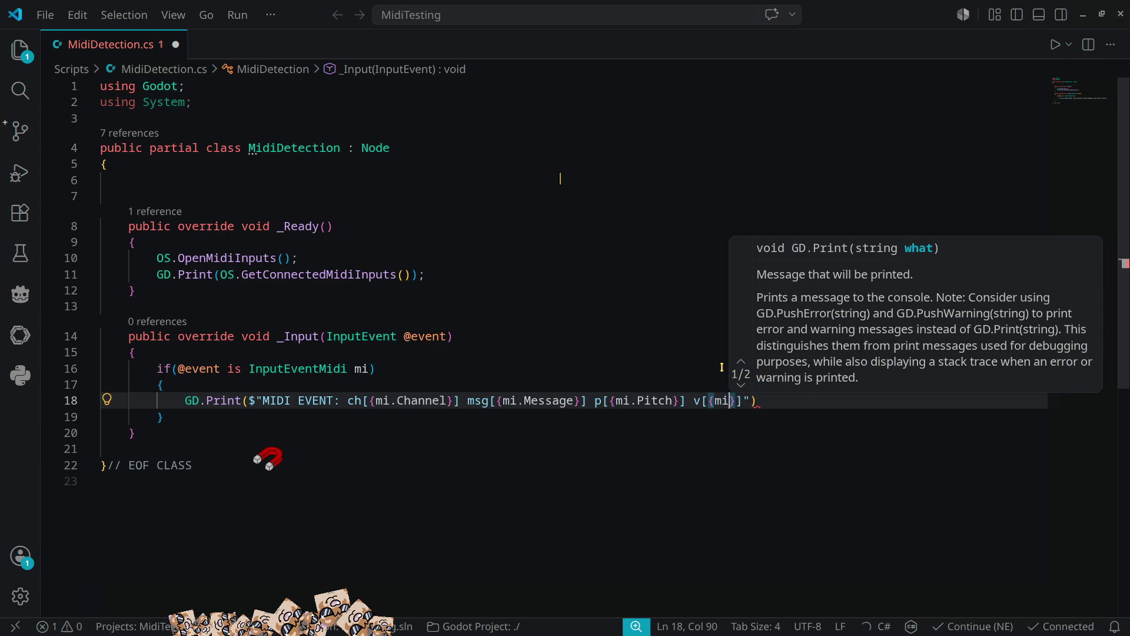
key("Tab")
key("Right")
key("Right")
key("Right")
type(";")
key("ctrl+s")
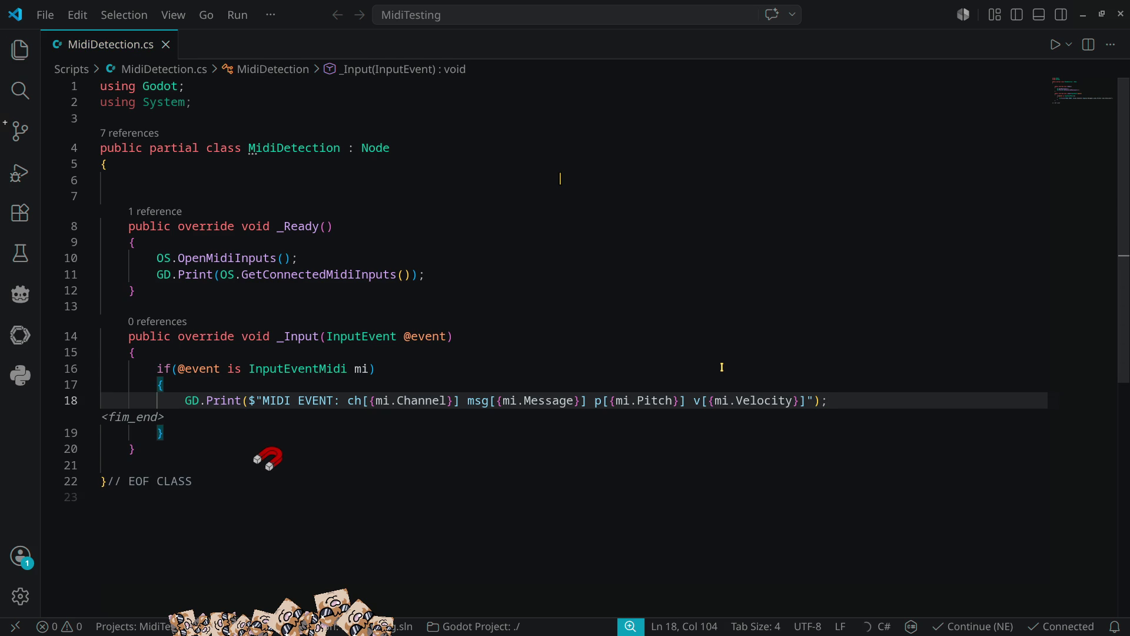
Back in Godot, show the Output log and save the scene as Main.tscn.
left_click(1082, 16)
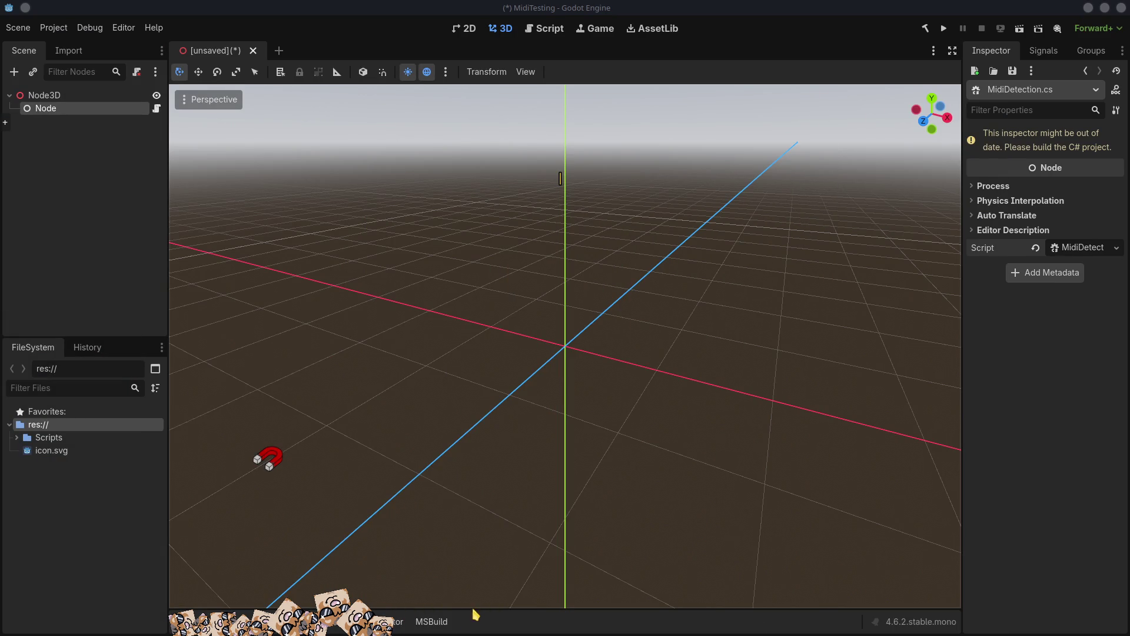
mouse_move(276, 464)
left_mouse_down()
mouse_move(1032, 459)
mouse_move(1047, 442)
mouse_move(995, 230)
mouse_move(919, 14)
mouse_move(877, 26)
left_mouse_up()
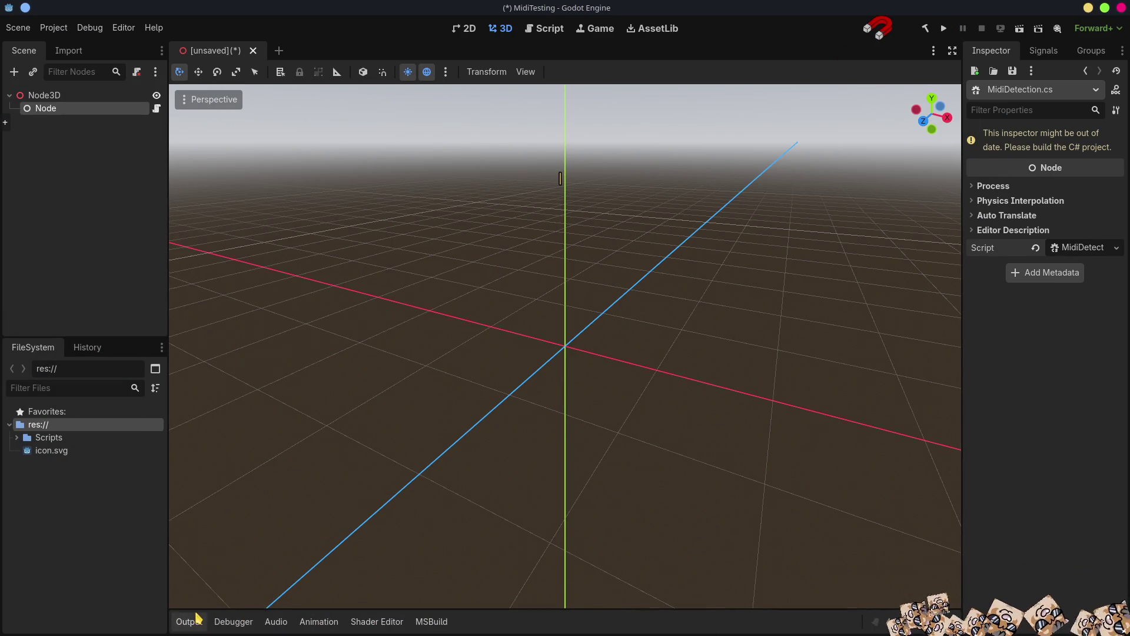
left_click(182, 618)
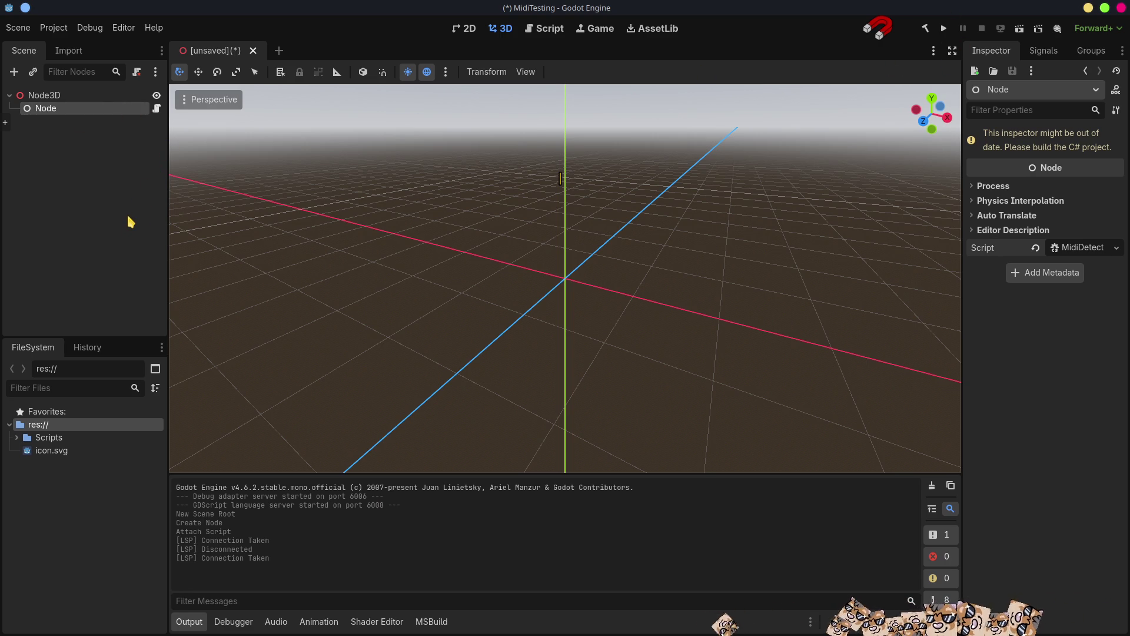
key("ctrl+s")
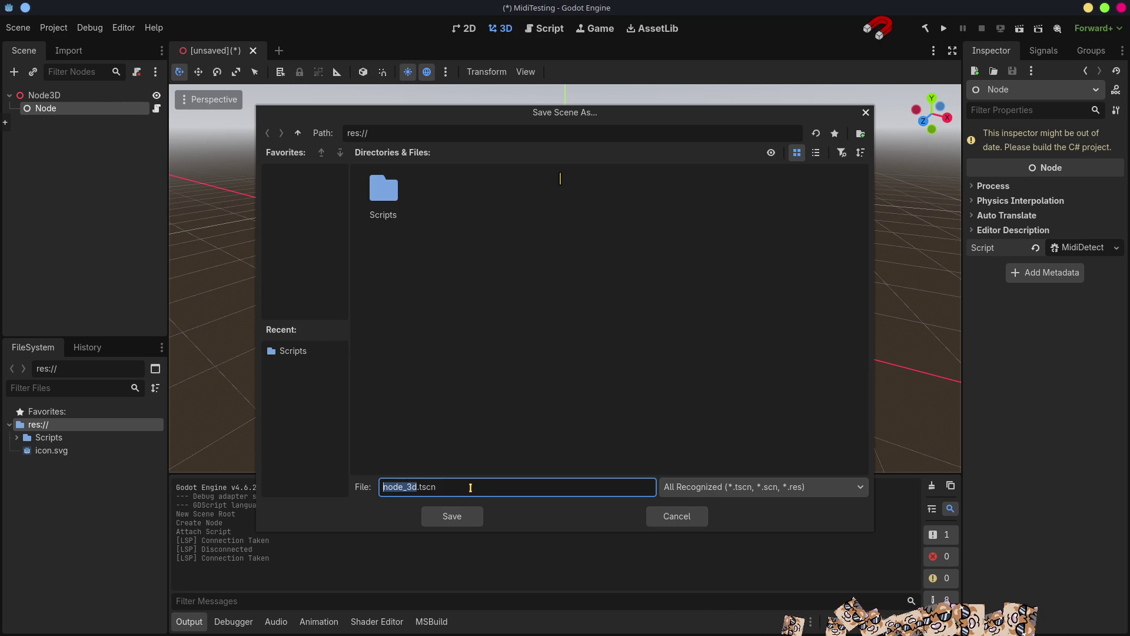
type("Main")
key("Return")
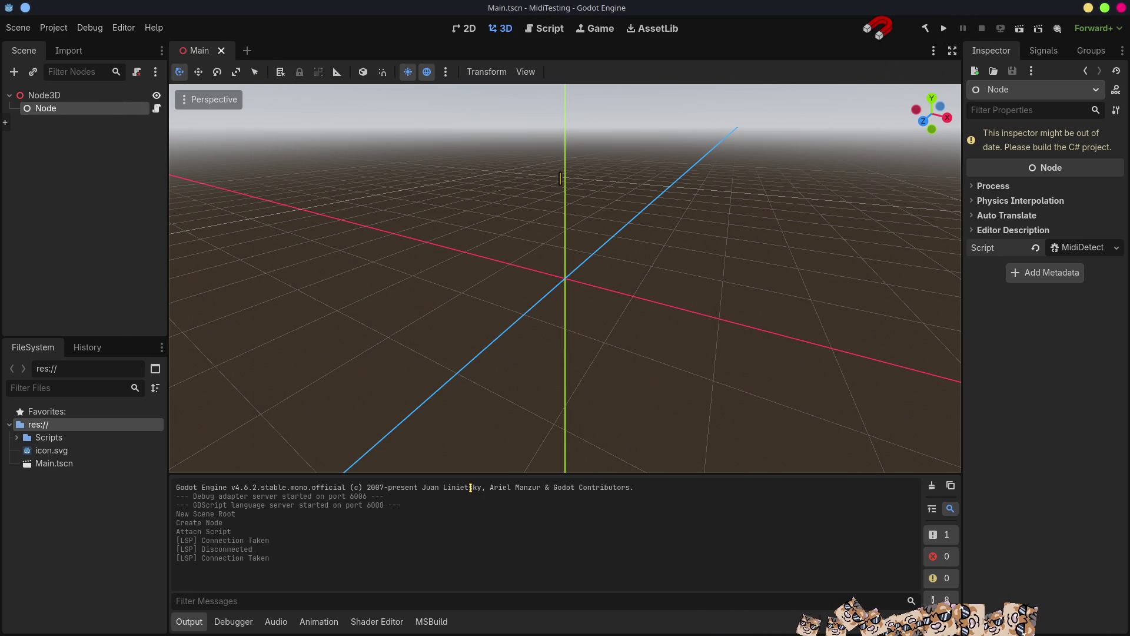
Set Main.tscn as the project's main scene, save, and run the project.
right_click(52, 465)
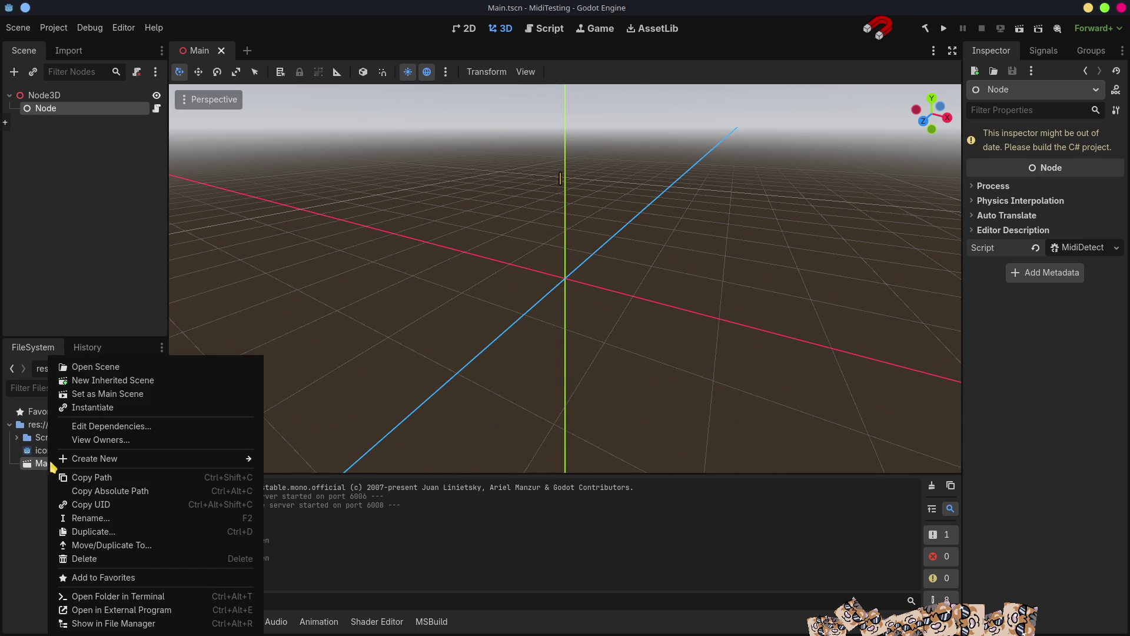
left_click(129, 393)
key("ctrl+s")
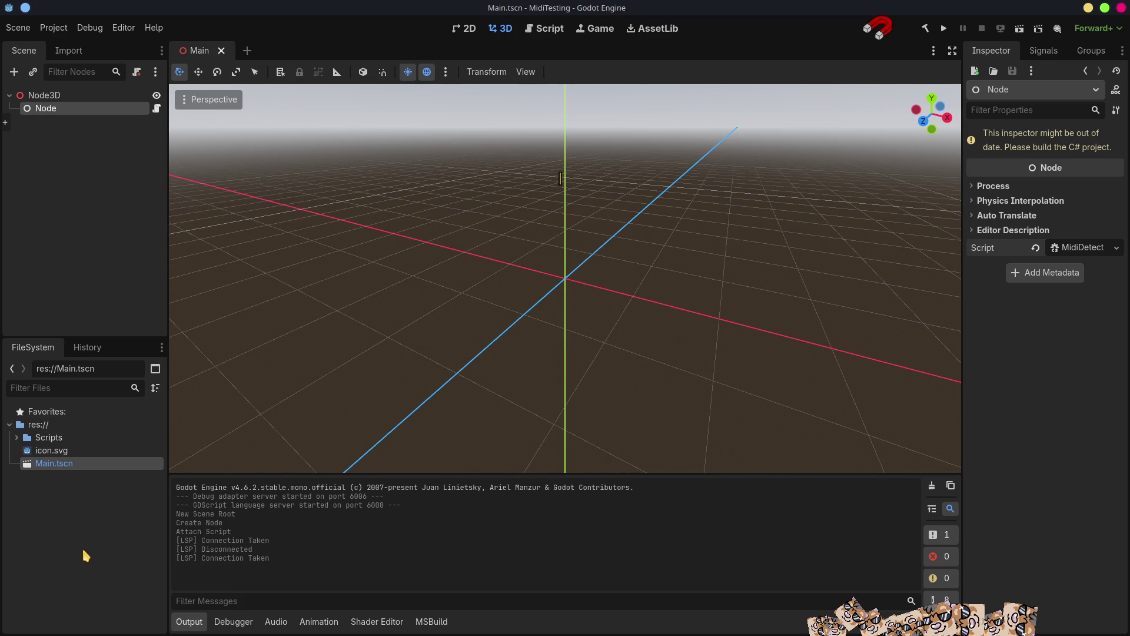
left_click(944, 30)
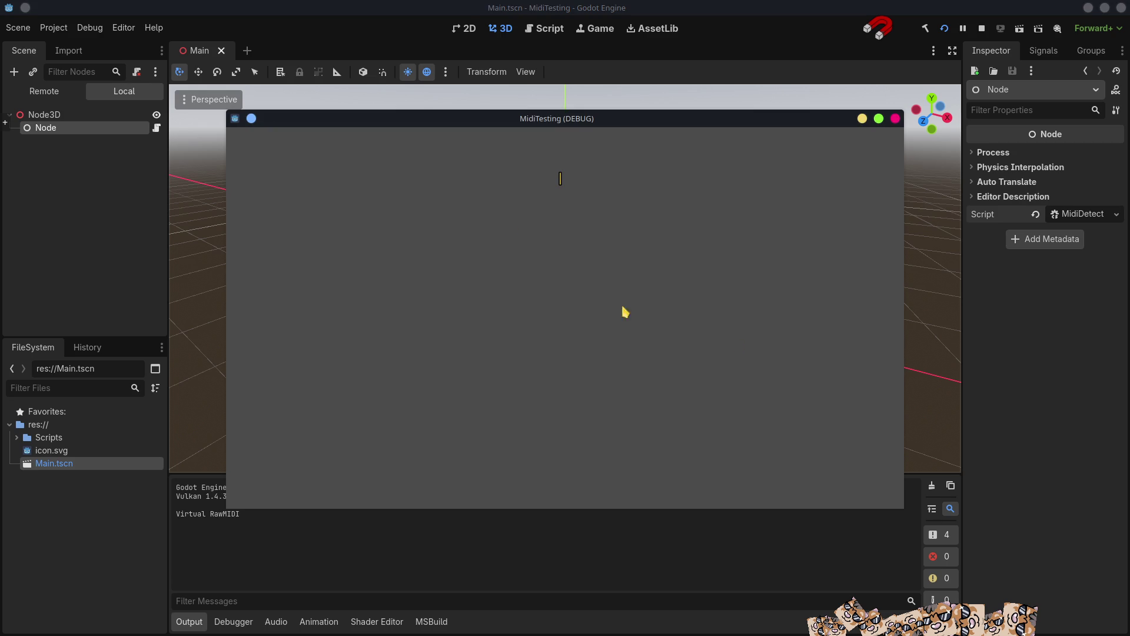
Move the MidiTesting game window aside and switch to Patchance.
left_click_drag(423, 116, 583, 80)
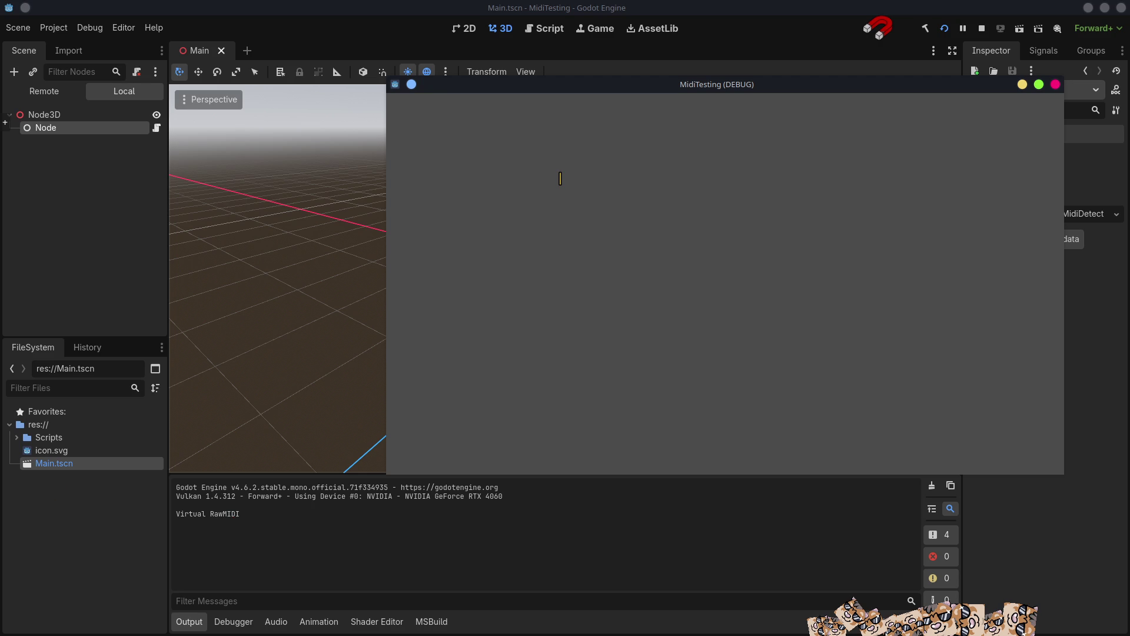
key("alt+Tab")
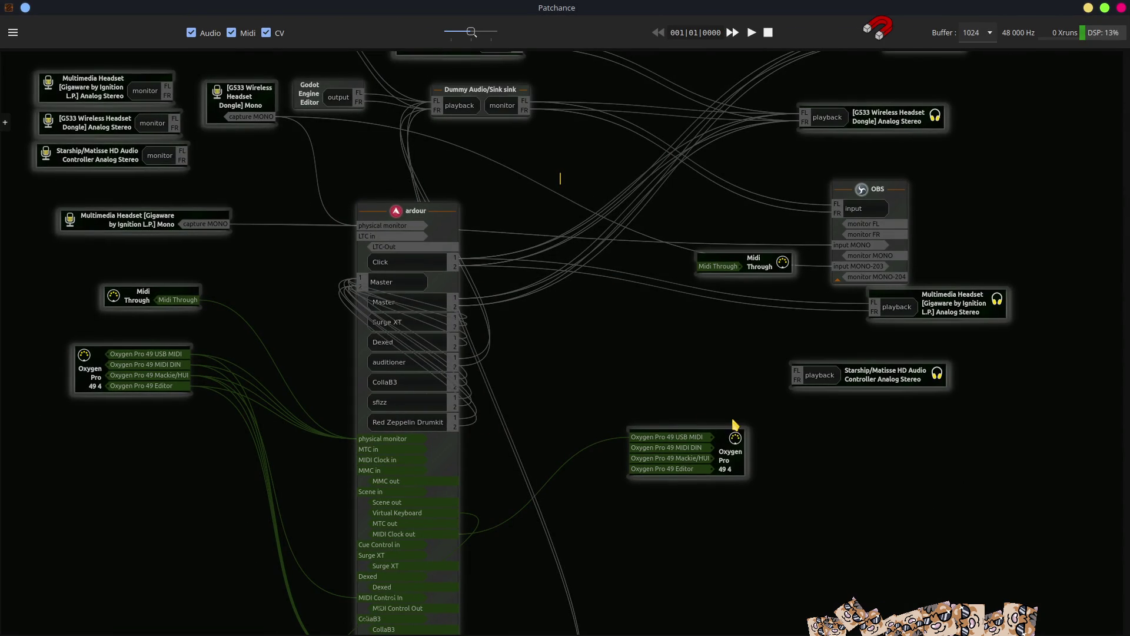
Rearrange Midi Through, Godot Engine Editor, headset and Midi Testing nodes on the canvas.
scroll(705, 320, "up", 3)
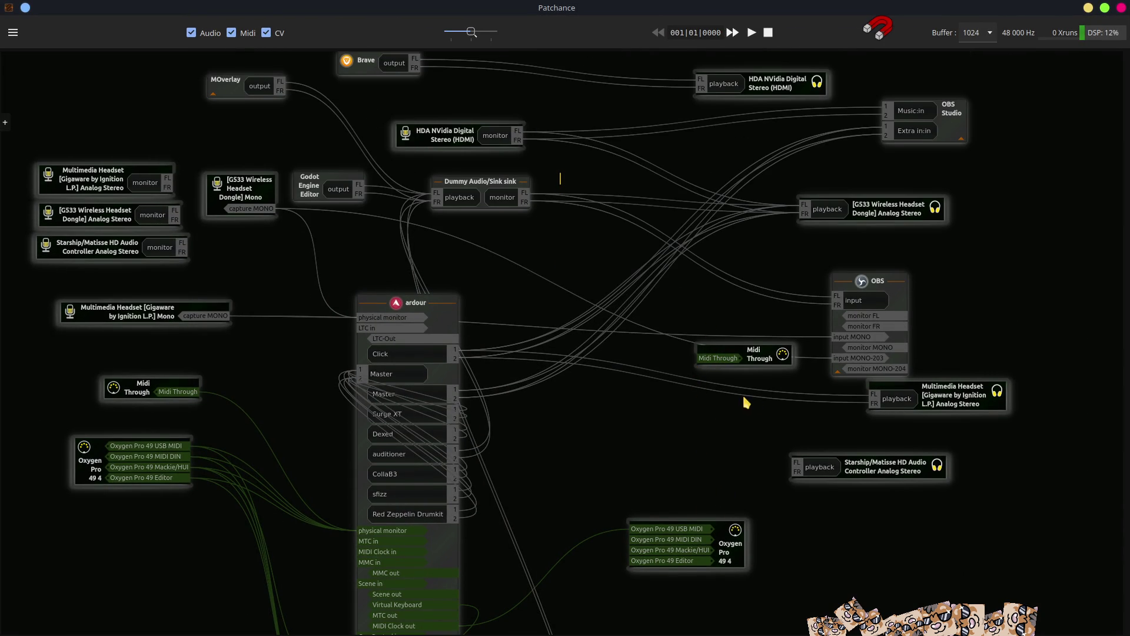
mouse_move(763, 353)
left_mouse_down()
mouse_move(538, 255)
mouse_move(589, 247)
left_mouse_up()
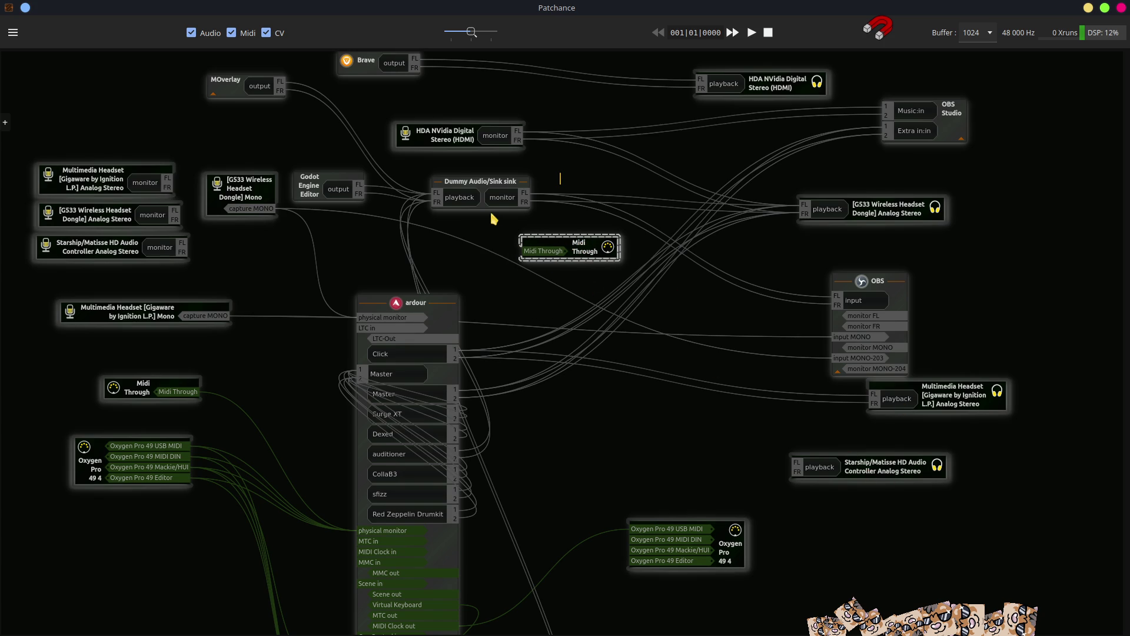
mouse_move(313, 178)
left_mouse_down()
mouse_move(318, 203)
mouse_move(237, 252)
left_mouse_up()
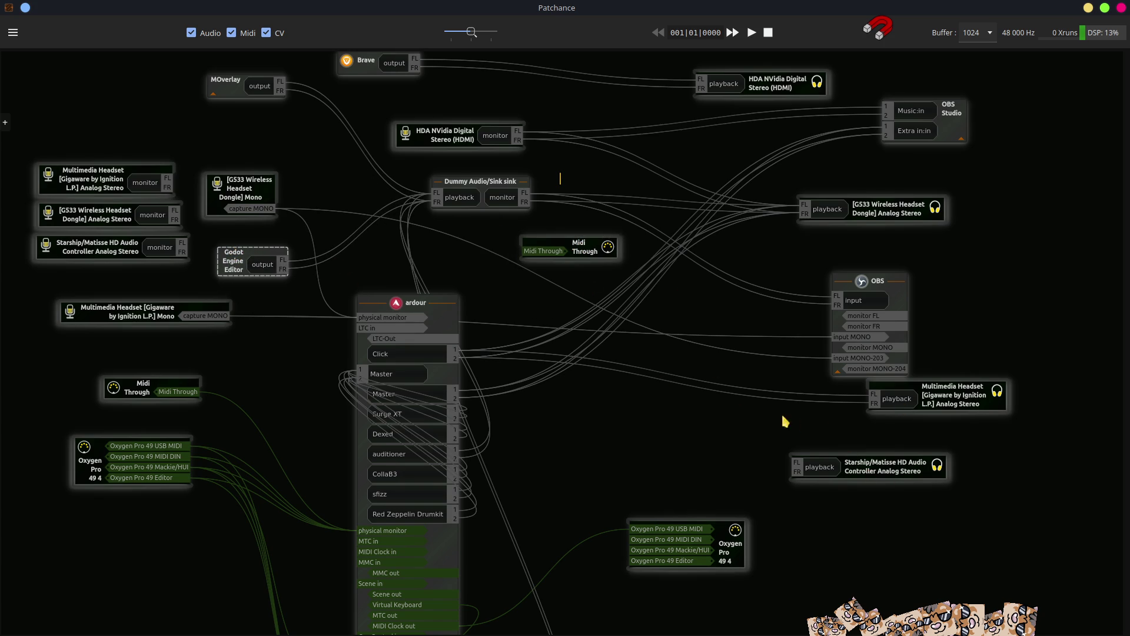
left_click_drag(973, 390, 902, 415)
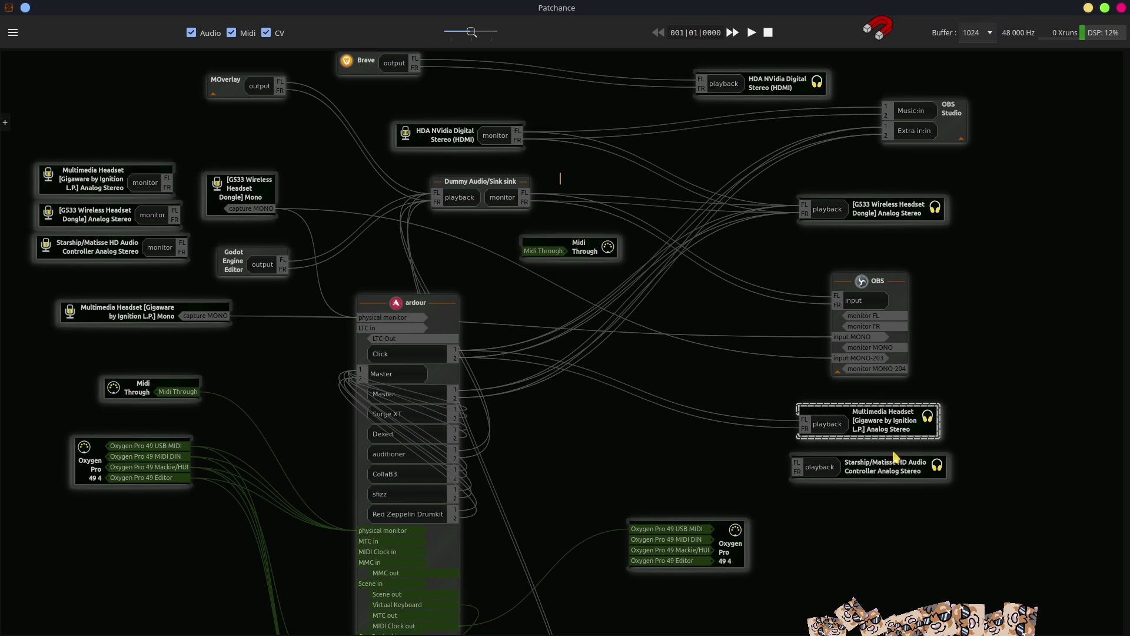
left_click_drag(892, 476, 887, 484)
scroll(888, 485, "down", 5)
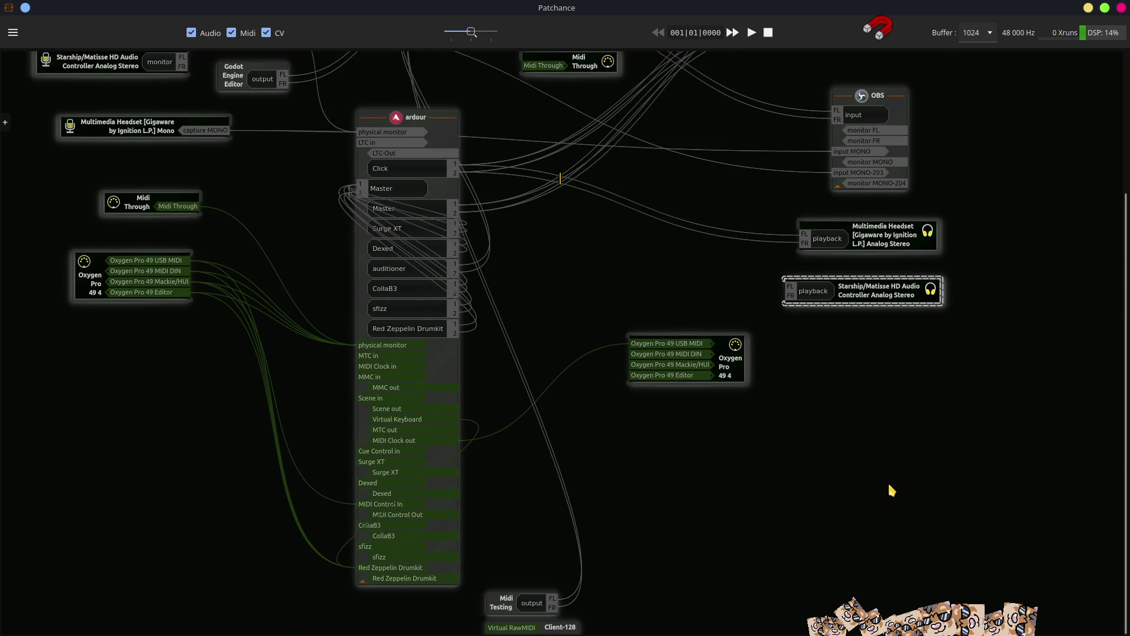
left_click_drag(495, 603, 542, 279)
mouse_move(526, 627)
left_mouse_down()
mouse_move(597, 476)
mouse_move(547, 597)
left_mouse_up()
Place Virtual RawMIDI below Oxygen Pro and connect Oxygen Pro 49 USB MIDI into it.
left_click_drag(564, 630, 739, 447)
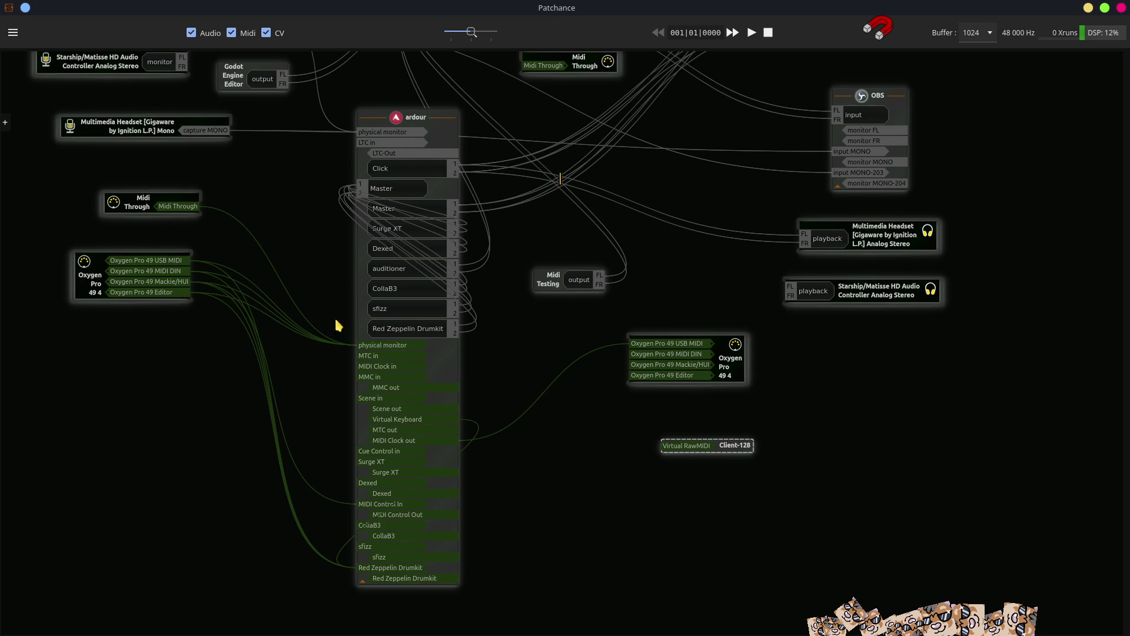
mouse_move(153, 263)
left_mouse_down()
mouse_move(194, 265)
mouse_move(685, 446)
left_mouse_up()
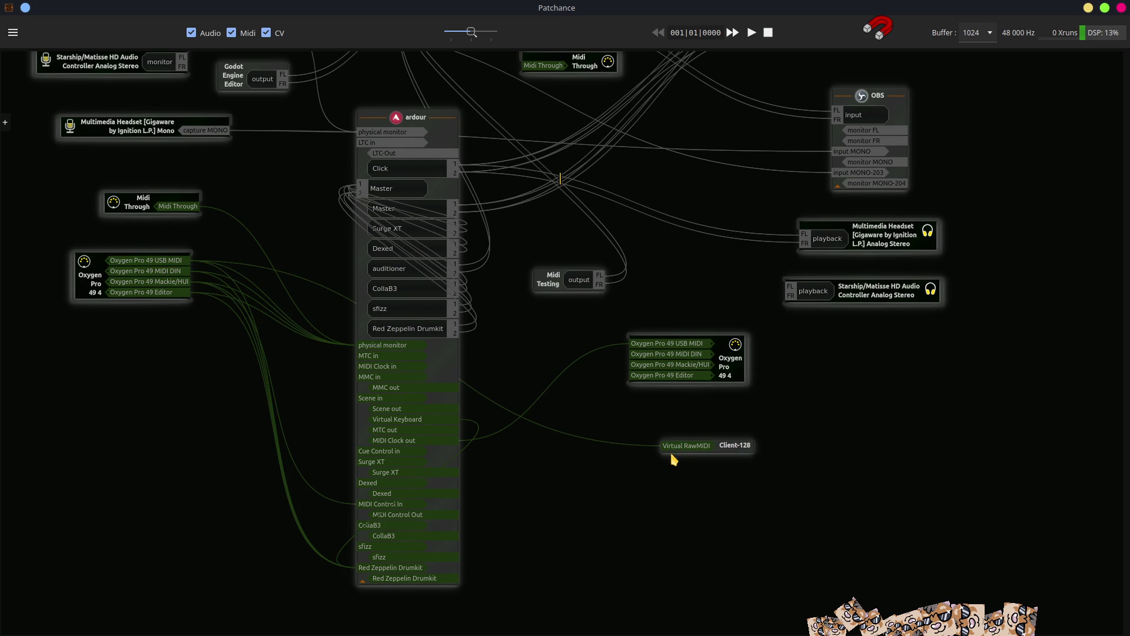
left_click(1088, 8)
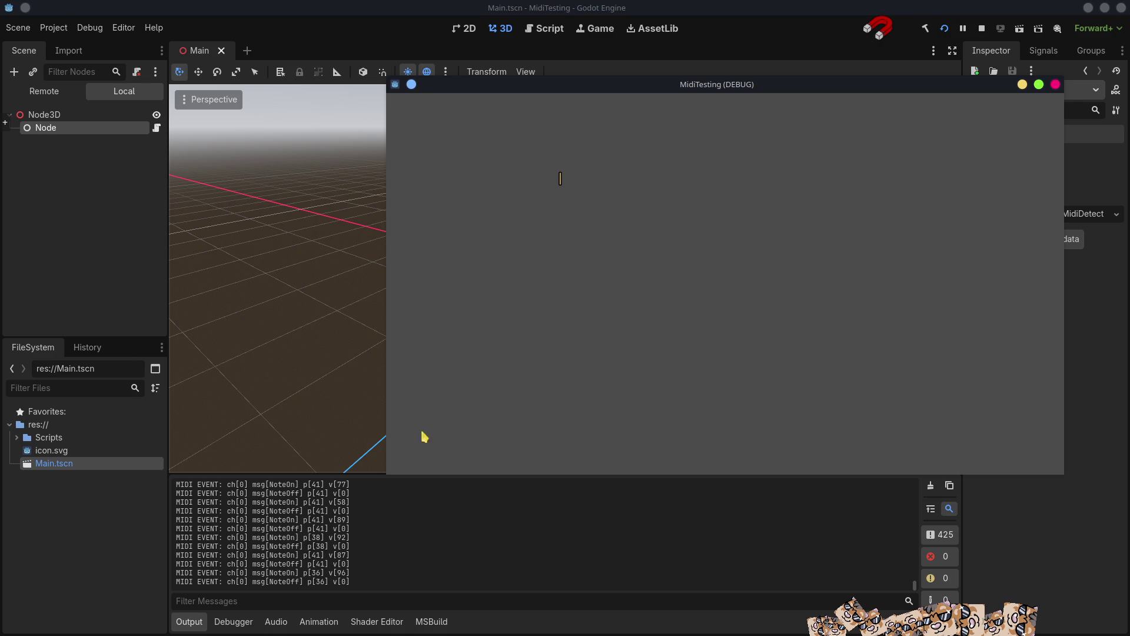
Stop the running game and relaunch it for a fresh output log.
left_click(981, 28)
left_click(944, 29)
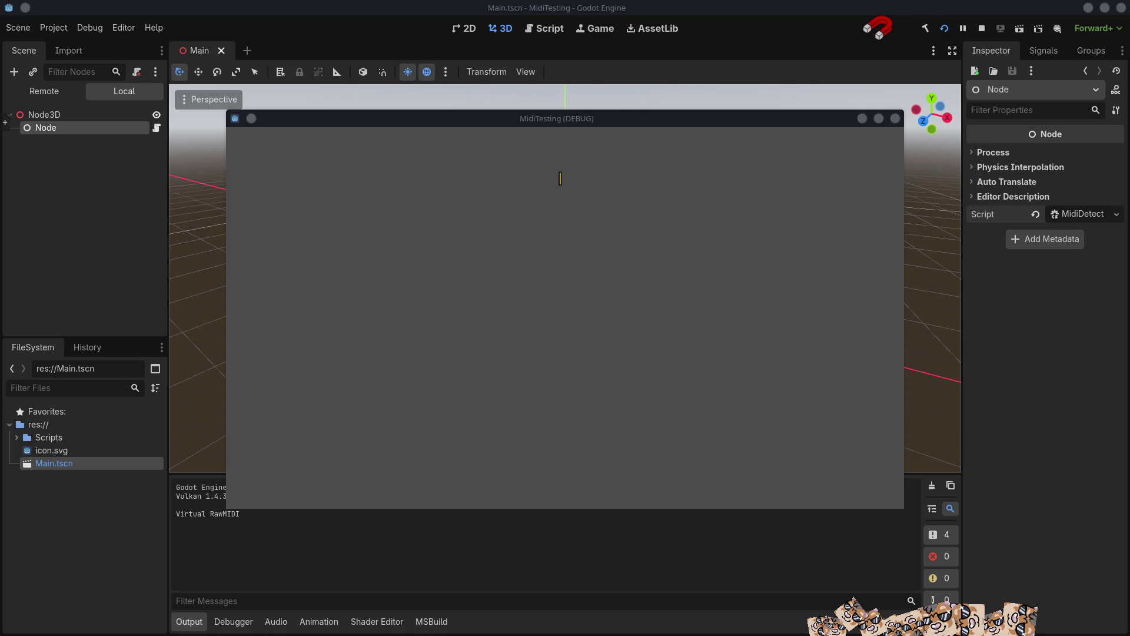
mouse_move(393, 124)
left_mouse_down()
mouse_move(506, 101)
mouse_move(515, 67)
left_mouse_up()
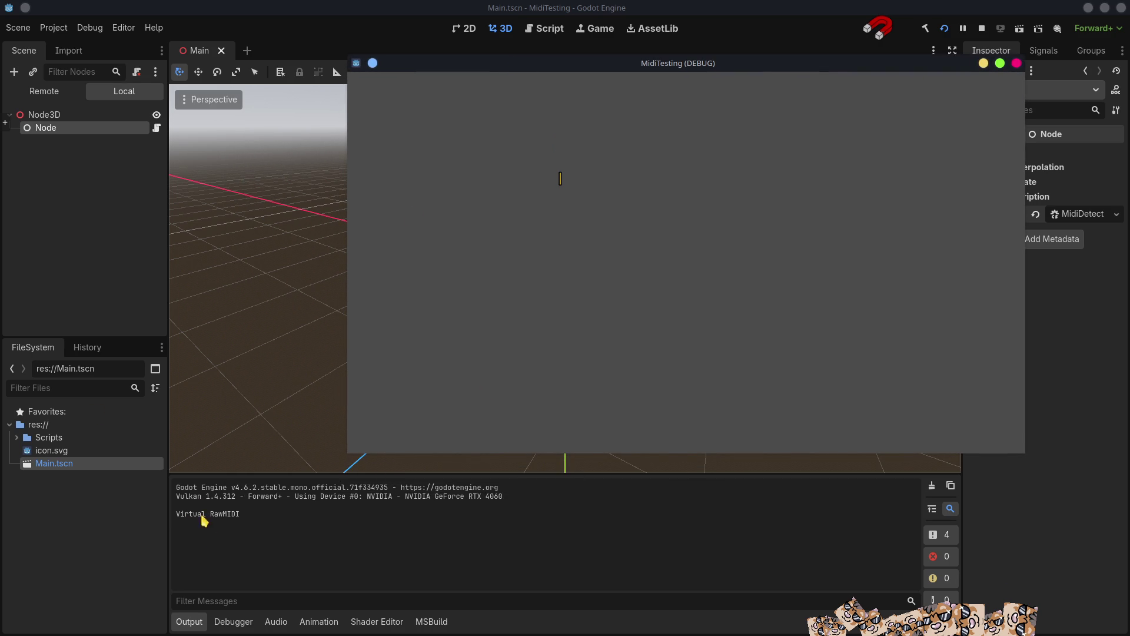
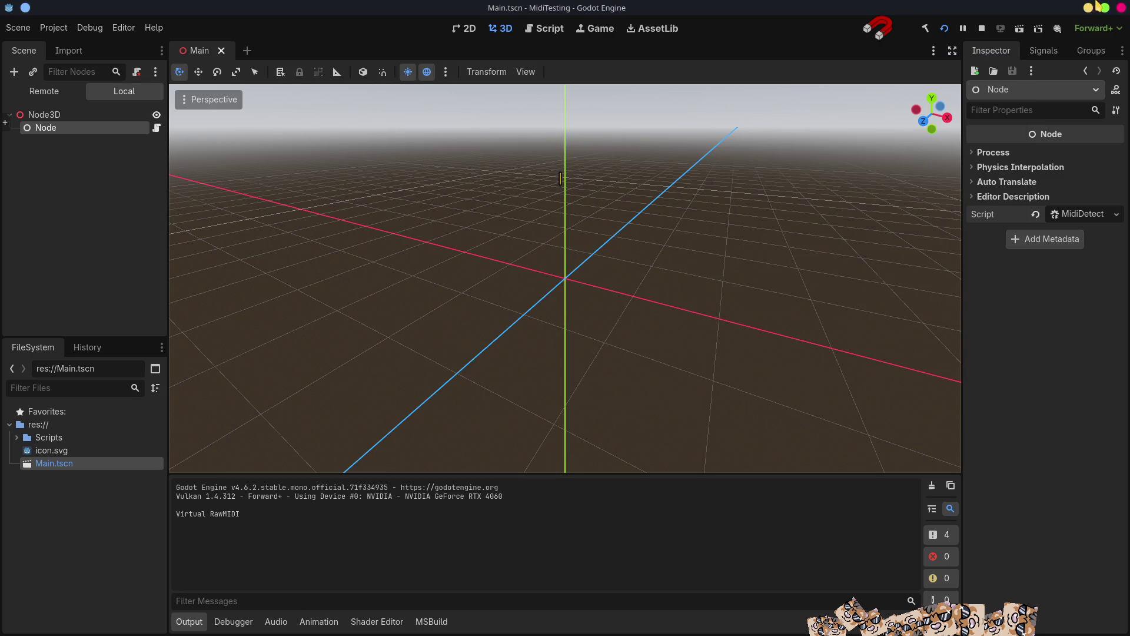
Stop the running MIDI test game and switch over to Visual Studio Code.
left_click(980, 29)
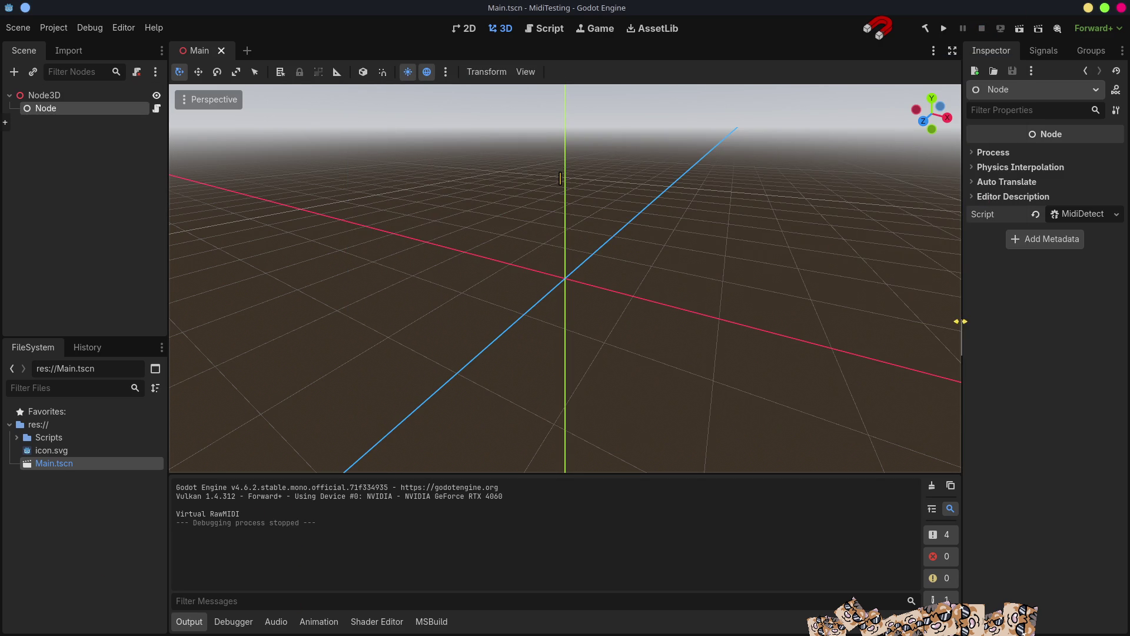
key("alt+Tab")
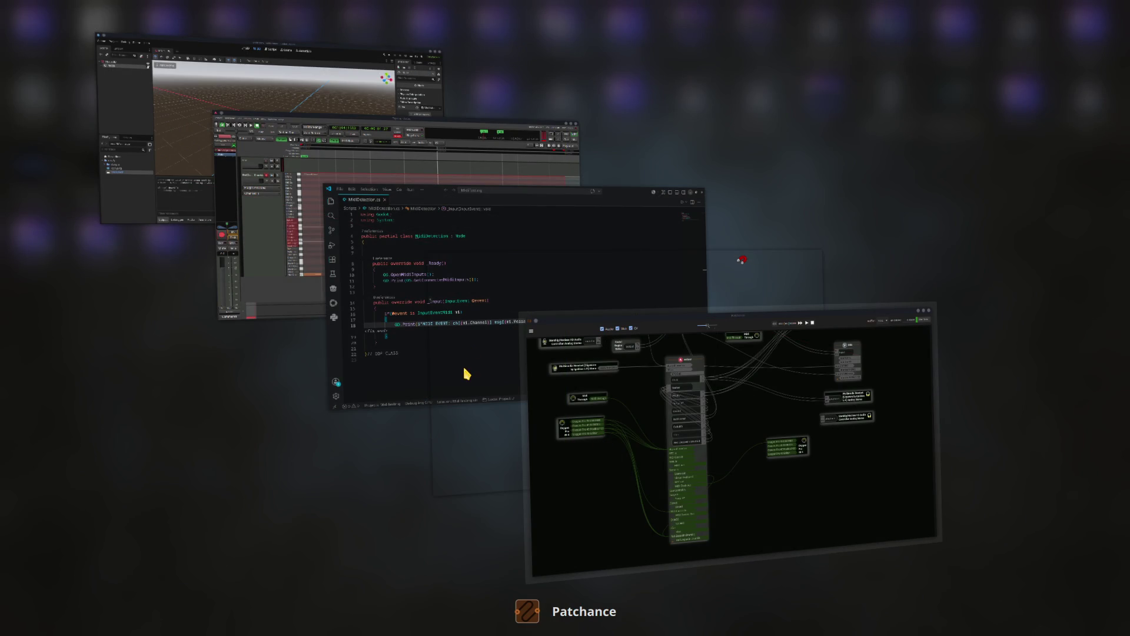
key("alt+Tab")
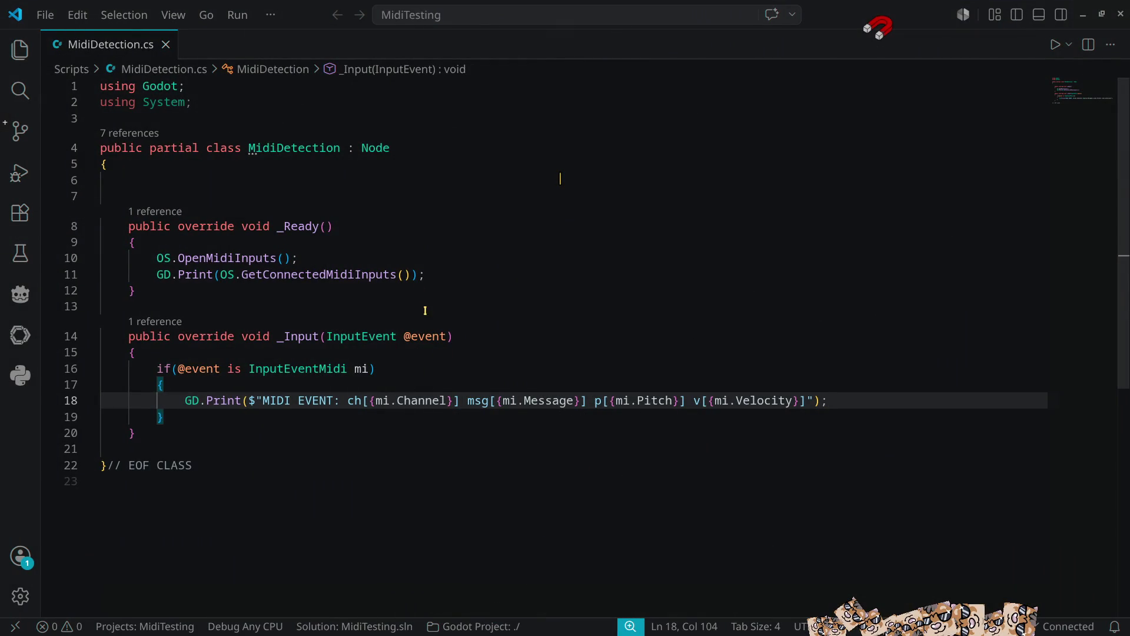
Duplicate line 11 to experiment with a midi call, then delete it and save MidiDetection.cs.
left_click(433, 274)
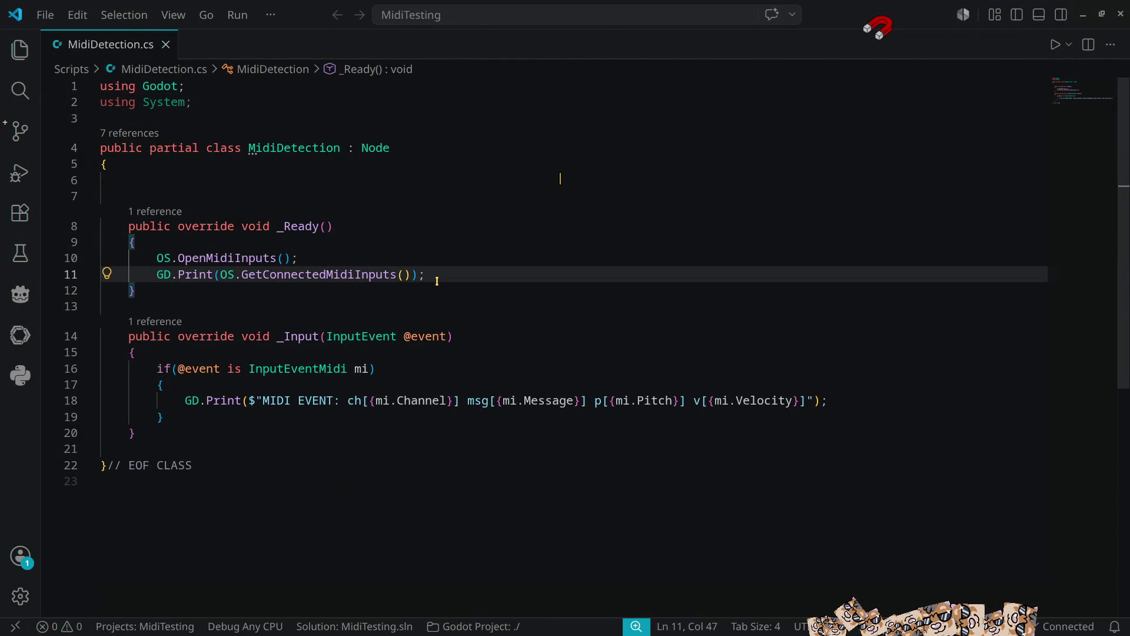
key("shift+alt+Down")
double_click(351, 289)
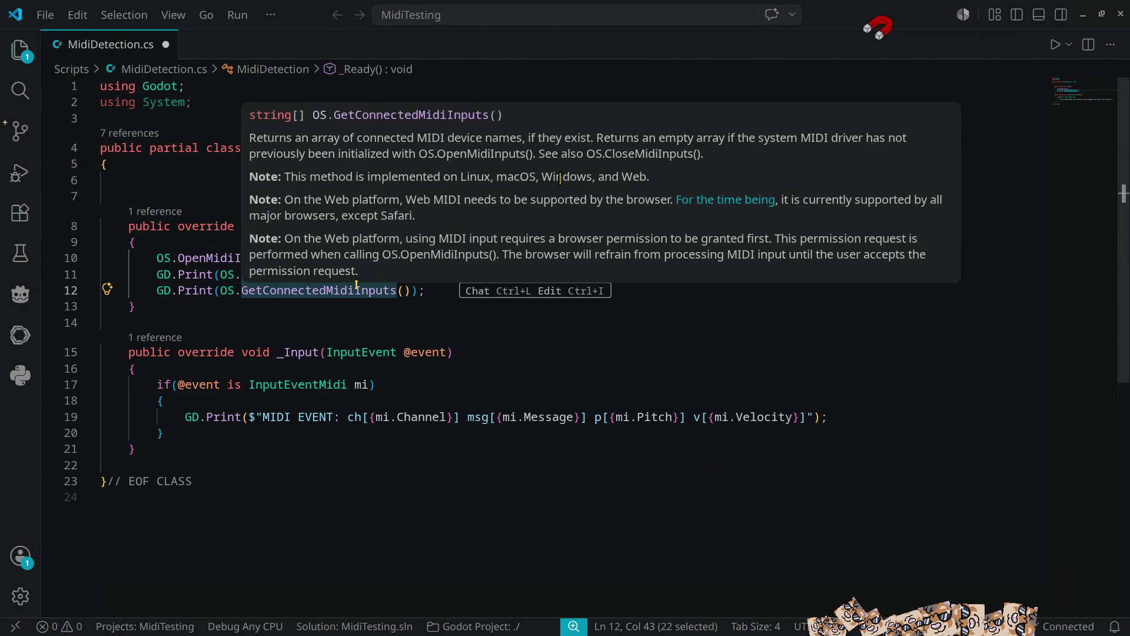
type("midi")
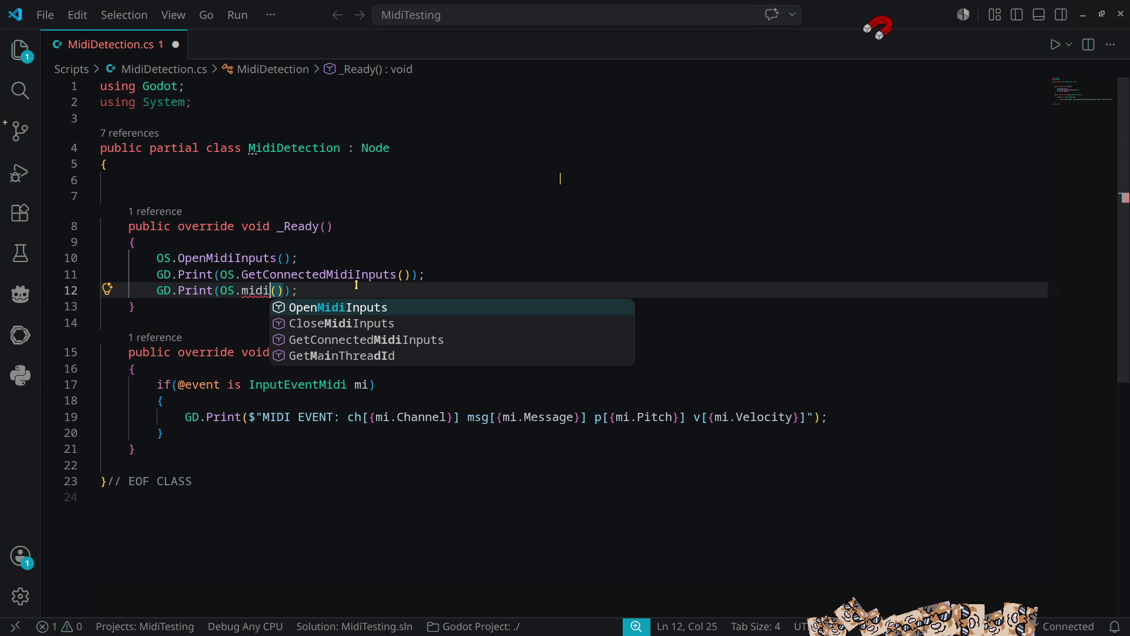
key("Right")
key("Right")
key("Right")
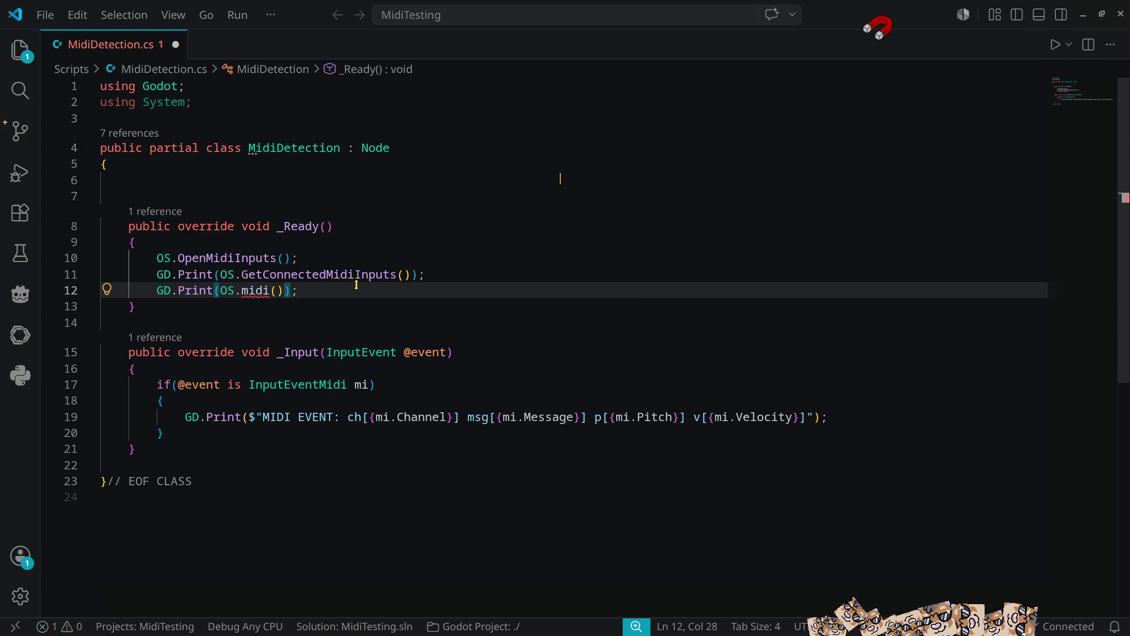
left_click(318, 288)
key("ctrl+shift+k")
key("ctrl+s")
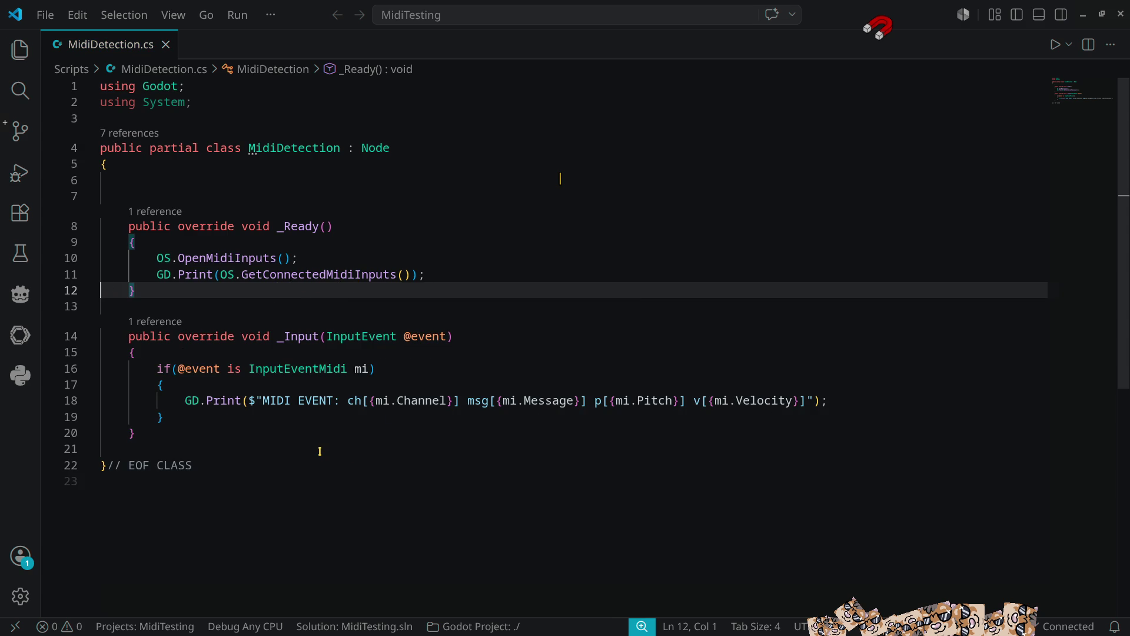
Close Visual Studio Code and Godot, then quit Ardour with Save and quit.
mouse_move(286, 338)
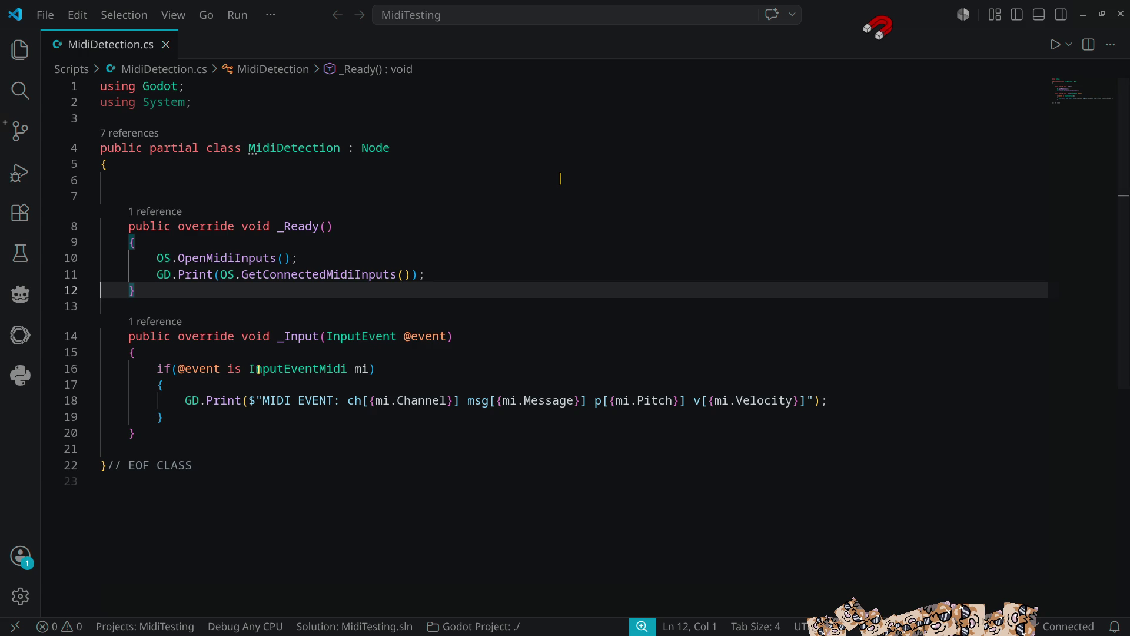
left_click(1121, 15)
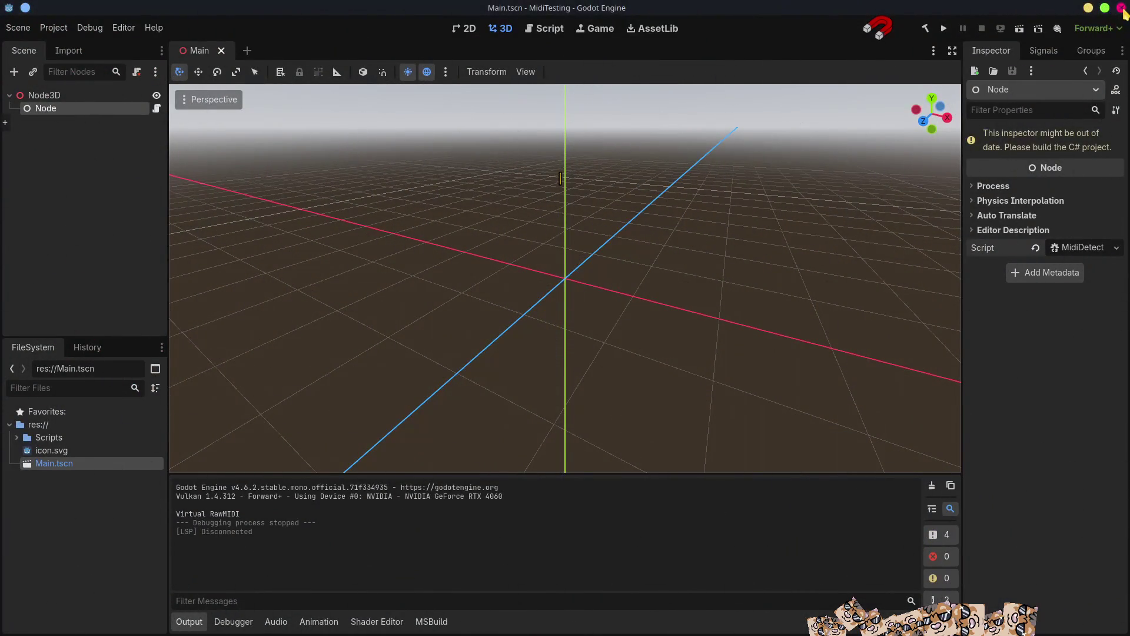
left_click(1122, 9)
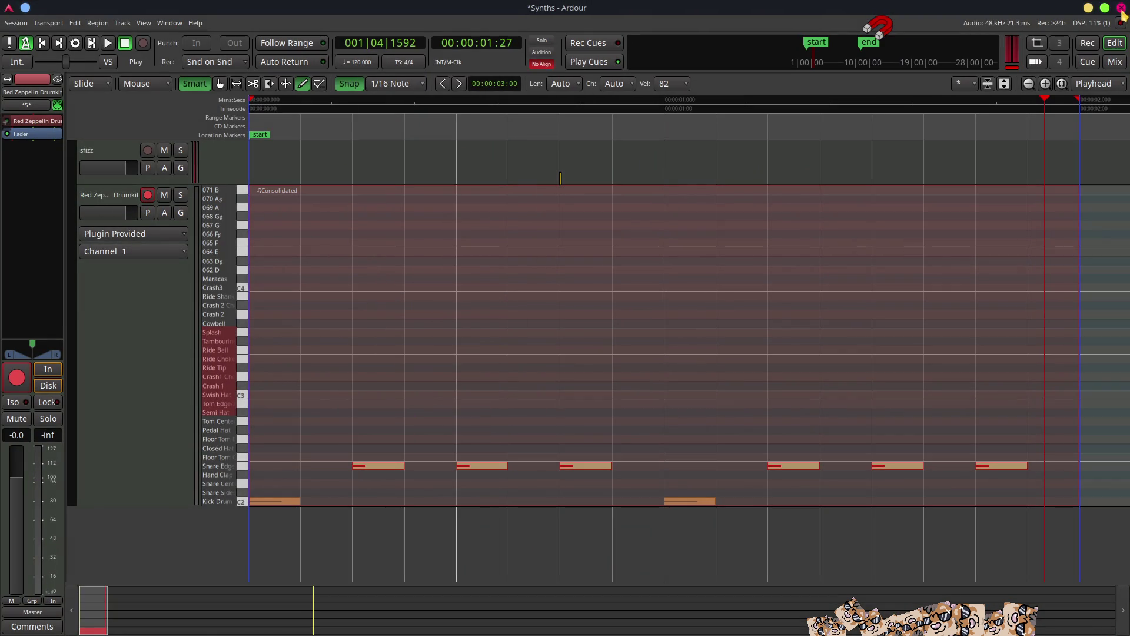
left_click(1122, 10)
left_click(1092, 103)
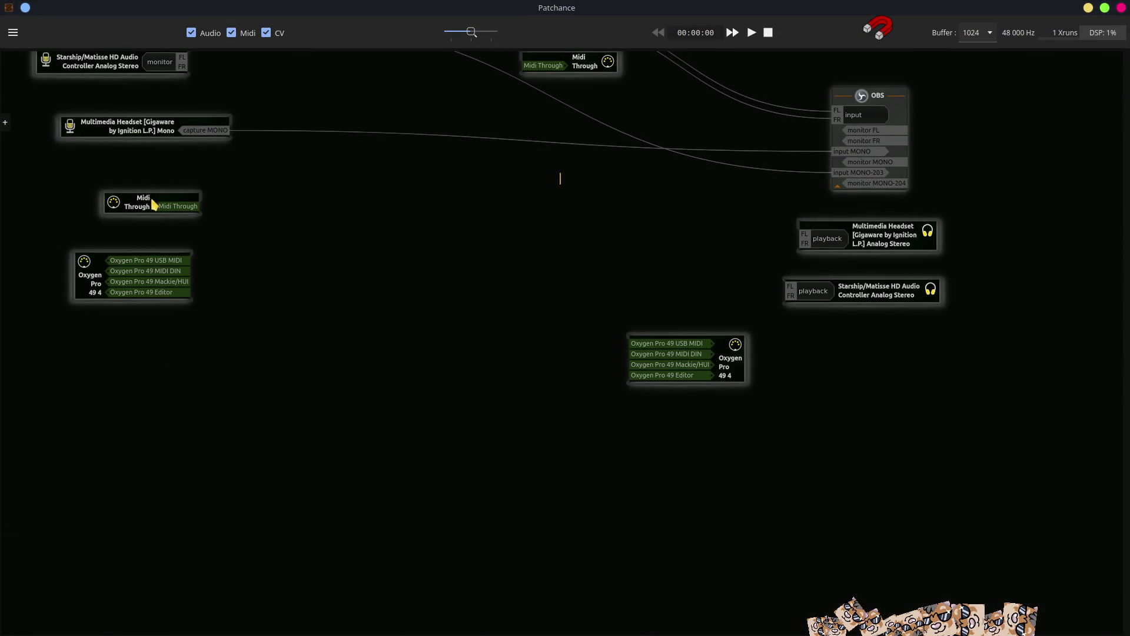
Rearrange the Patchance nodes with Midi Through below the left Oxygen Pro 49, then minimise the window.
left_click(146, 209)
left_click_drag(146, 209, 223, 170)
left_click_drag(97, 291, 176, 232)
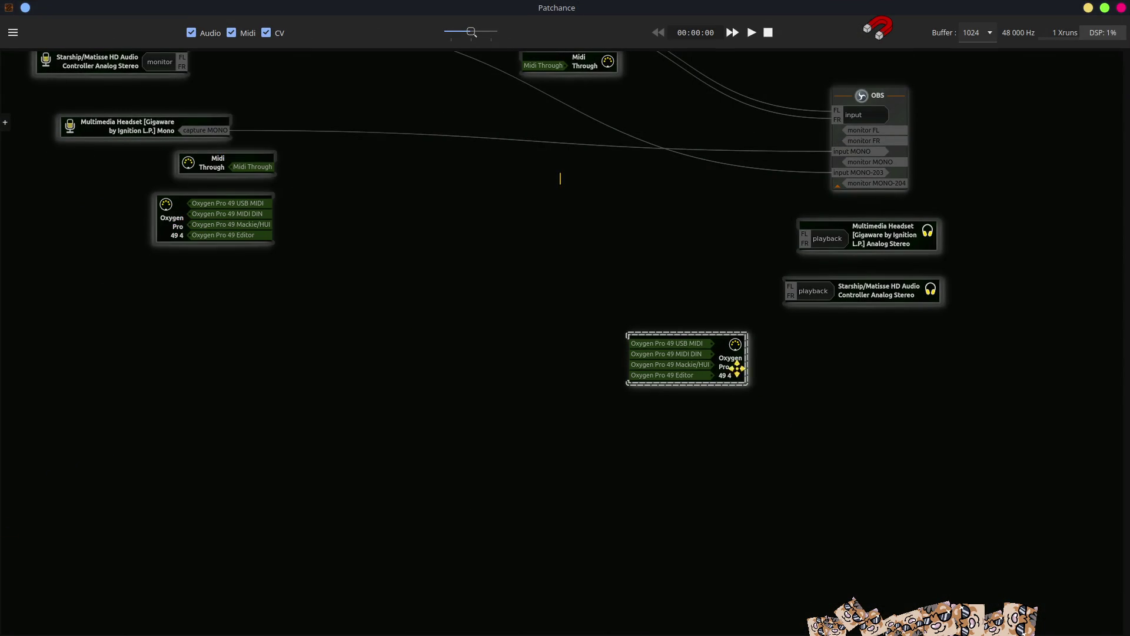
left_click_drag(739, 371, 880, 362)
scroll(554, 200, "up", 2)
left_click_drag(592, 247, 695, 554)
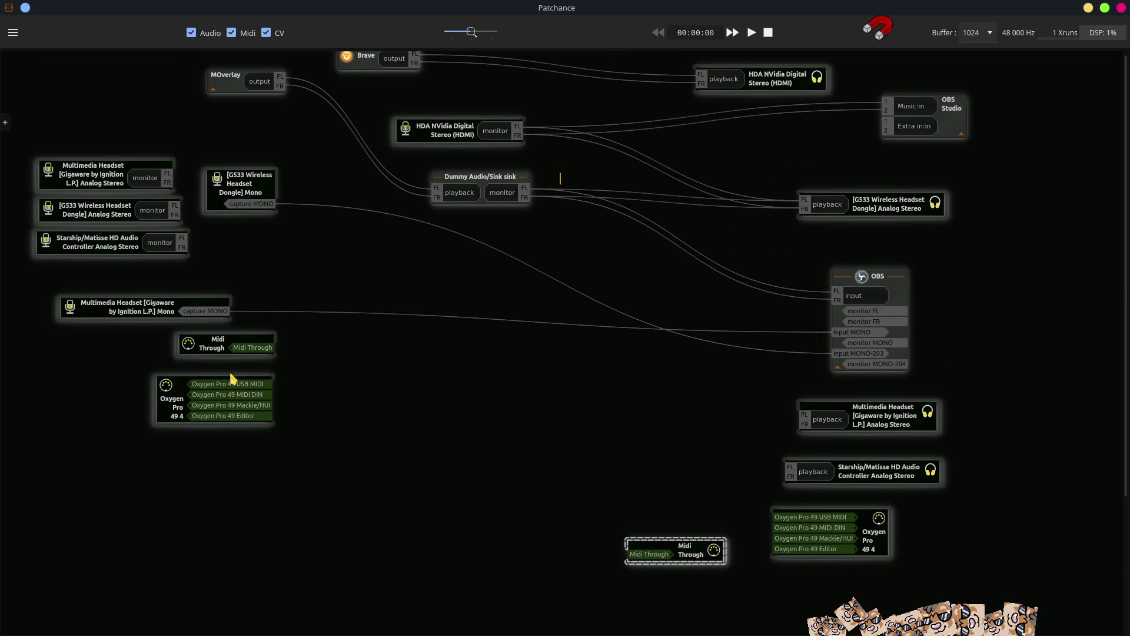
left_click_drag(208, 350, 181, 454)
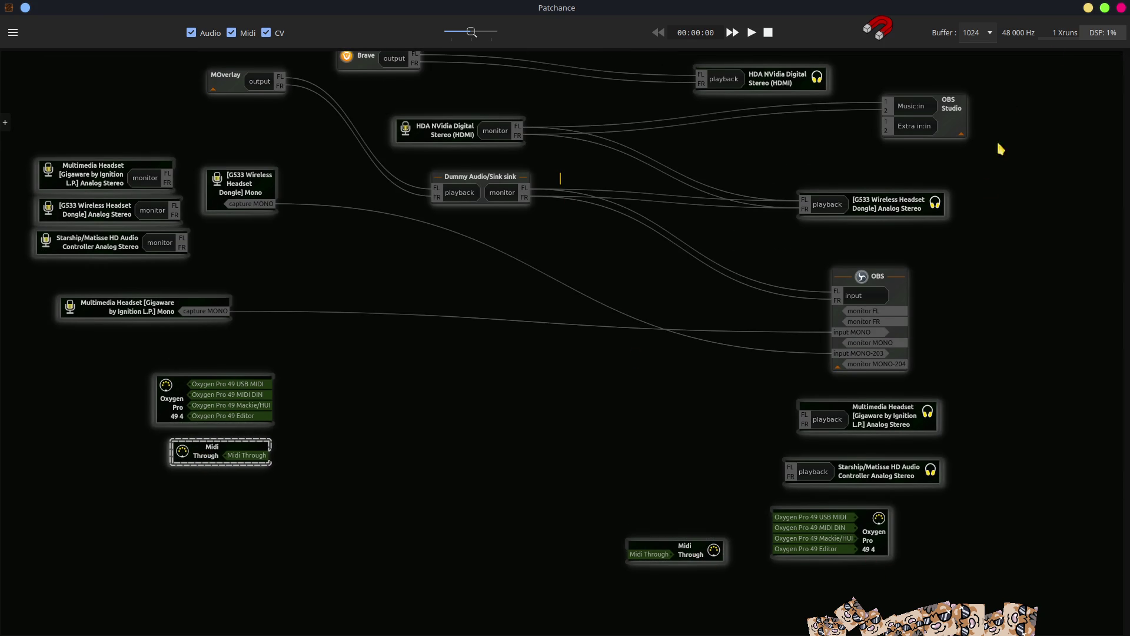
left_click(1088, 10)
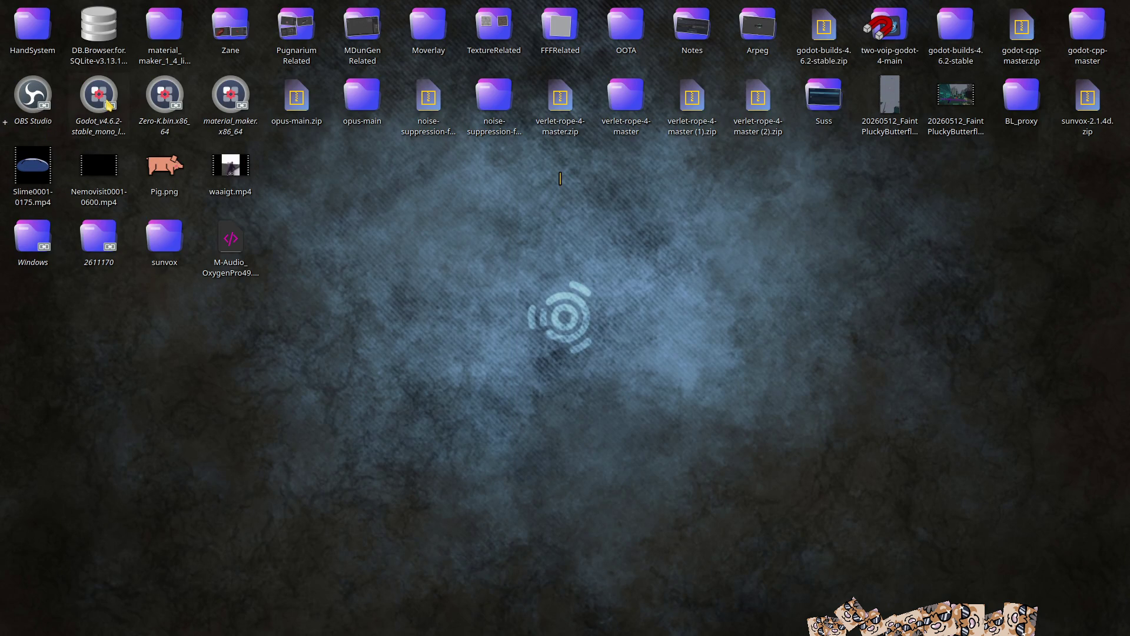
Launch Godot and open the MidiTesting project from the Project Manager.
double_click(107, 103)
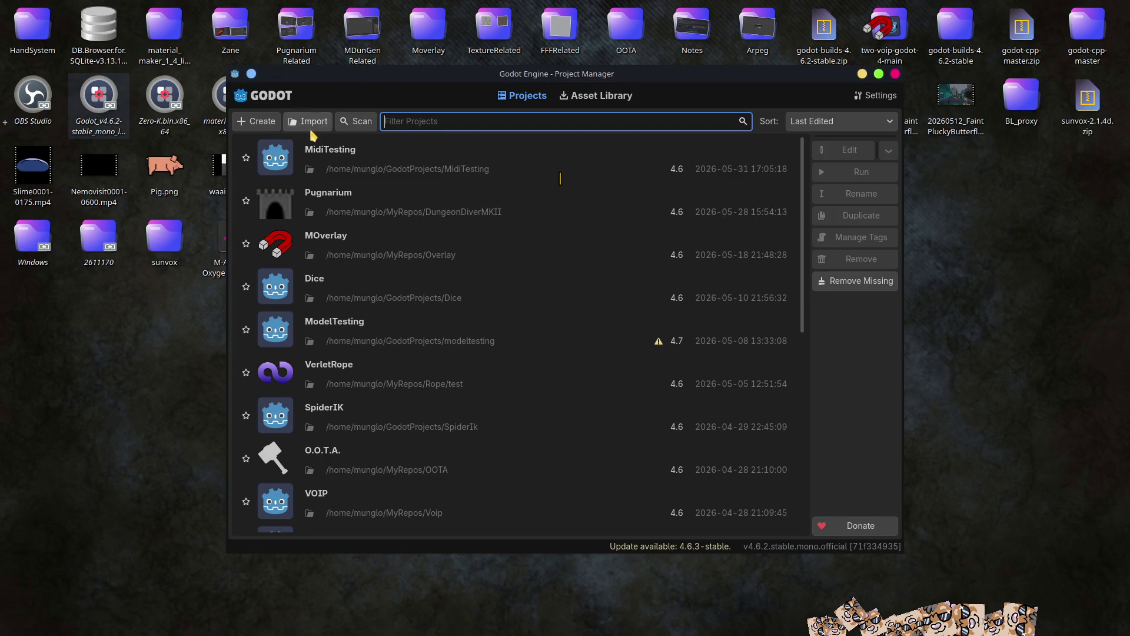
double_click(314, 153)
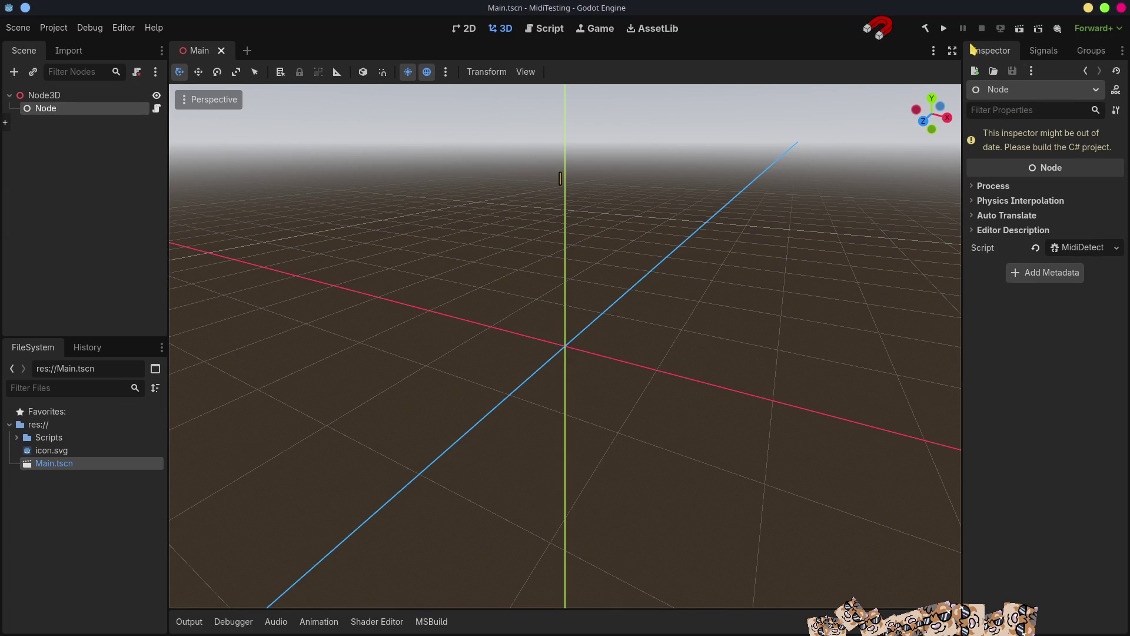
Run MidiTesting with the output log showing, play the keyboard to log MIDI events, then stop.
left_click(944, 30)
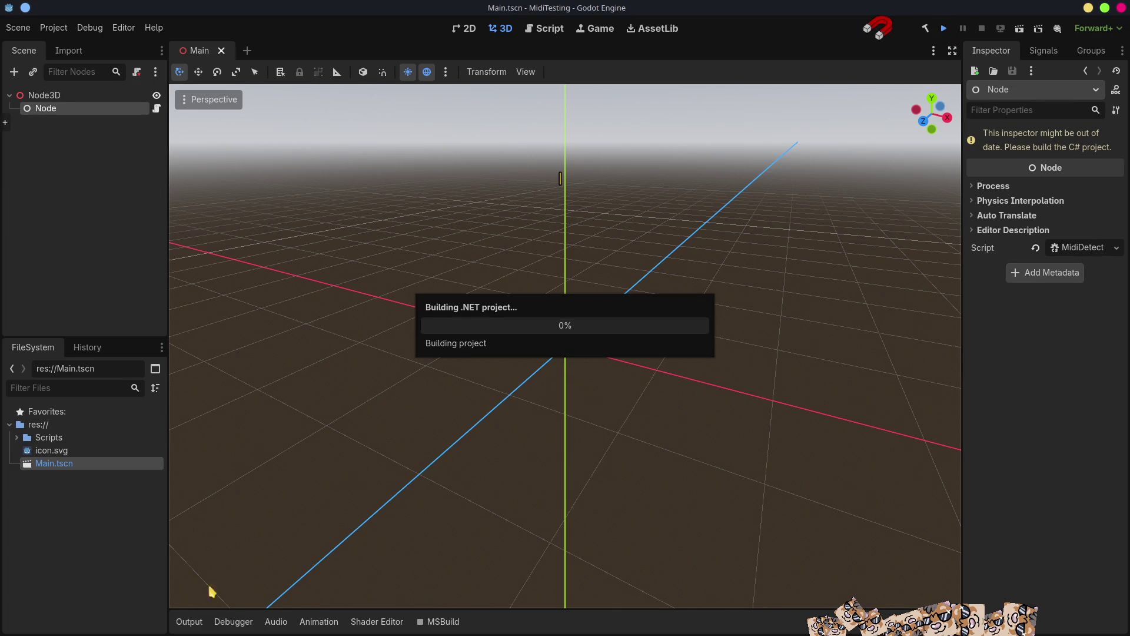
left_click(192, 624)
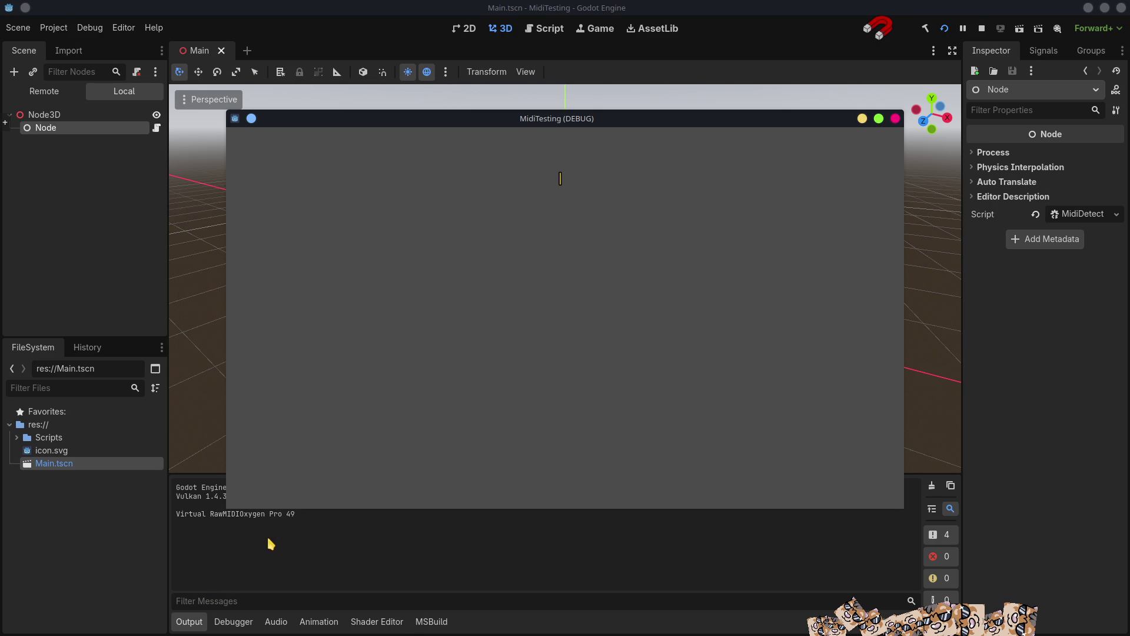
left_click_drag(420, 120, 606, 65)
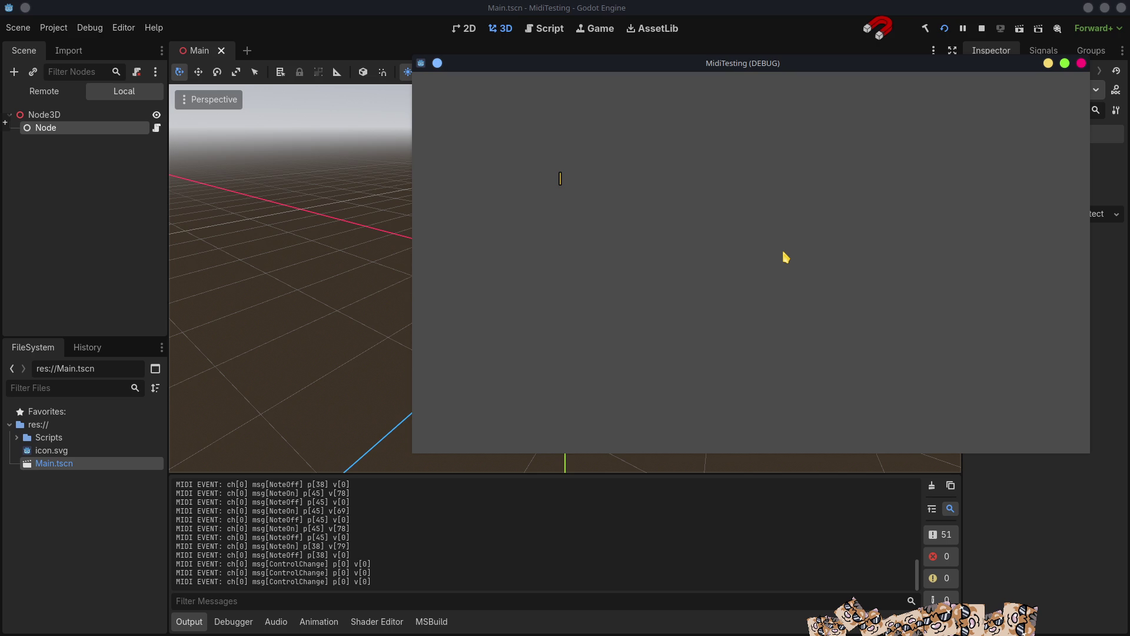
left_click(982, 29)
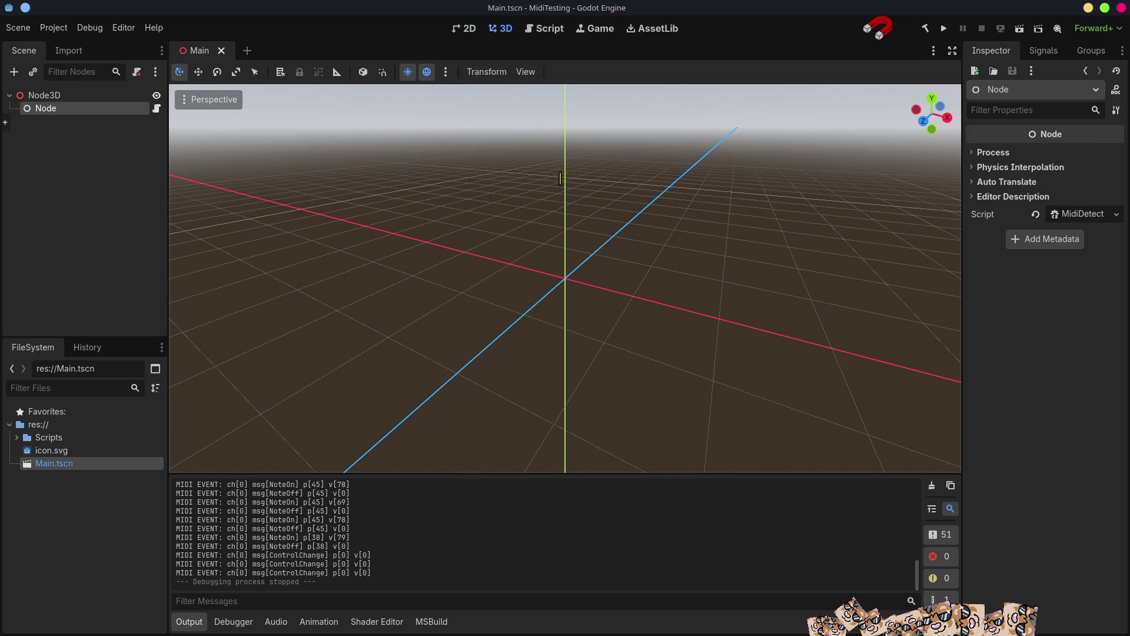
Create a new folder named Blends under res:// in the FileSystem panel.
right_click(51, 428)
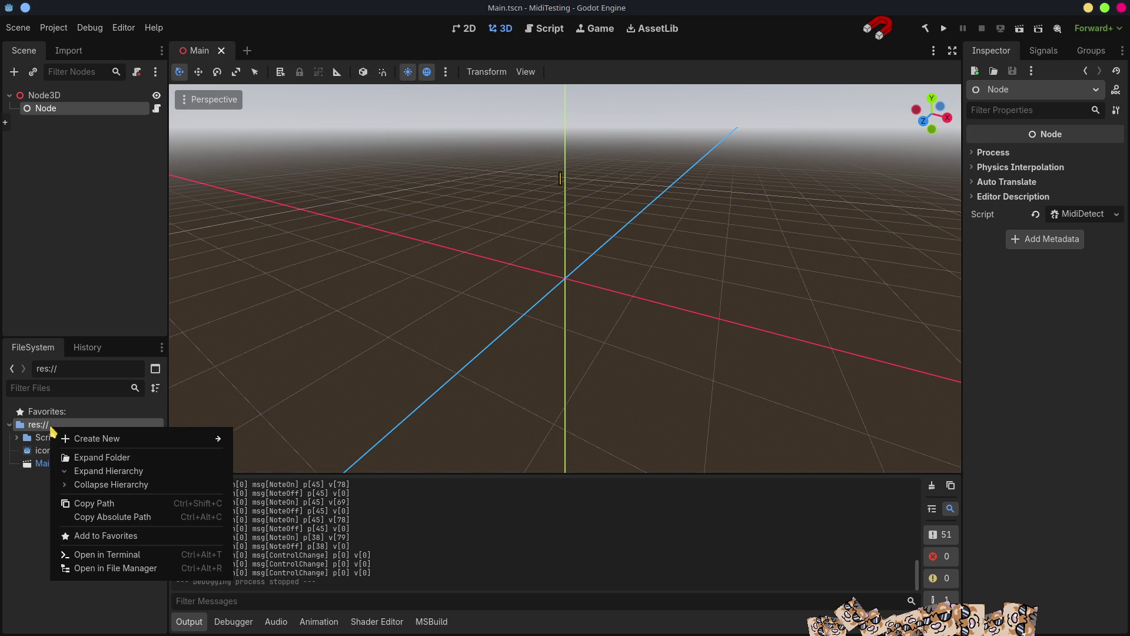
mouse_move(127, 439)
left_click(271, 443)
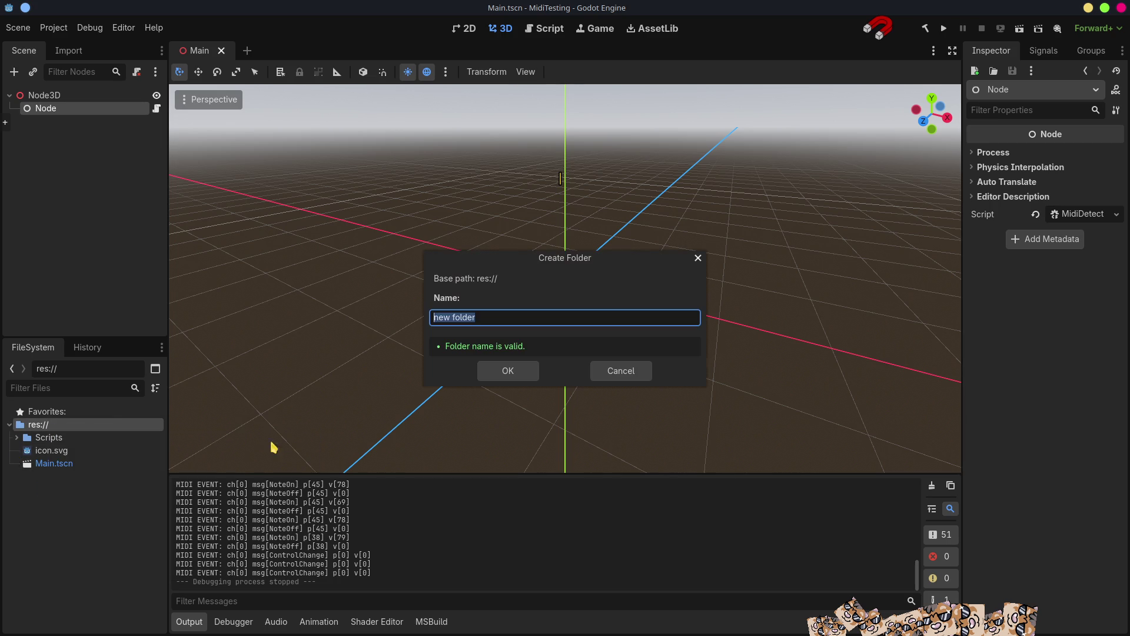
type("Blend")
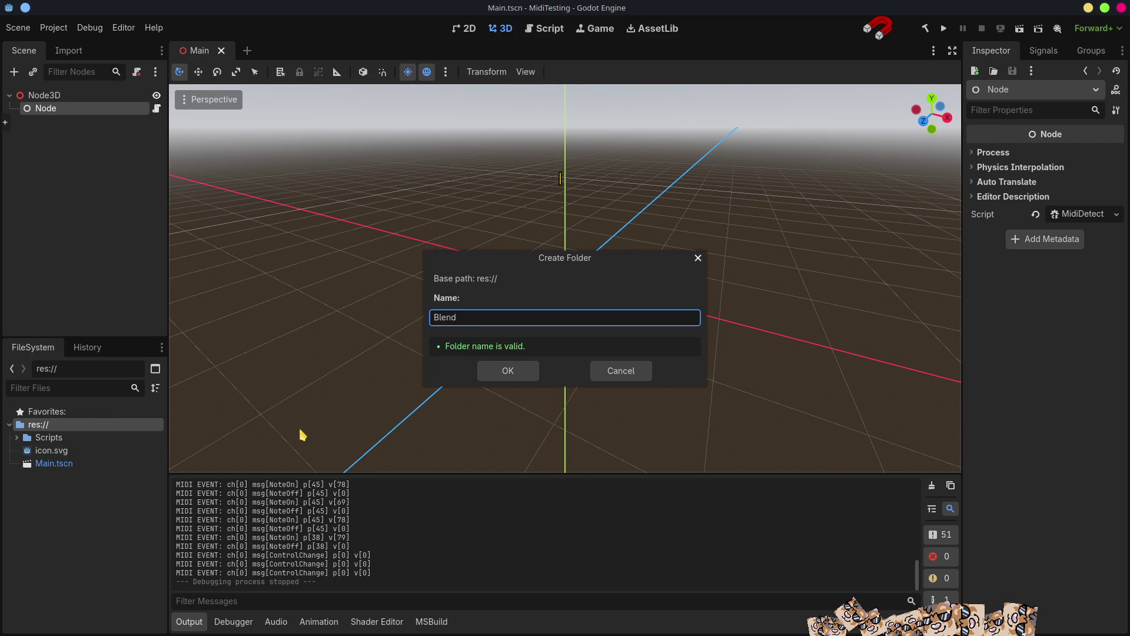
type("s")
key("Return")
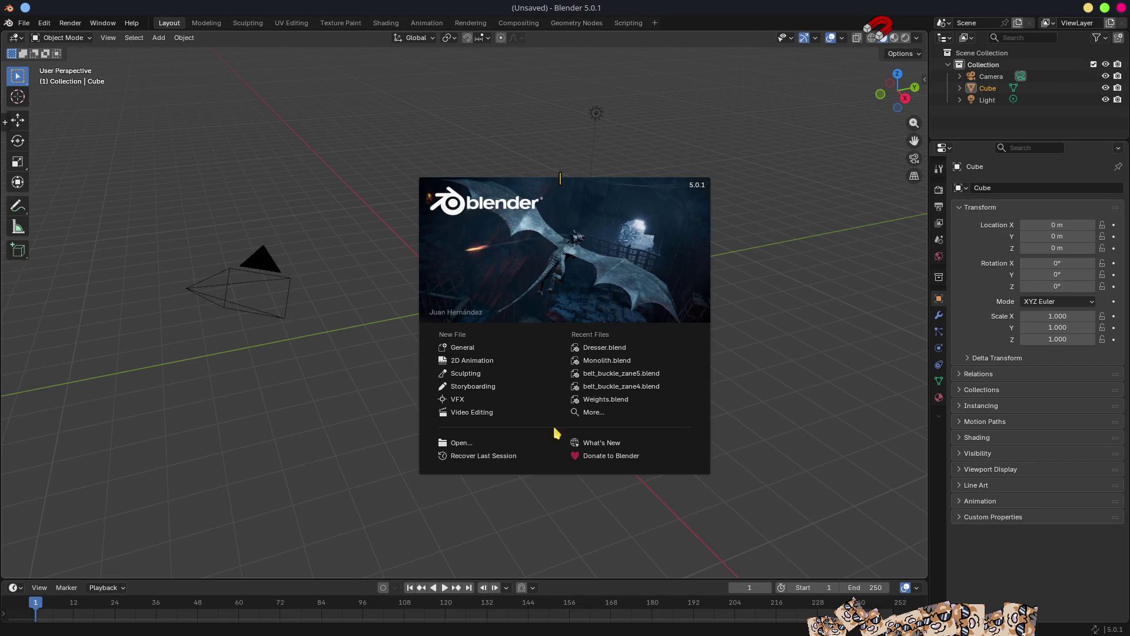
Start the default scene and delete the camera and light.
left_click(466, 351)
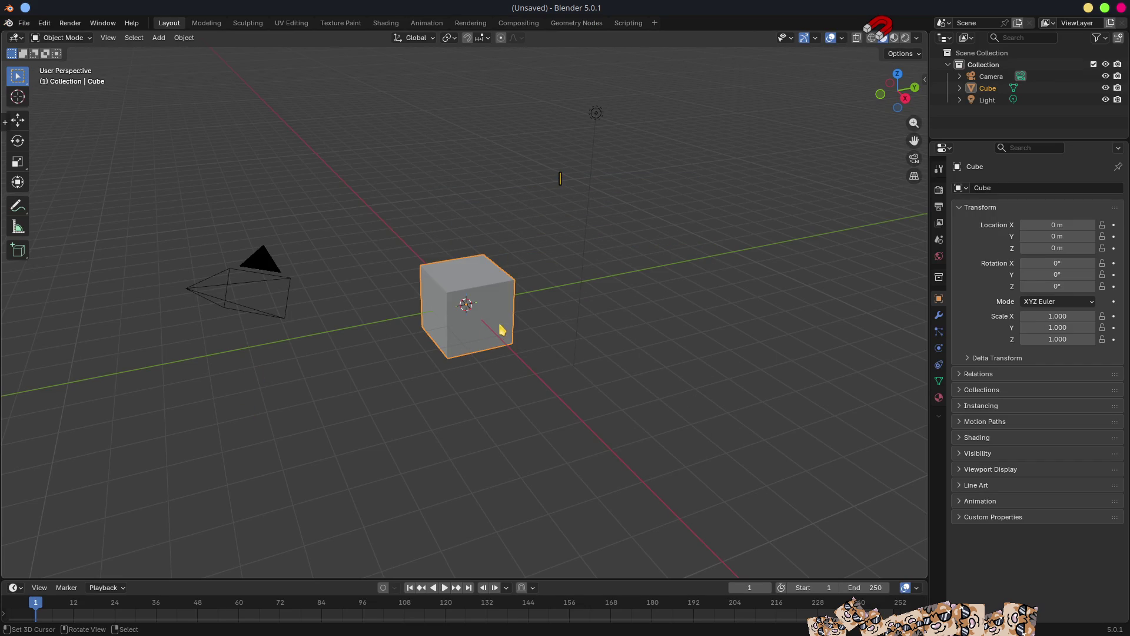
middle_click_drag(502, 328, 479, 343)
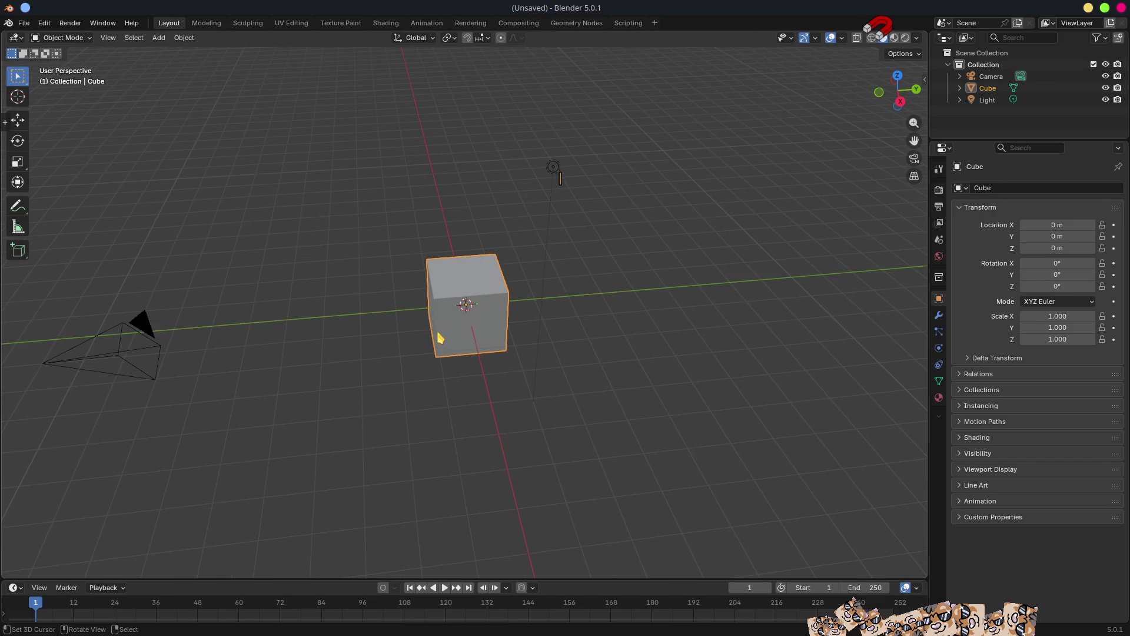
key("ctrl+i")
key("x")
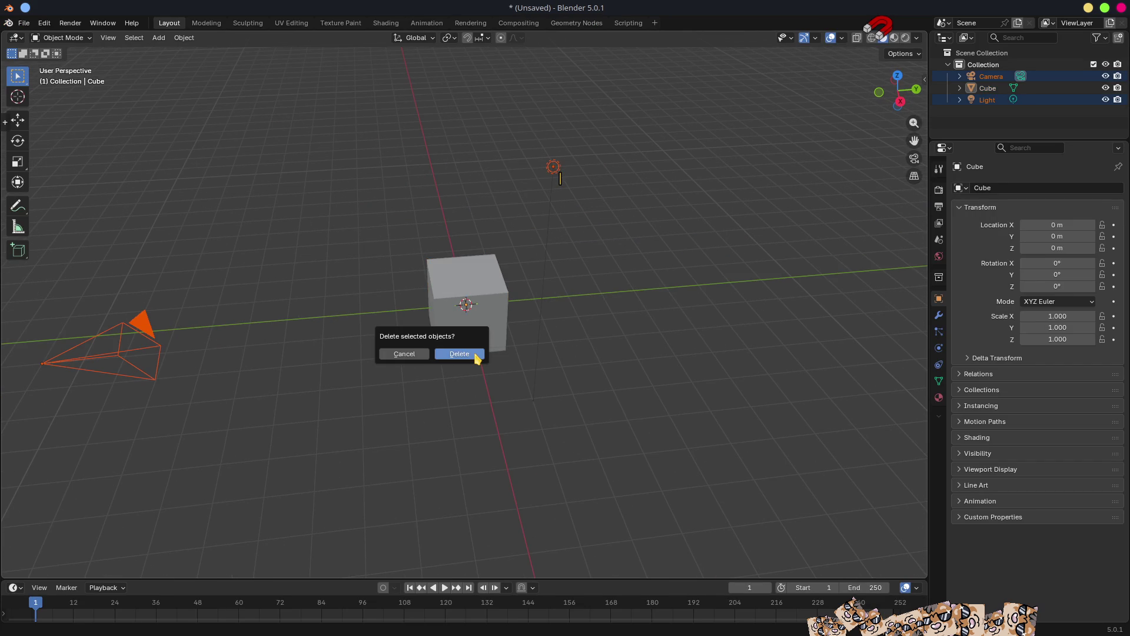
left_click(477, 354)
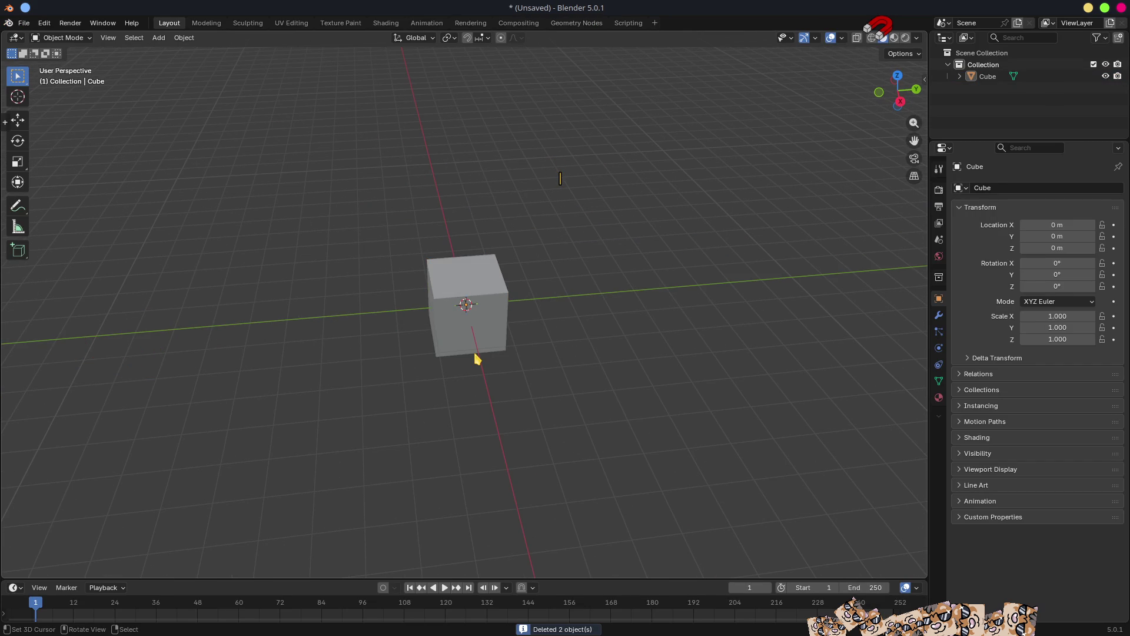
Select the cube and show the sidebar with its transform and dimension values.
left_click(498, 321)
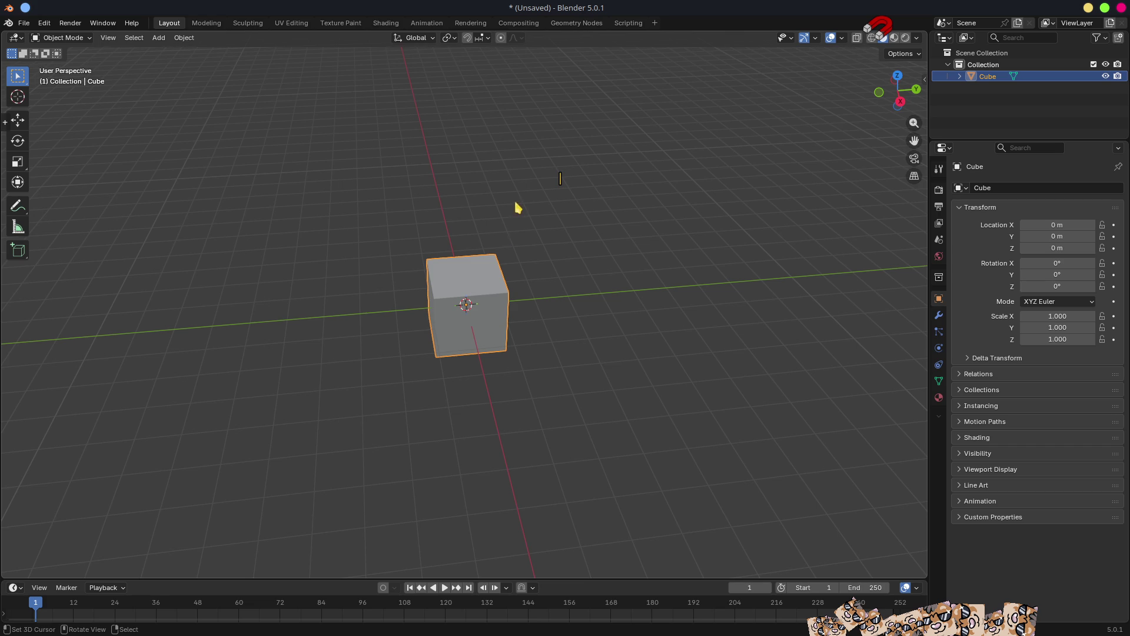
middle_click_drag(738, 291, 711, 297)
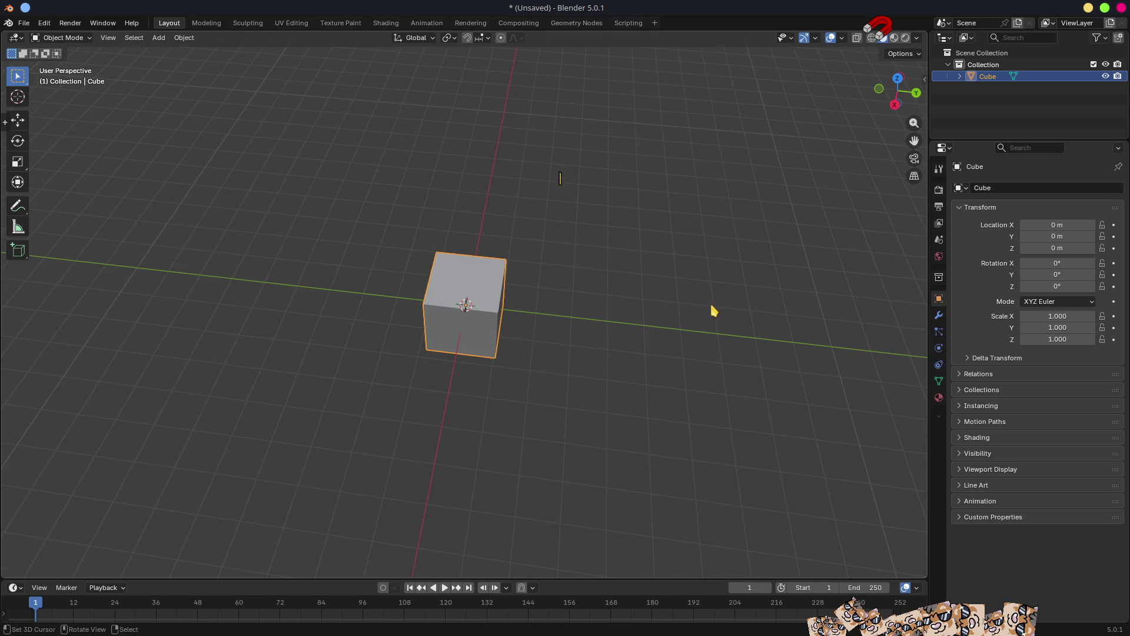
type("mn")
key("Escape")
key("n")
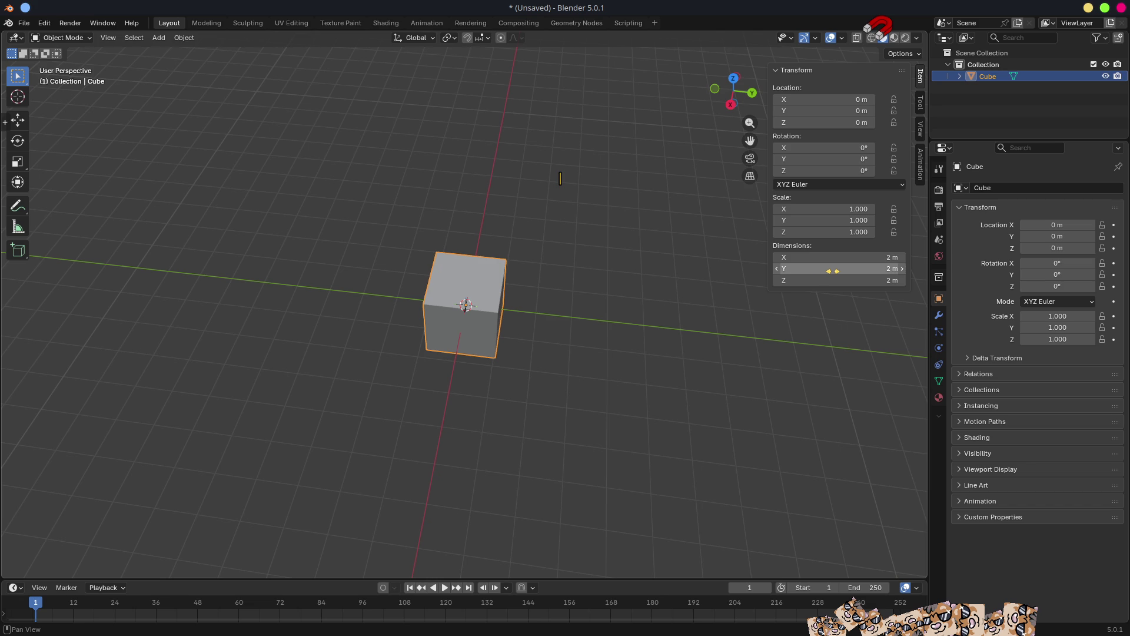
Set the cube's dimensions to Y 2.5 m, Z 3.5 m and X 14 m.
left_click(833, 271)
type("2.5")
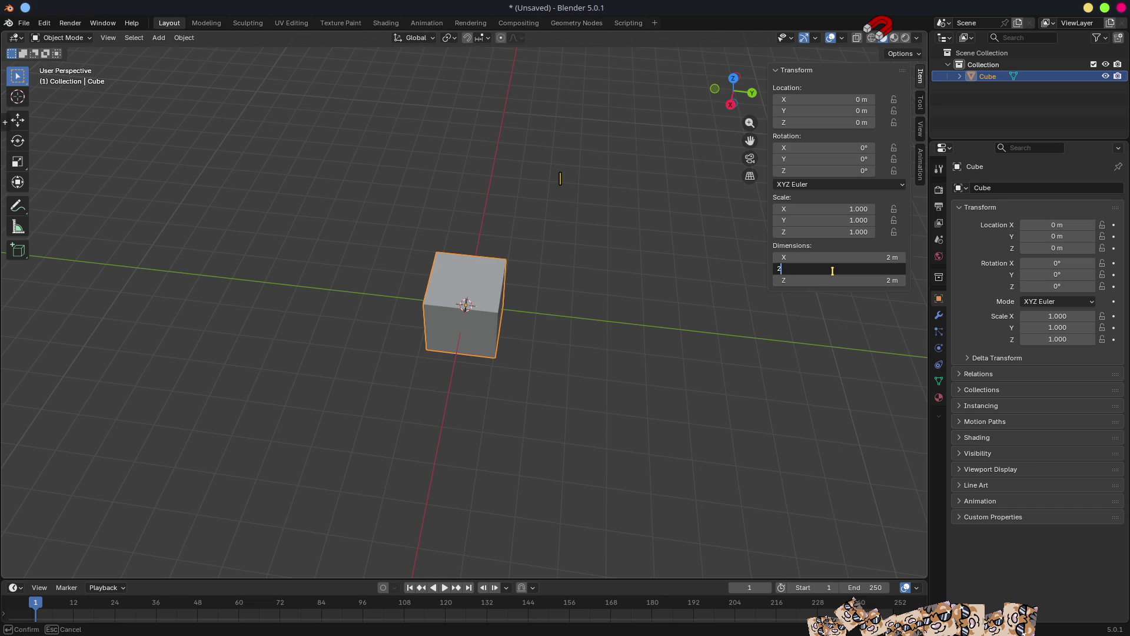
key("Return")
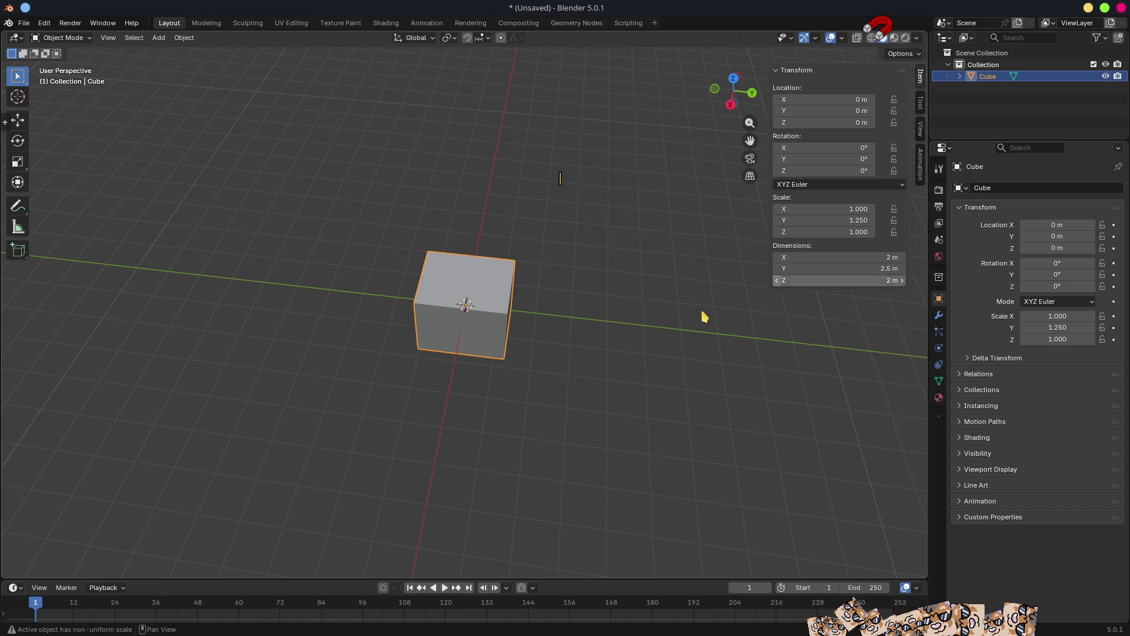
left_click(835, 281)
type("3.5")
key("Return")
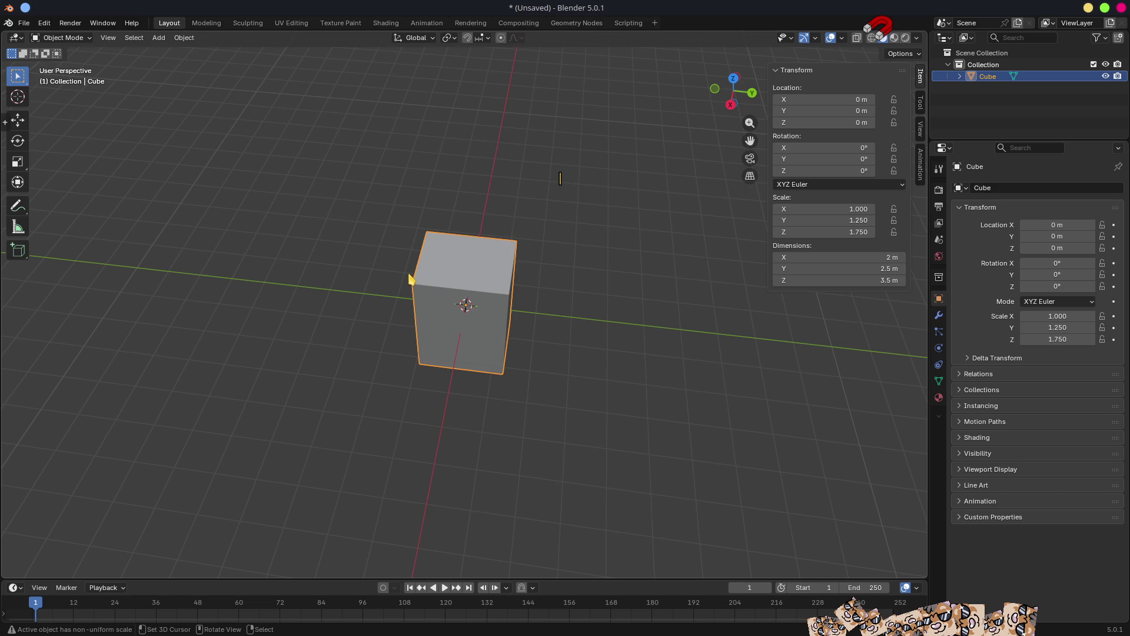
left_click(876, 258)
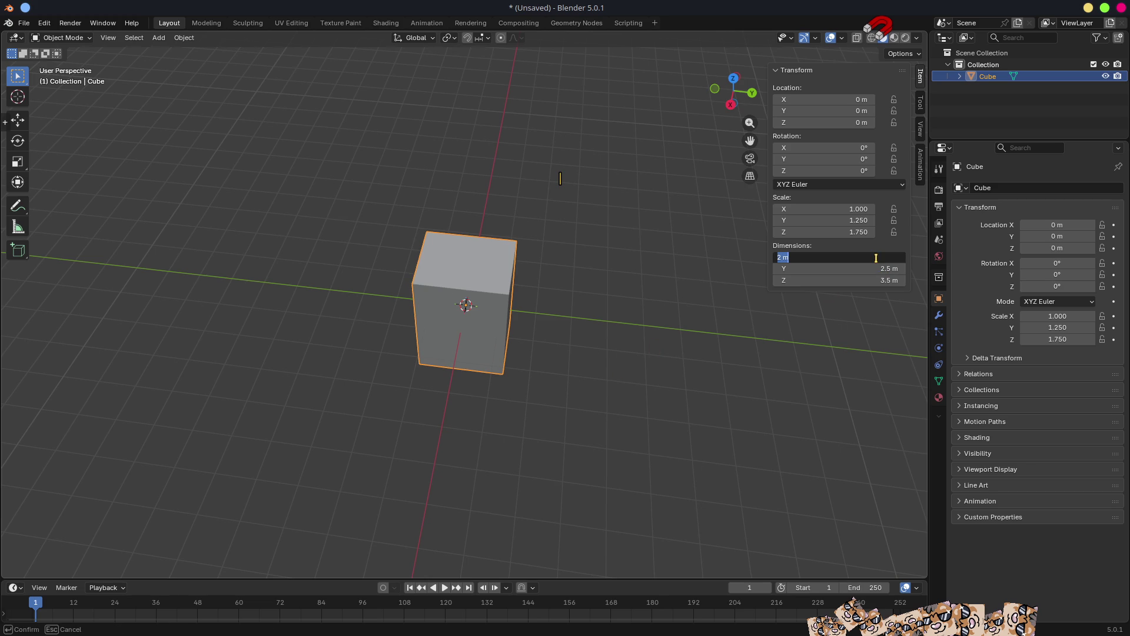
type("14")
key("Return")
View the long box from the front and above, then call up the Apply transforms menu.
scroll(609, 328, "down", 5)
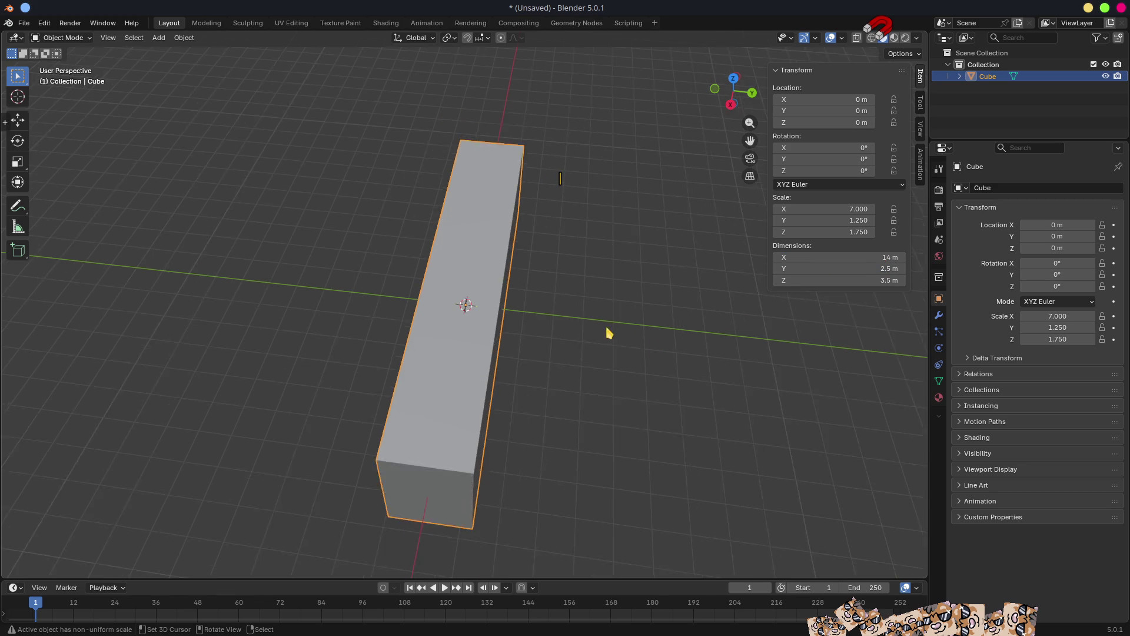
mouse_move(504, 334)
middle_mouse_down()
mouse_move(657, 308)
mouse_move(581, 346)
mouse_move(540, 322)
middle_mouse_up()
middle_click_drag(502, 369, 508, 368)
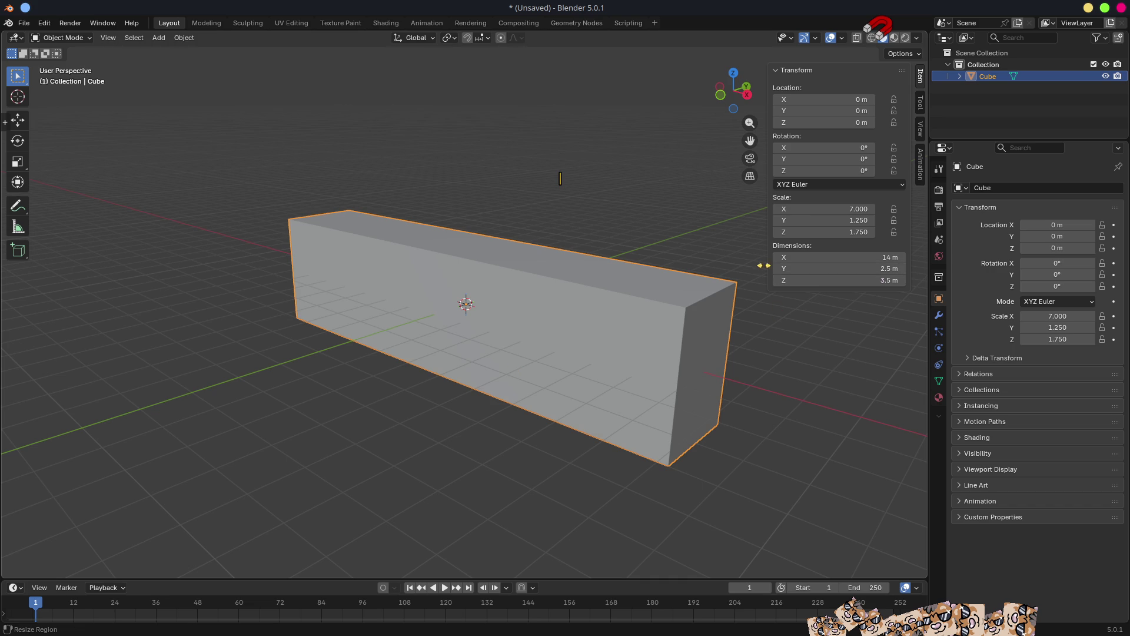
middle_click_drag(652, 315, 582, 313)
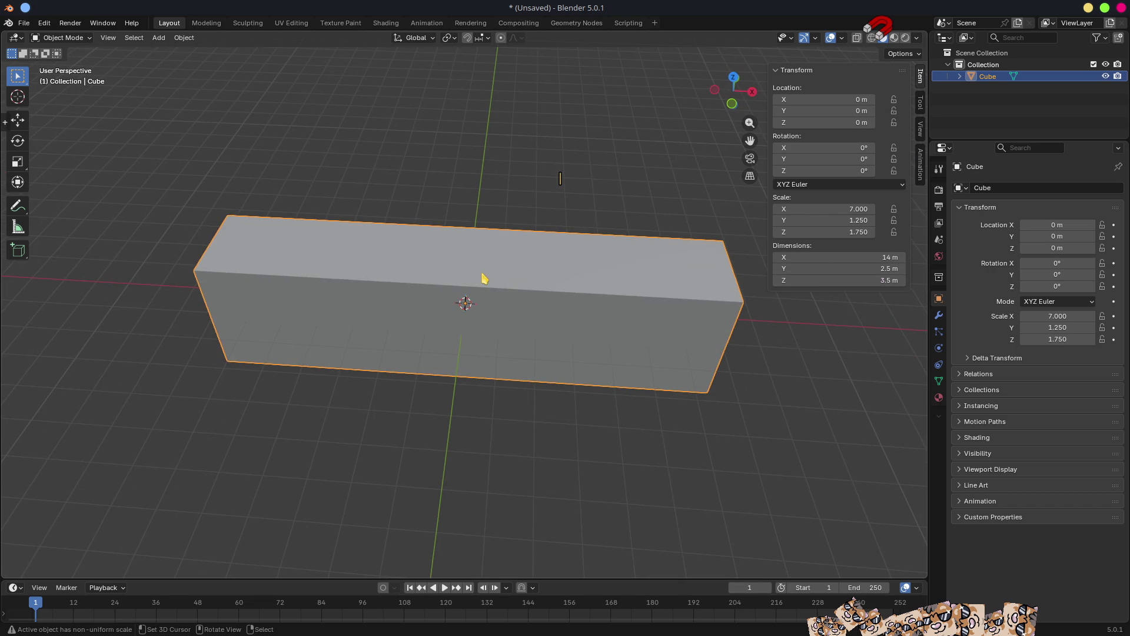
key("Tab")
key("Tab")
key("ctrl+a")
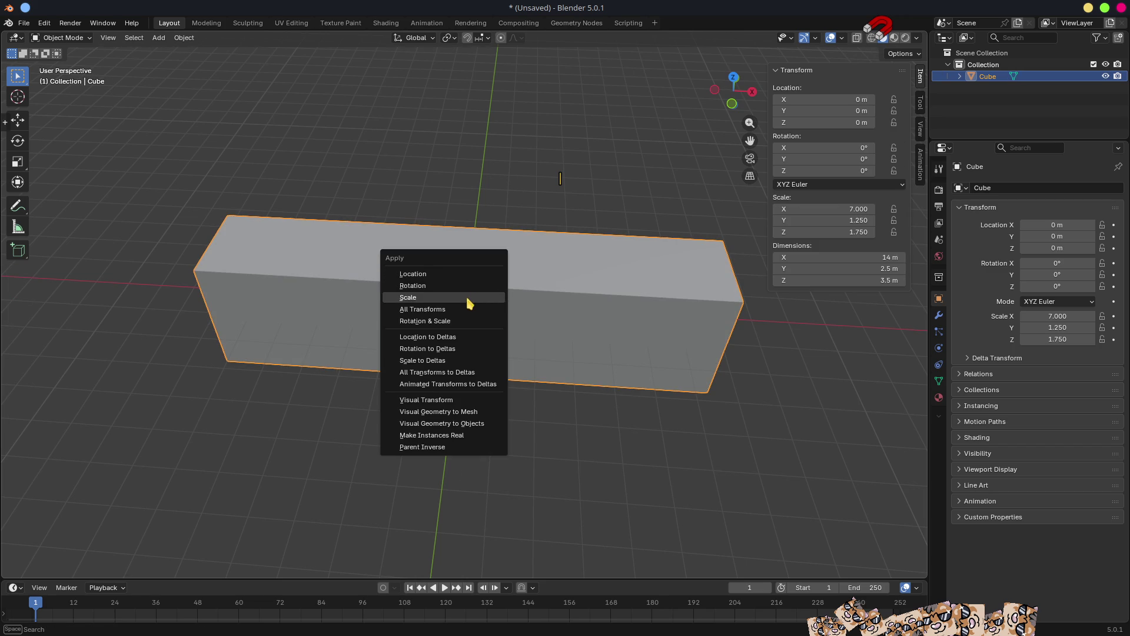
Apply the box's scale and add a centred crosswise loop cut.
left_click(465, 299)
key("Tab")
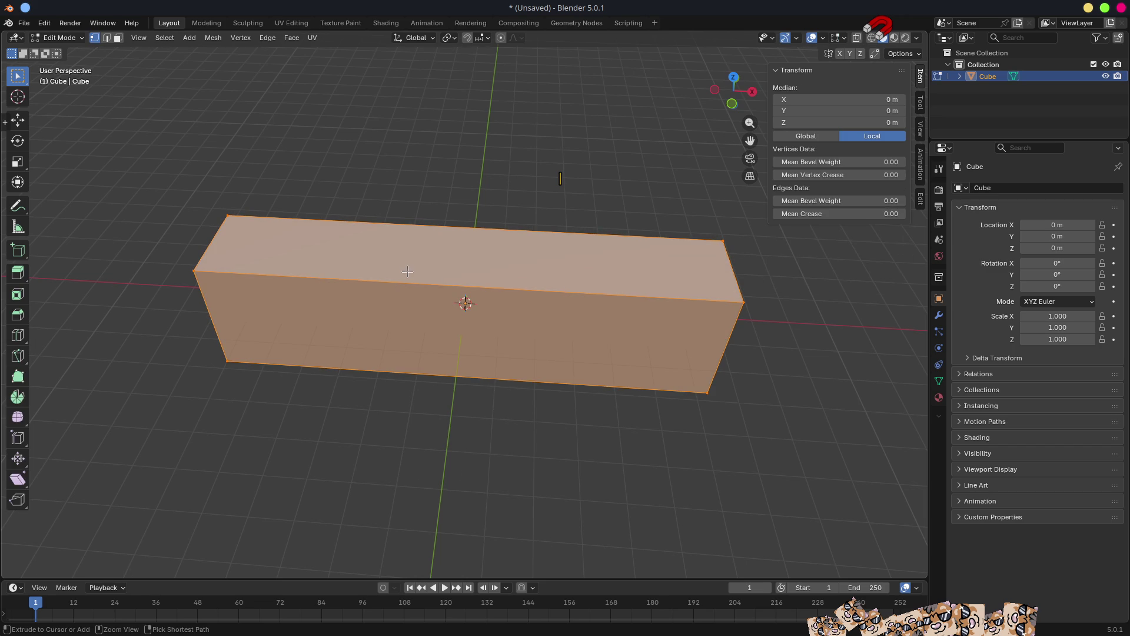
key("ctrl+r")
left_click(407, 271)
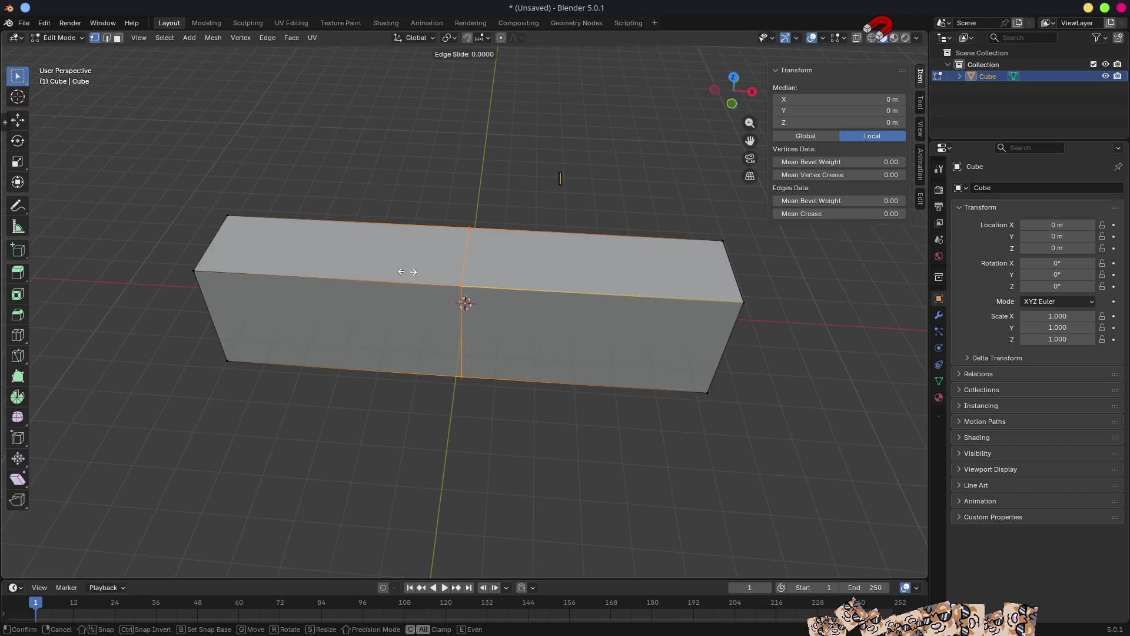
right_click(576, 272)
Set the box's origin to the bottom edge of one end and move it to the world origin.
mouse_move(825, 429)
middle_mouse_down()
mouse_move(750, 461)
mouse_move(759, 400)
mouse_move(710, 422)
mouse_move(709, 456)
mouse_move(687, 422)
middle_mouse_up()
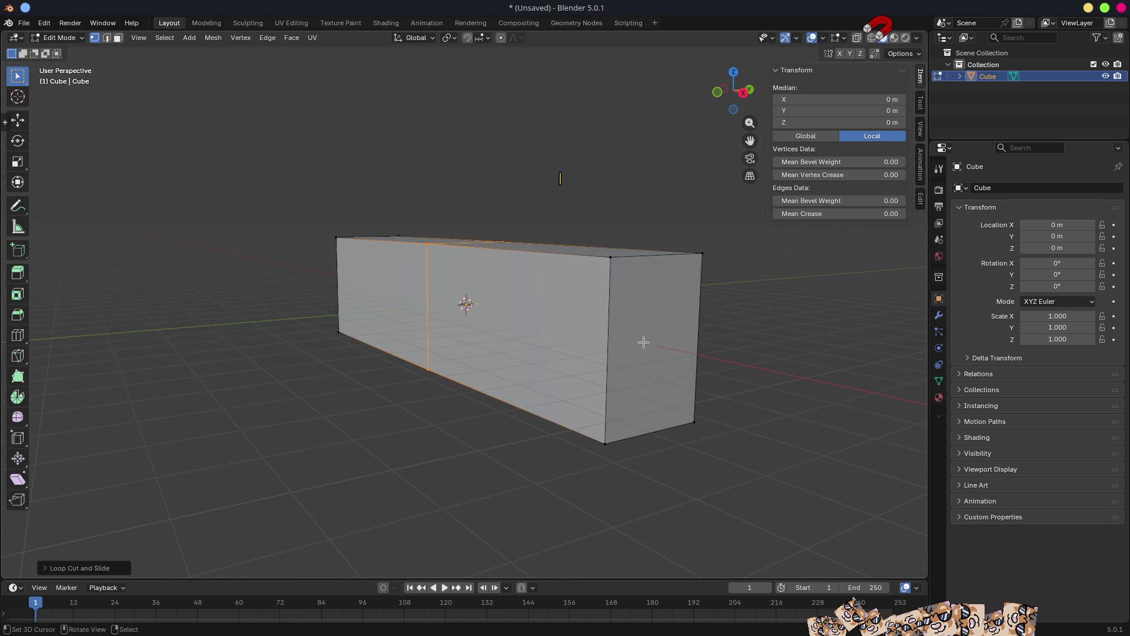
left_click(608, 449)
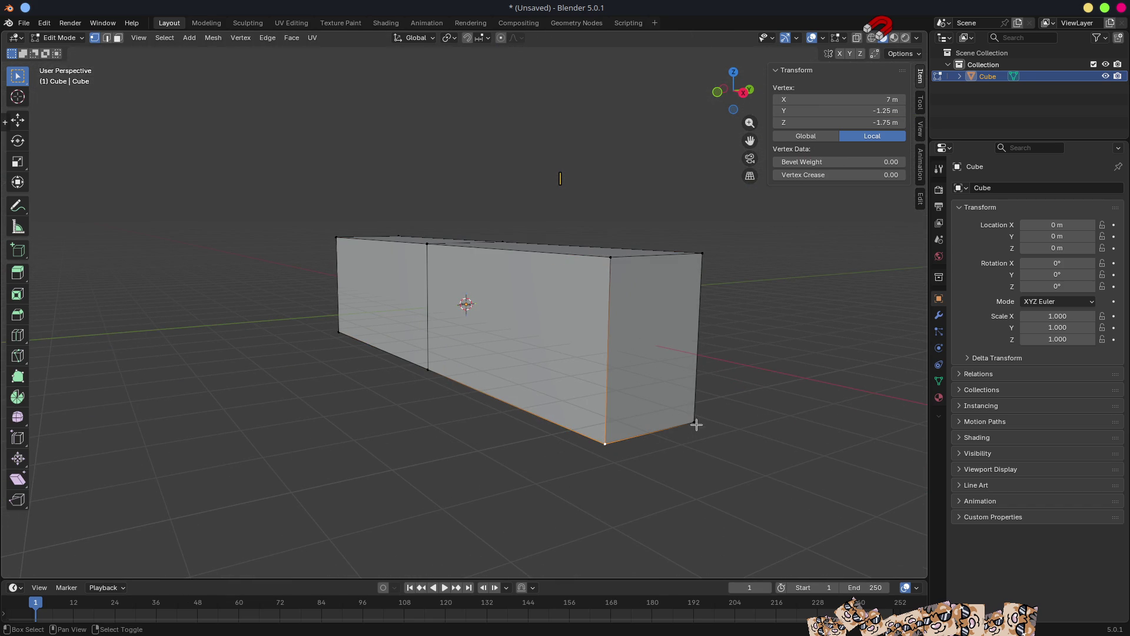
left_click(694, 423, "shift")
key("shift+s")
left_click(698, 539)
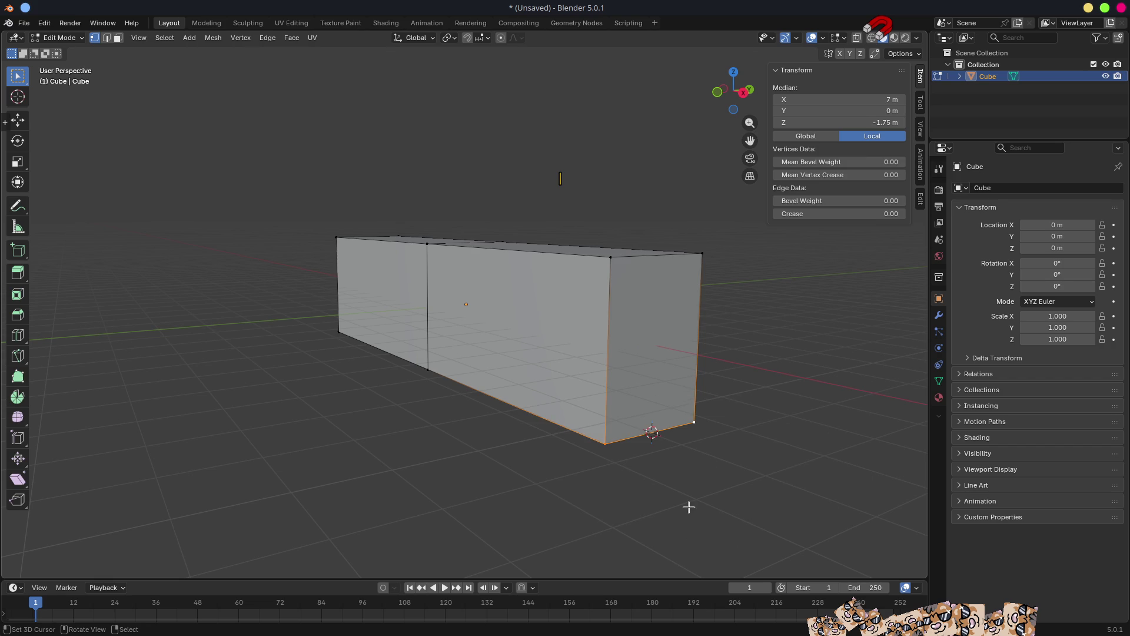
key("Tab")
key("q")
left_click(691, 508)
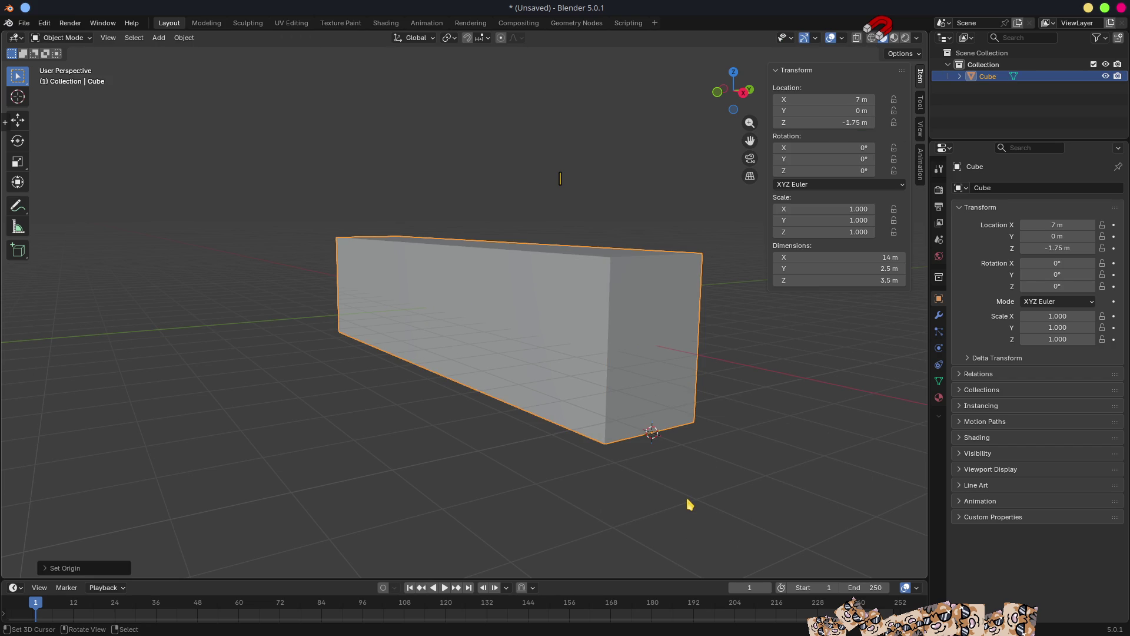
key("alt+g")
Move the crosswise edge loop to X −4 m.
key("Tab")
mouse_move(670, 469)
middle_mouse_down()
mouse_move(543, 298)
mouse_move(505, 320)
middle_mouse_up()
key("2")
left_click(179, 255, "alt")
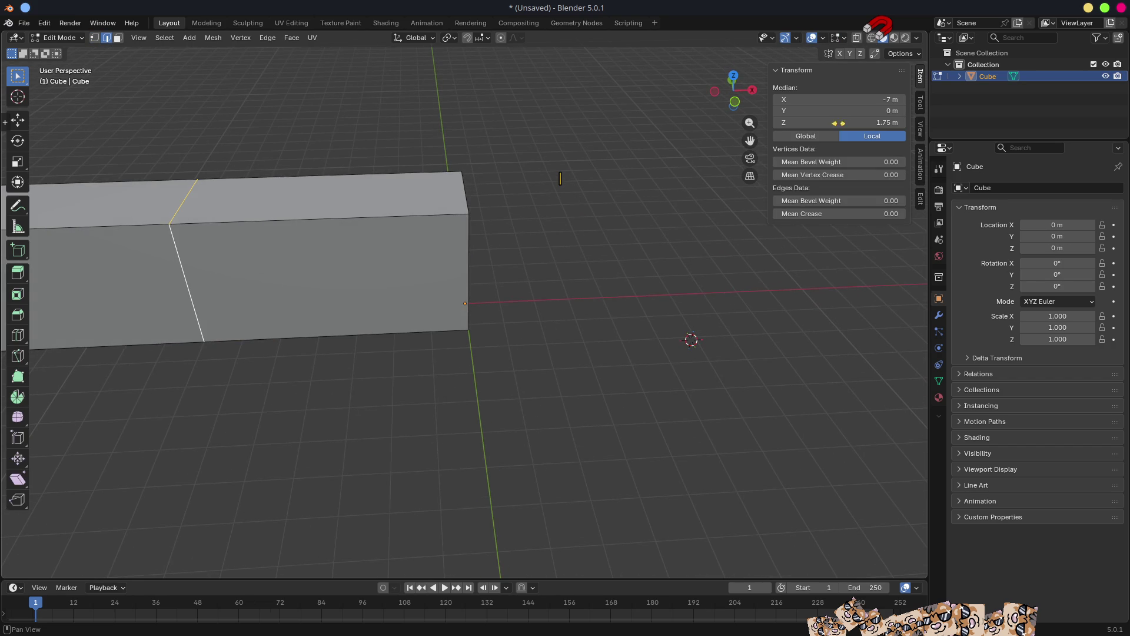
left_click(848, 101)
type("-4")
key("Return")
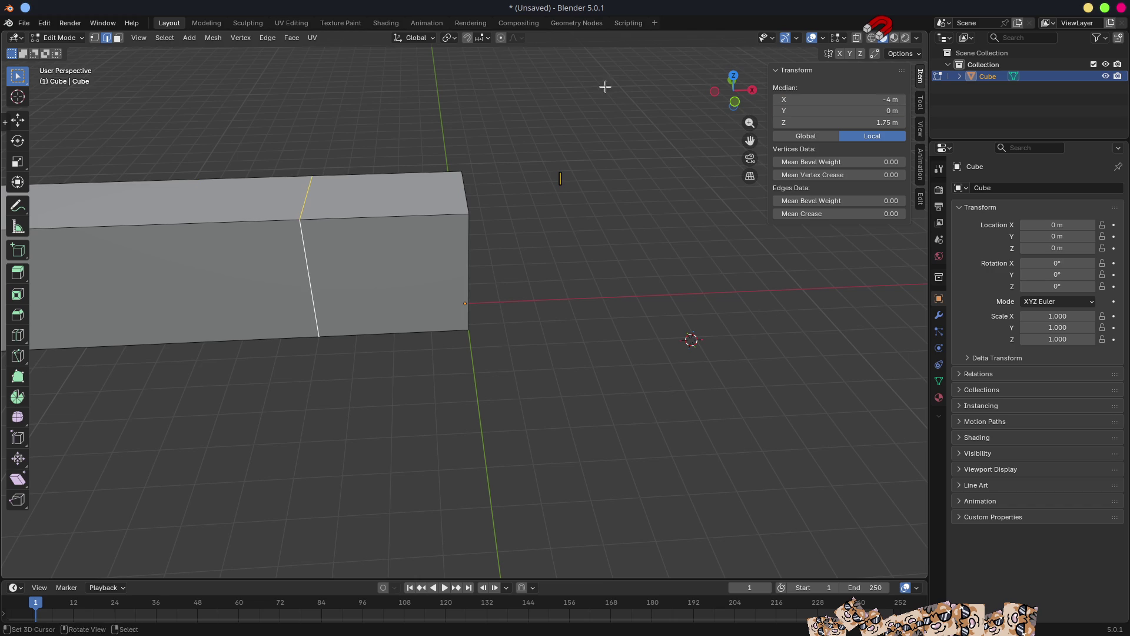
Add a loop cut running along the box's length.
mouse_move(595, 212)
middle_mouse_down()
mouse_move(492, 265)
mouse_move(461, 233)
middle_mouse_up()
key("ctrl+r")
left_click(479, 214)
Keep the lengthwise loop cut centred and bevel it.
right_click(478, 213)
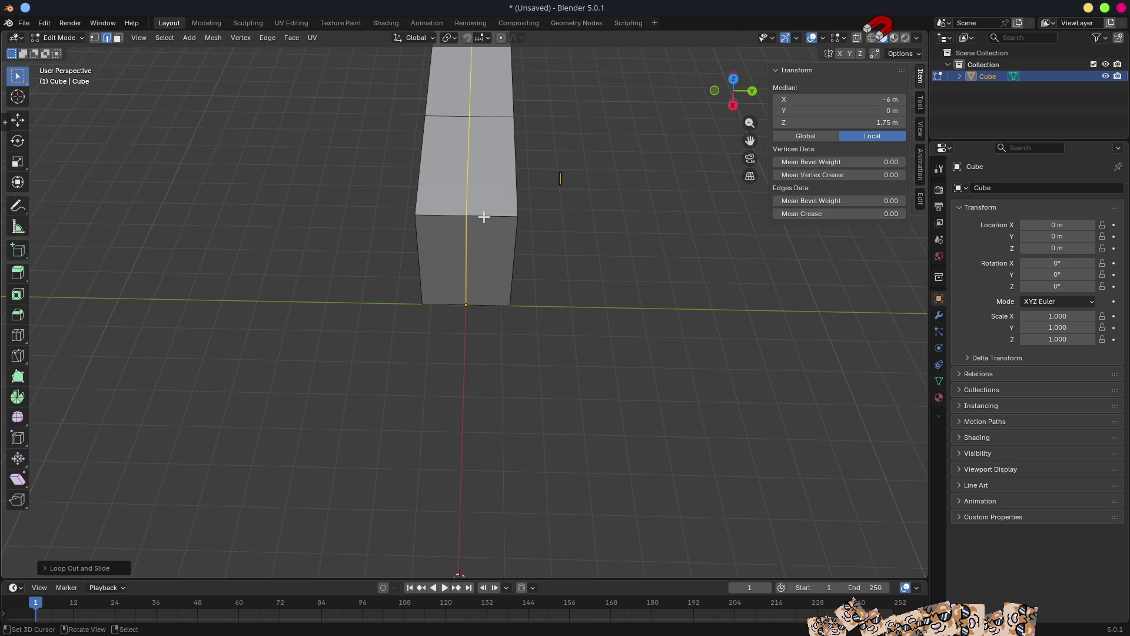
scroll(532, 187, "down", 4)
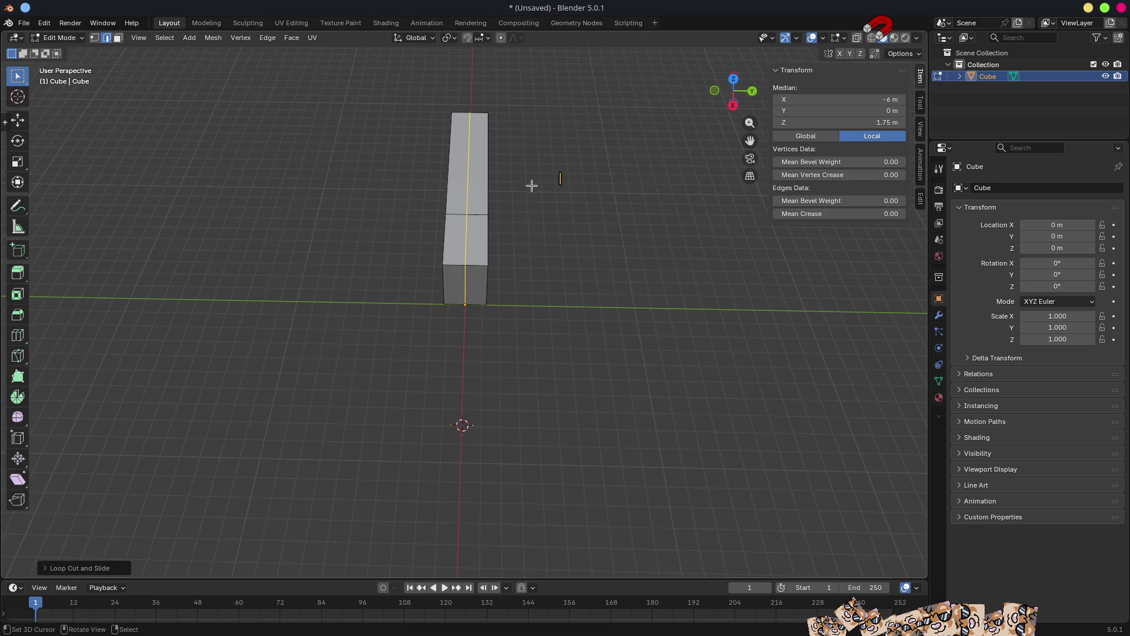
mouse_move(538, 189)
middle_mouse_down("shift")
mouse_move(560, 222)
mouse_move(512, 260)
middle_mouse_up("shift")
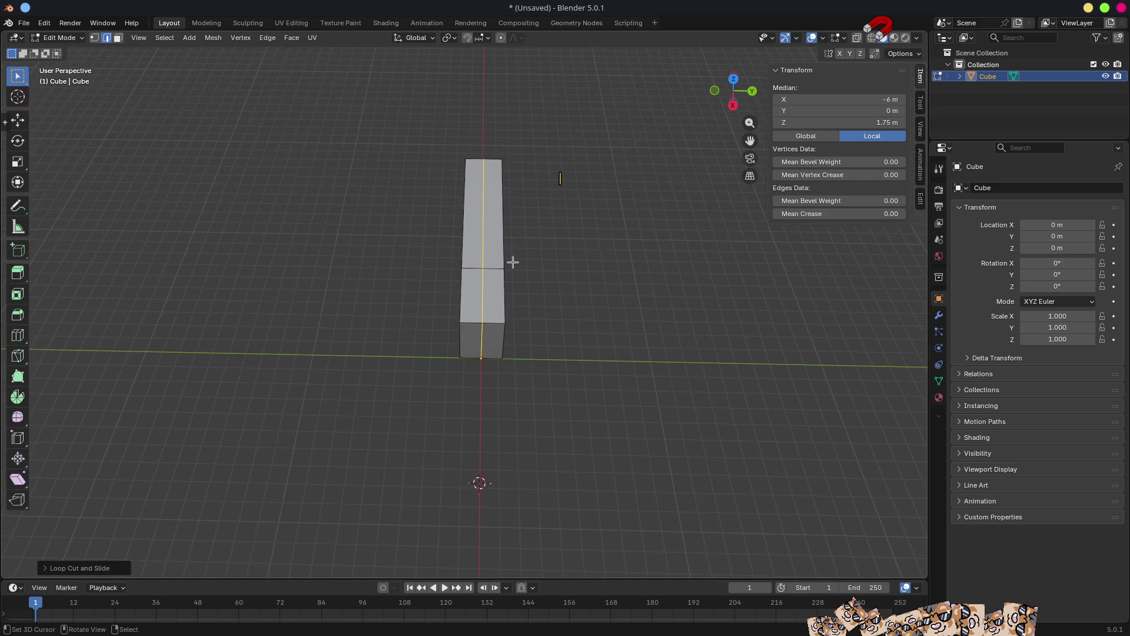
scroll(512, 264, "up", 2)
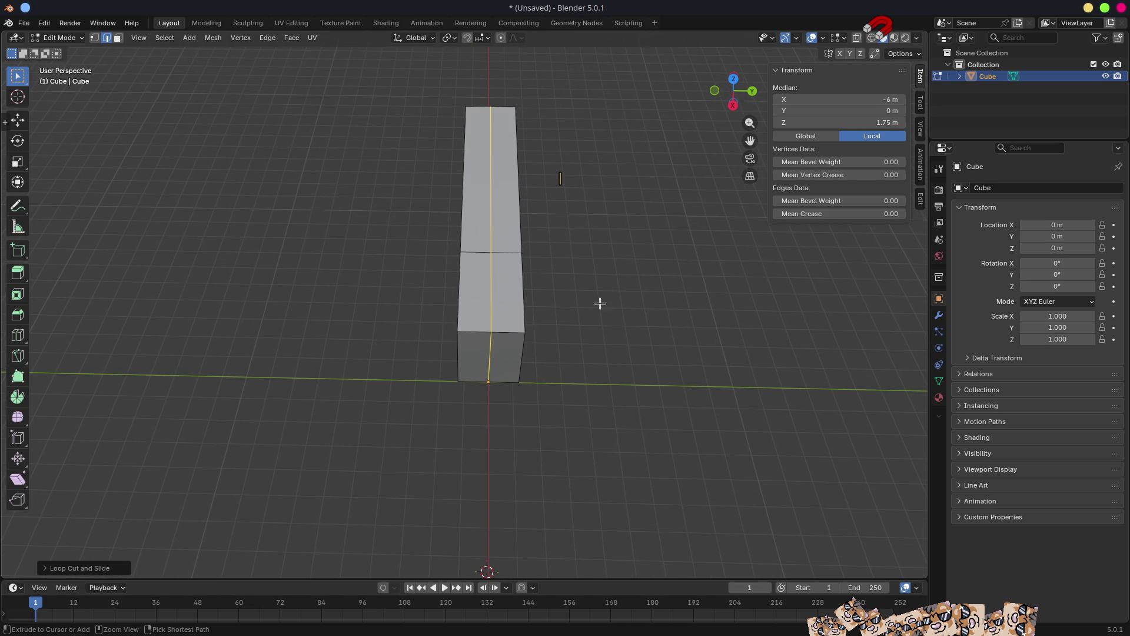
key("ctrl+b")
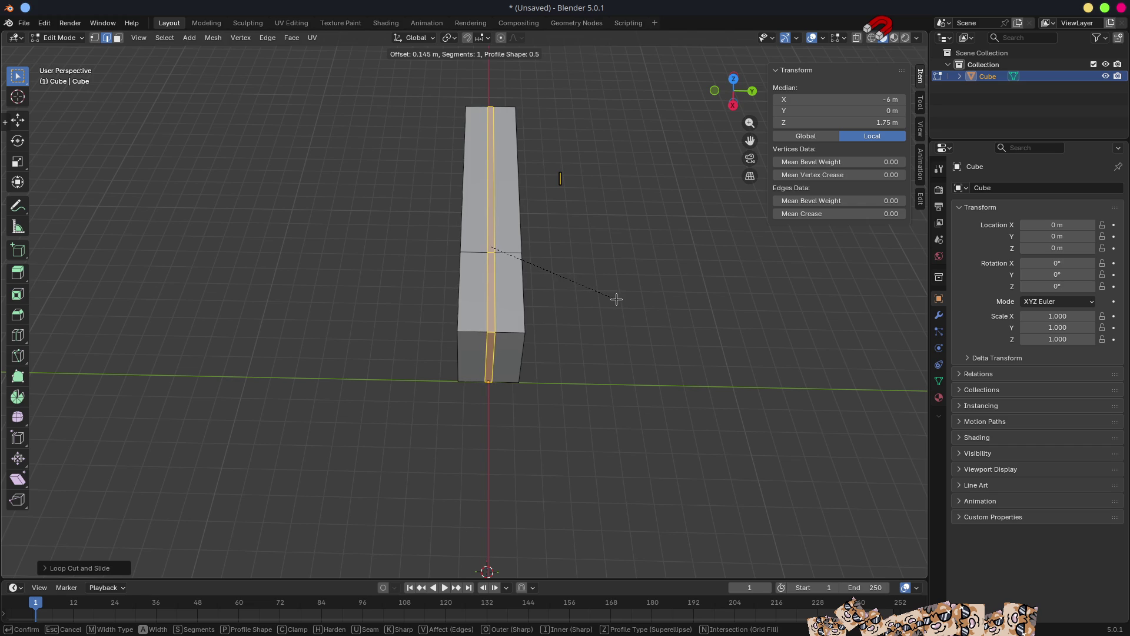
left_click(616, 299)
Add a mid-height loop cut along the box and raise it straight up on Z.
mouse_move(551, 307)
middle_mouse_down()
mouse_move(575, 231)
mouse_move(633, 234)
mouse_move(621, 239)
middle_mouse_up()
key("Tab")
mouse_move(616, 336)
middle_mouse_down()
mouse_move(638, 300)
mouse_move(585, 316)
middle_mouse_up()
key("Tab")
key("ctrl+r")
left_click(560, 271)
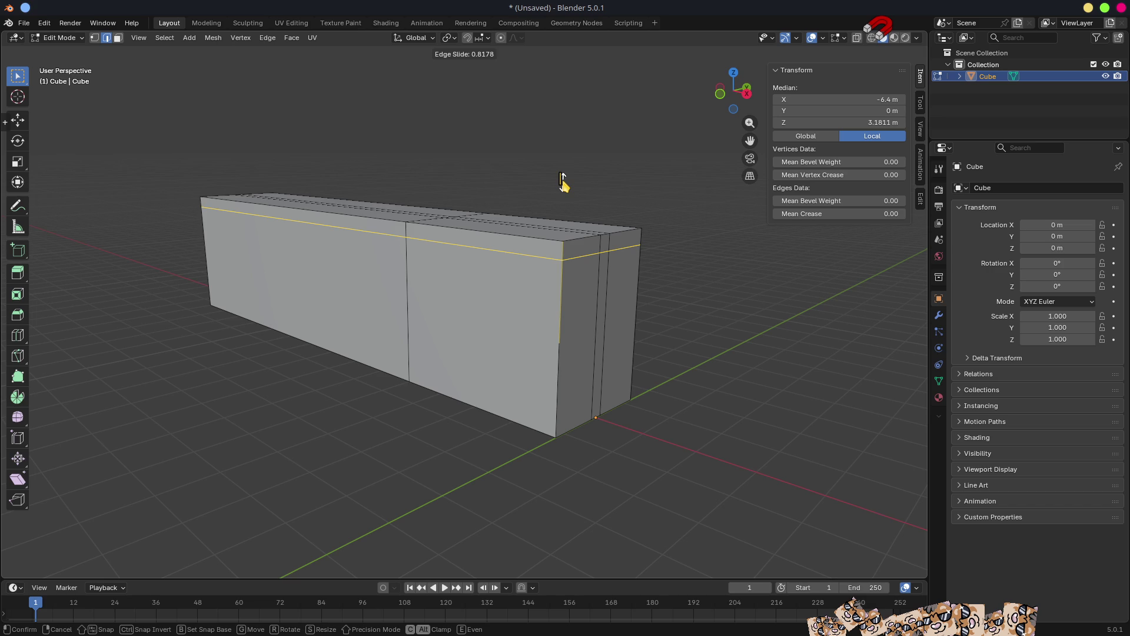
left_click(590, 265)
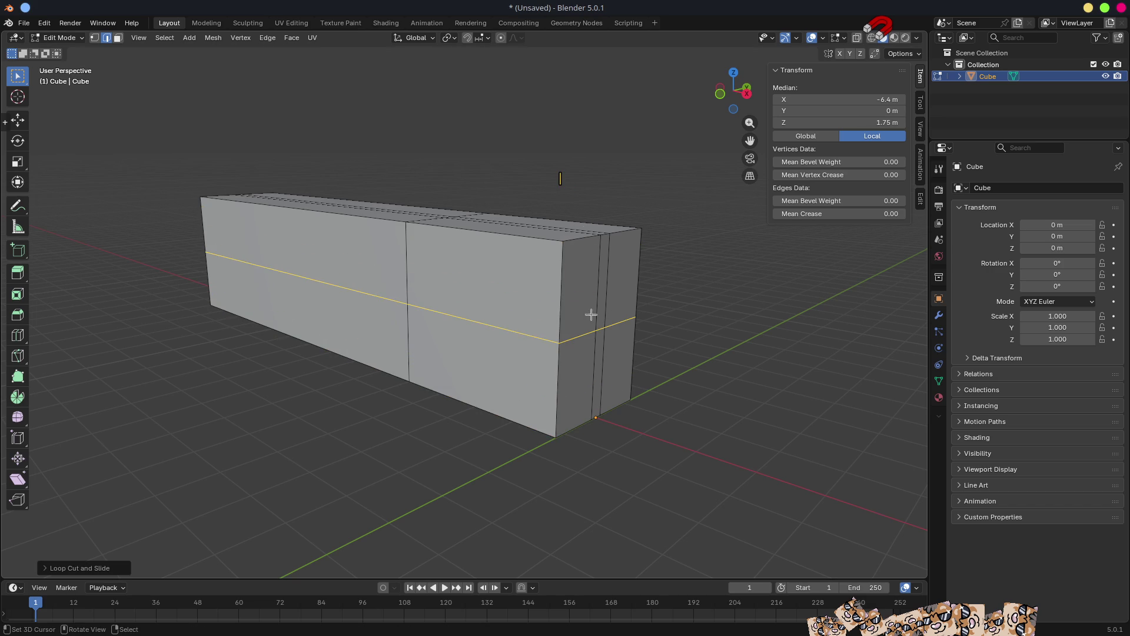
key("g")
key("z")
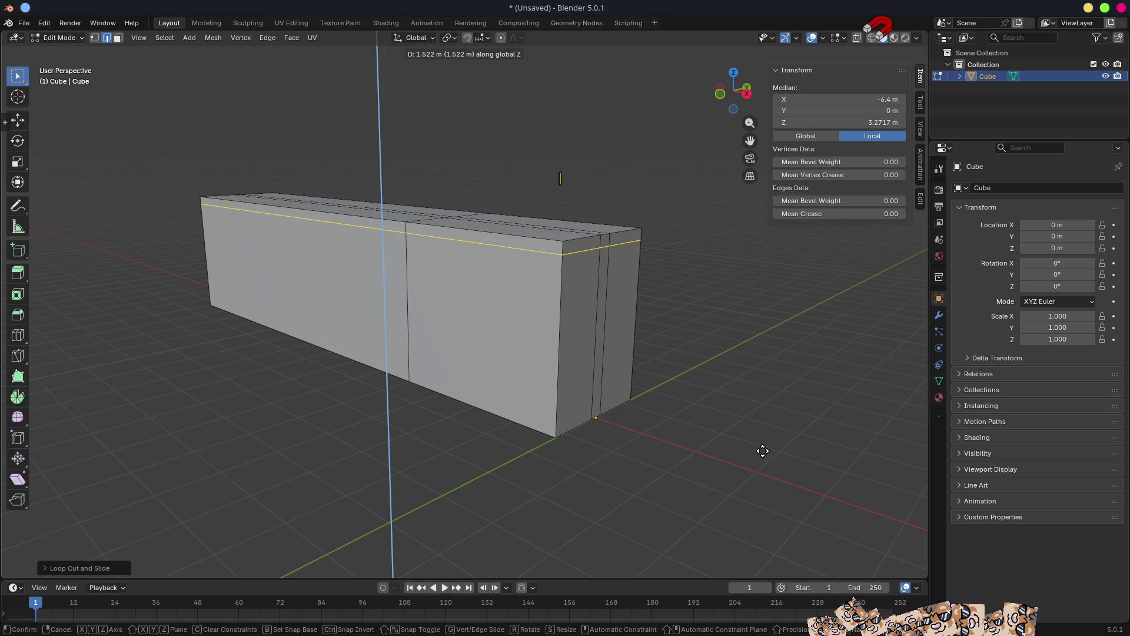
left_click(763, 451)
Add another crosswise loop cut slid close to the box's right end.
mouse_move(763, 451)
middle_mouse_down()
mouse_move(678, 354)
mouse_move(530, 247)
middle_mouse_up()
key("ctrl+r")
left_click(504, 239)
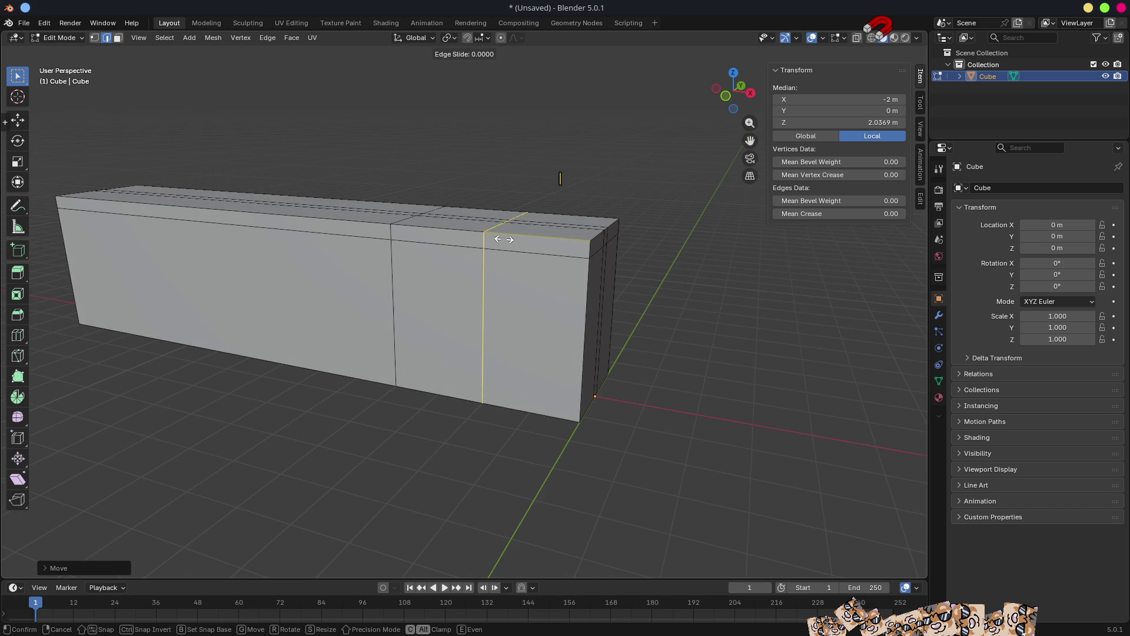
left_click(588, 258)
mouse_move(643, 337)
middle_mouse_down()
mouse_move(610, 336)
mouse_move(617, 293)
mouse_move(583, 330)
middle_mouse_up()
Delete the faces at one end of the box.
key("3")
left_click(568, 369)
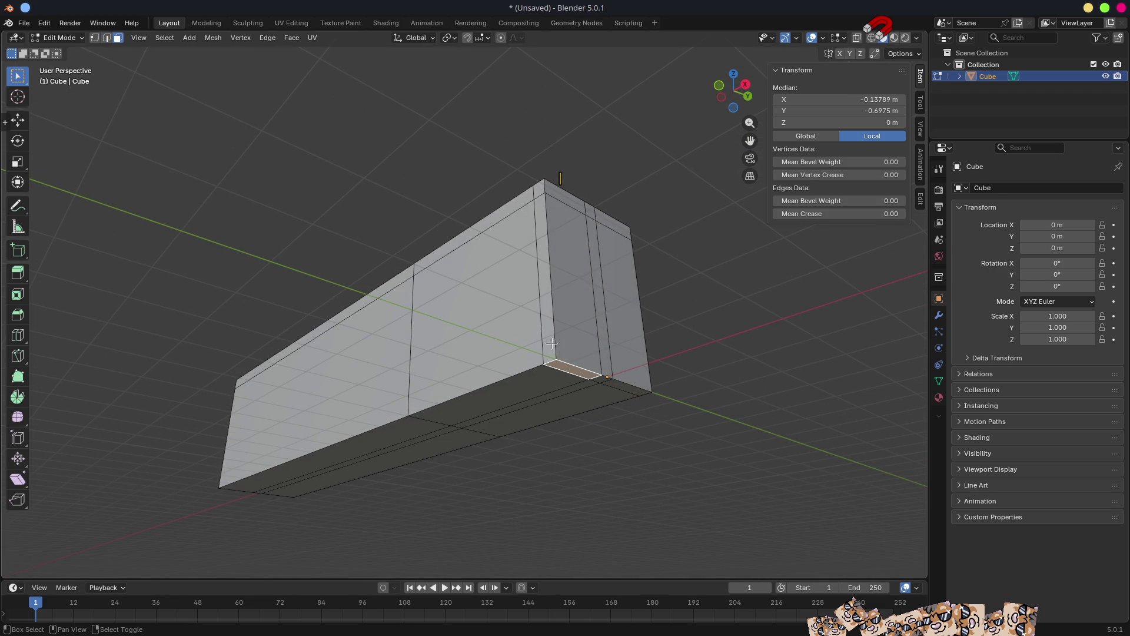
left_click(552, 344, "shift")
left_click(628, 343, "ctrl")
left_click(622, 386, "ctrl")
mouse_move(719, 343)
middle_mouse_down()
mouse_move(532, 346)
mouse_move(579, 336)
middle_mouse_up()
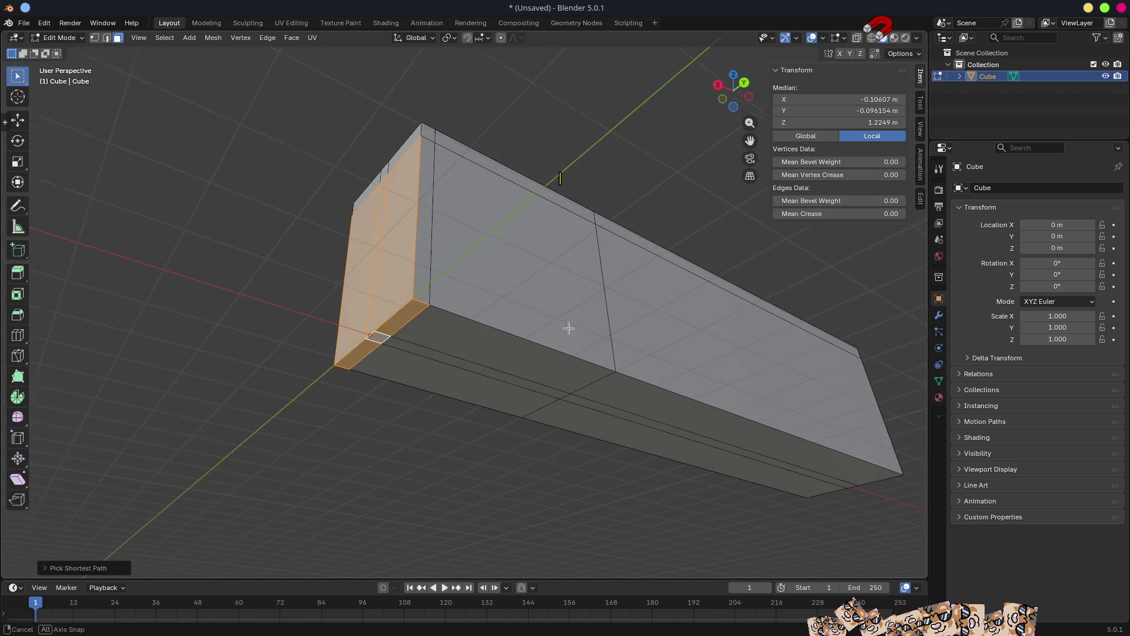
left_click(433, 250, "shift")
key("x")
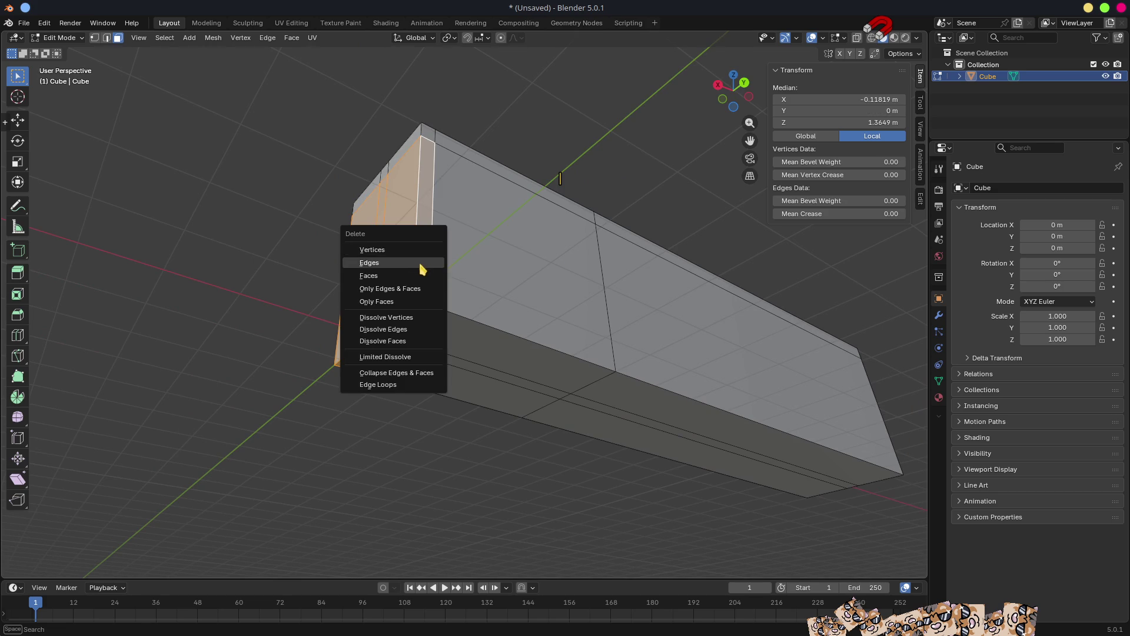
left_click(417, 275)
Select the bottom edge of the open end and turn on Vertex snapping.
mouse_move(504, 277)
middle_mouse_down()
mouse_move(525, 310)
mouse_move(624, 245)
middle_mouse_up()
key("2")
left_click(455, 356)
left_click(560, 340, "ctrl")
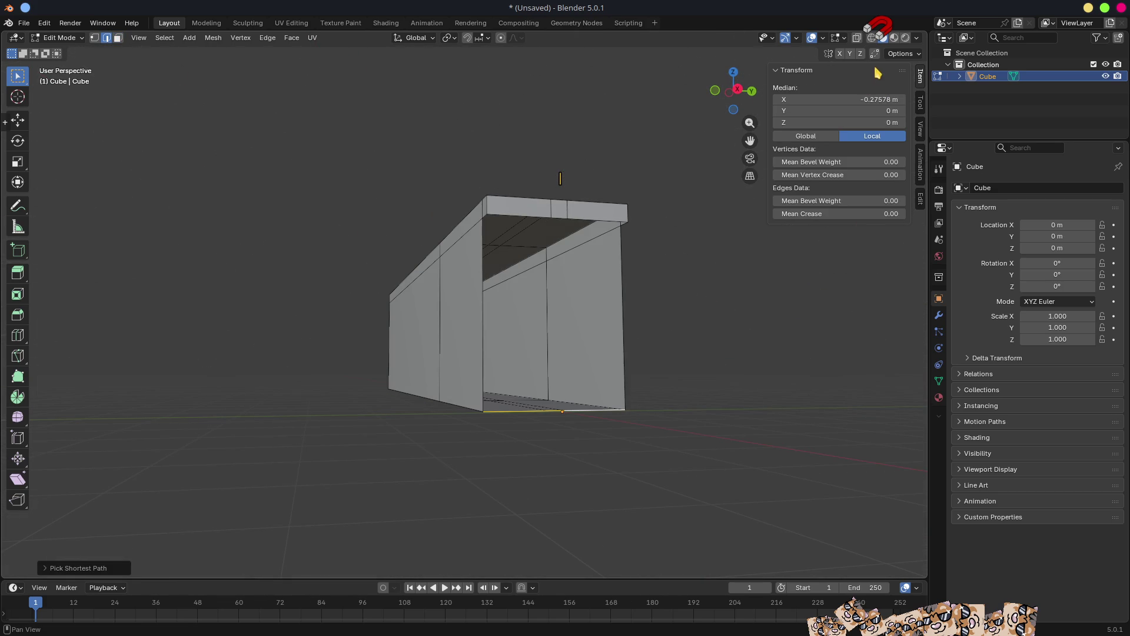
scroll(712, 229, "up", 3)
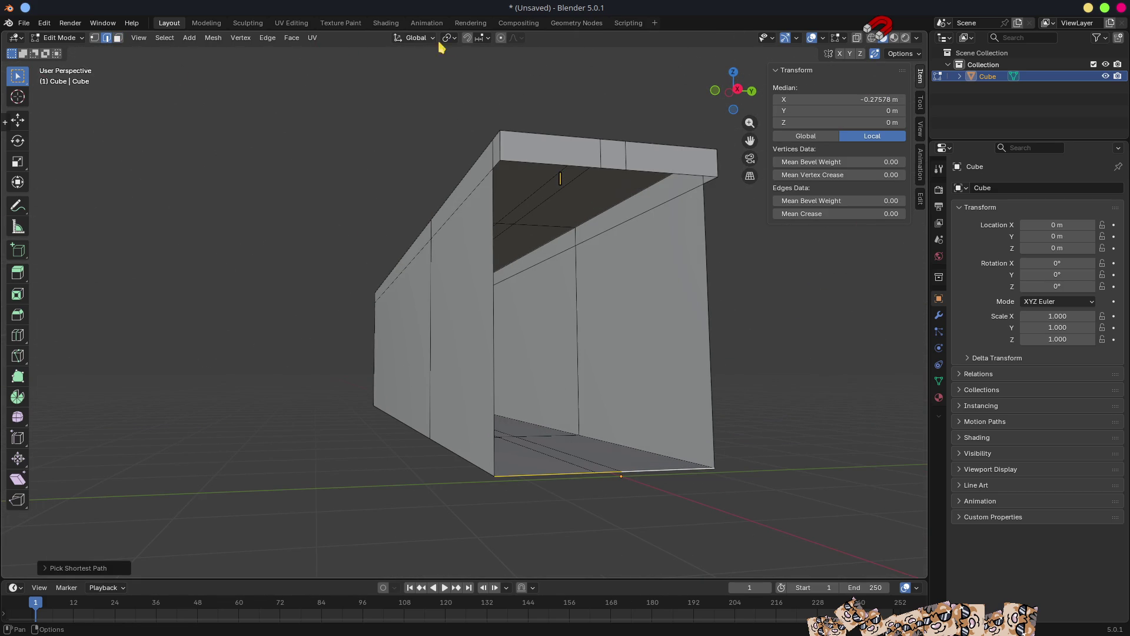
left_click(481, 39)
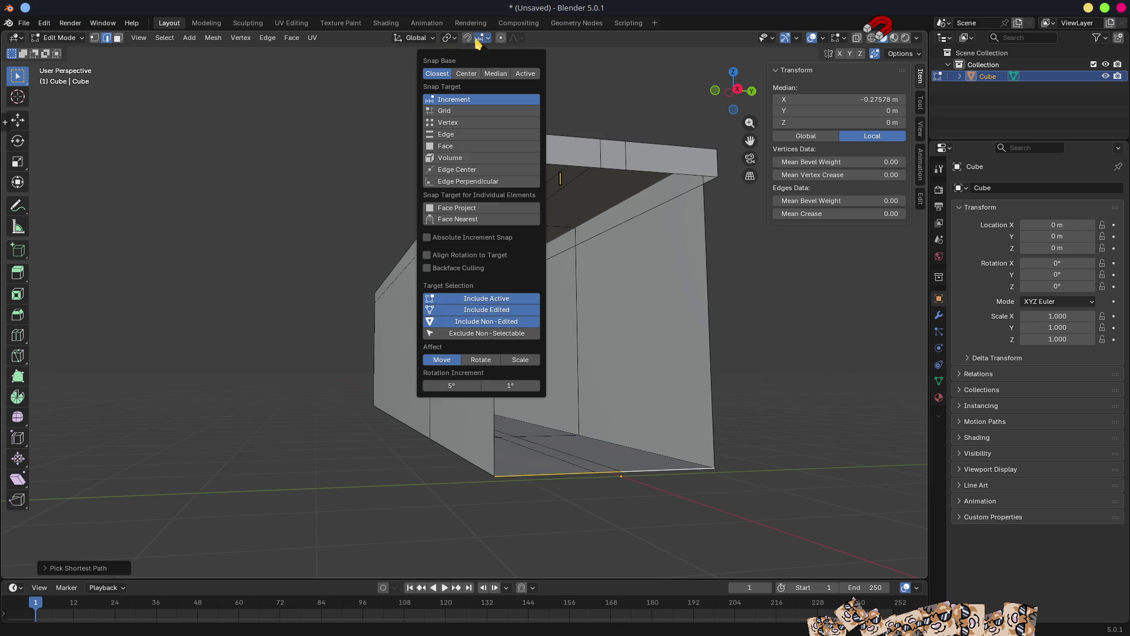
left_click(479, 121)
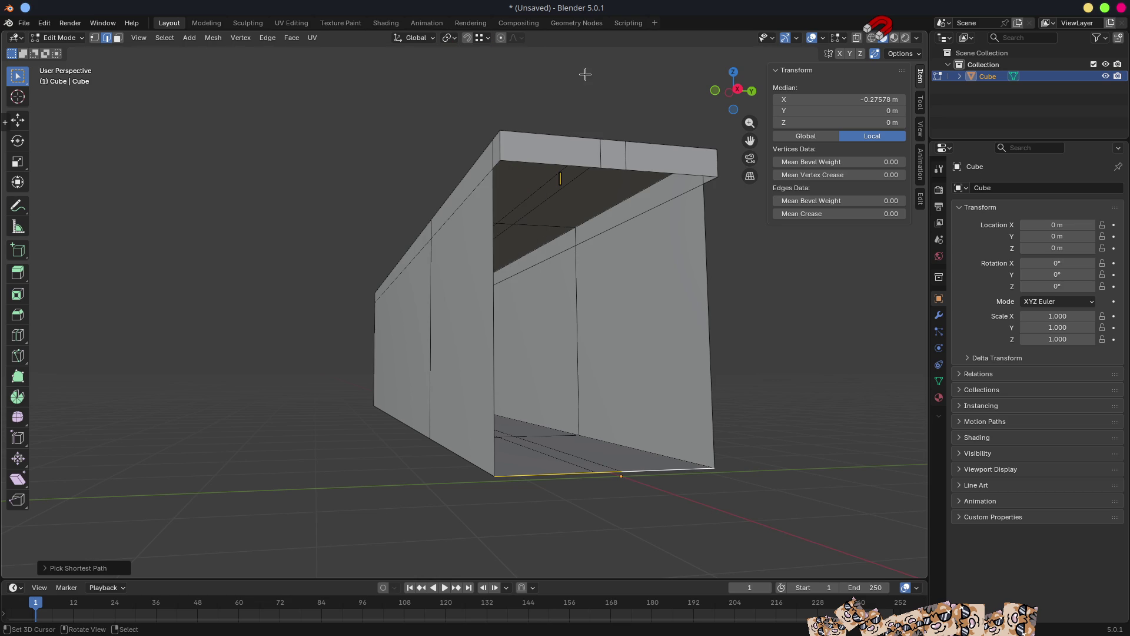
left_click(467, 37)
Extrude the edge along Z and move it along X to 0, forming the overhanging lip.
middle_click_drag(601, 93, 620, 105)
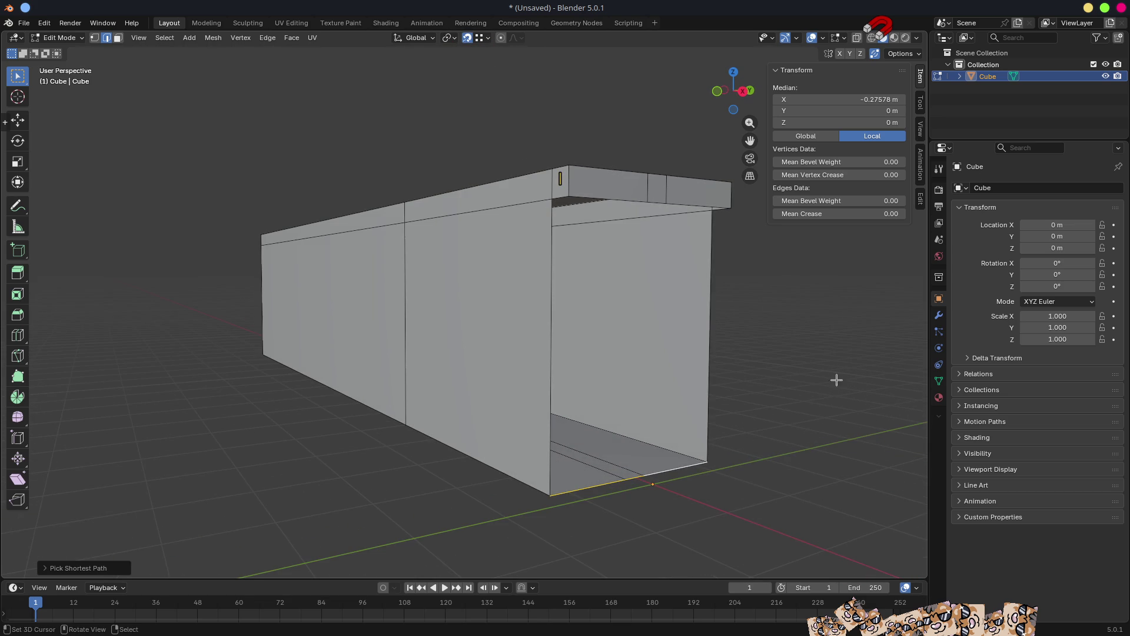
key("g")
key("z")
left_click(550, 189)
mouse_move(639, 228)
middle_mouse_down()
mouse_move(661, 206)
mouse_move(670, 215)
middle_mouse_up()
key("g")
key("x")
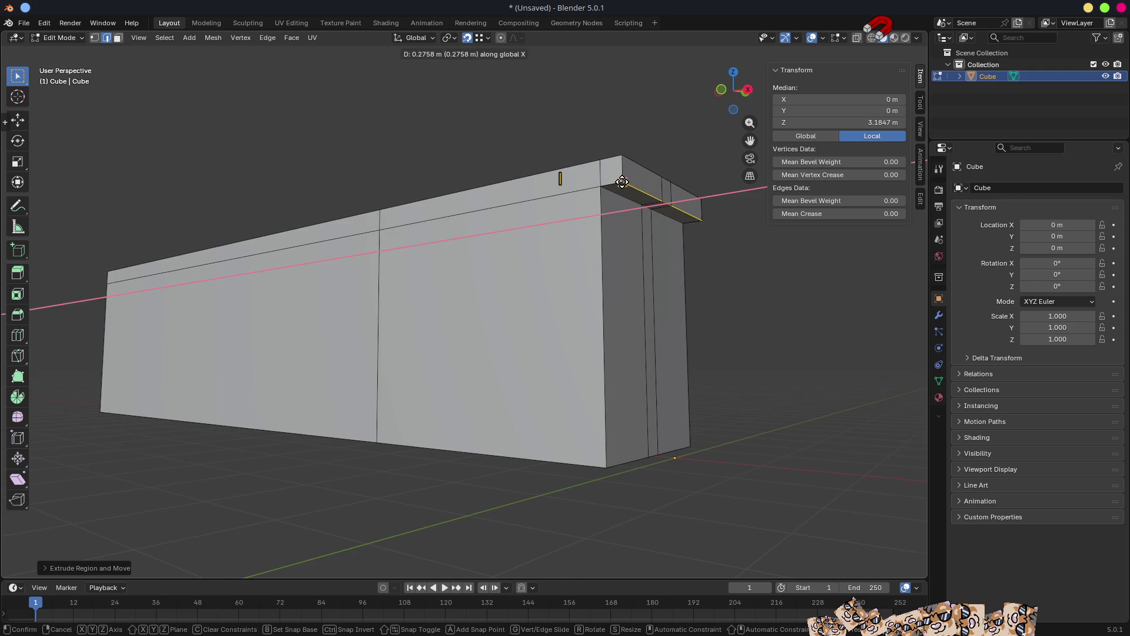
left_click(624, 181)
Return to Object Mode and show the box's modifier properties.
mouse_move(624, 181)
middle_mouse_down()
mouse_move(612, 181)
mouse_move(689, 257)
mouse_move(553, 301)
mouse_move(652, 295)
mouse_move(634, 313)
mouse_move(660, 321)
middle_mouse_up()
key("Tab")
scroll(683, 254, "down", 3)
left_click(939, 315)
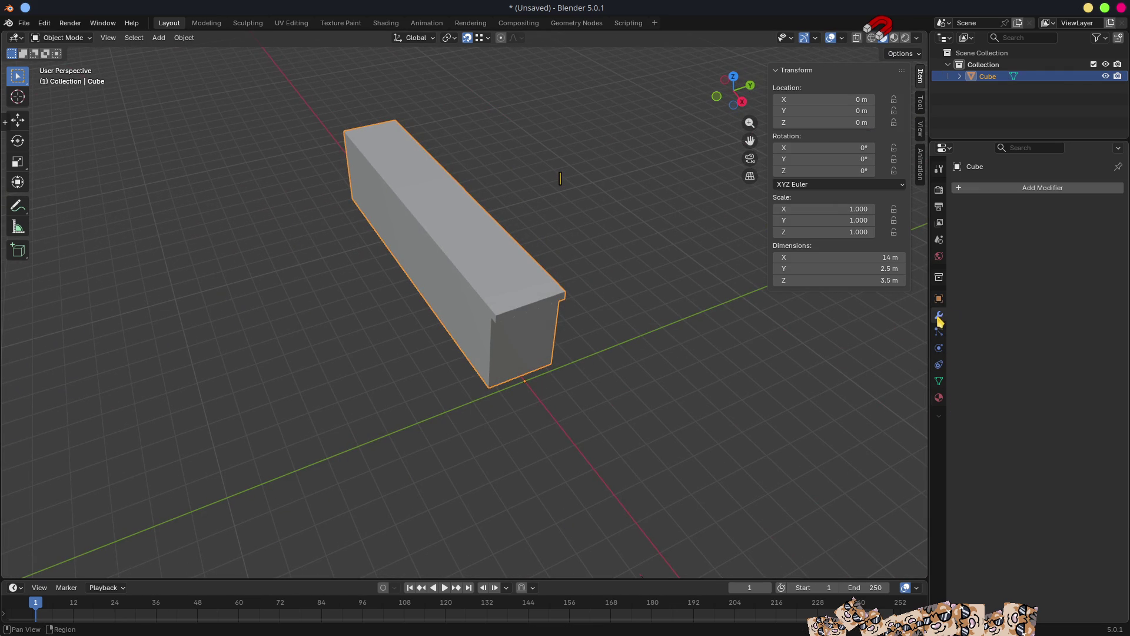
Add a Bevel modifier to the box and raise its segments to 3.
left_click(995, 189)
mouse_move(963, 215)
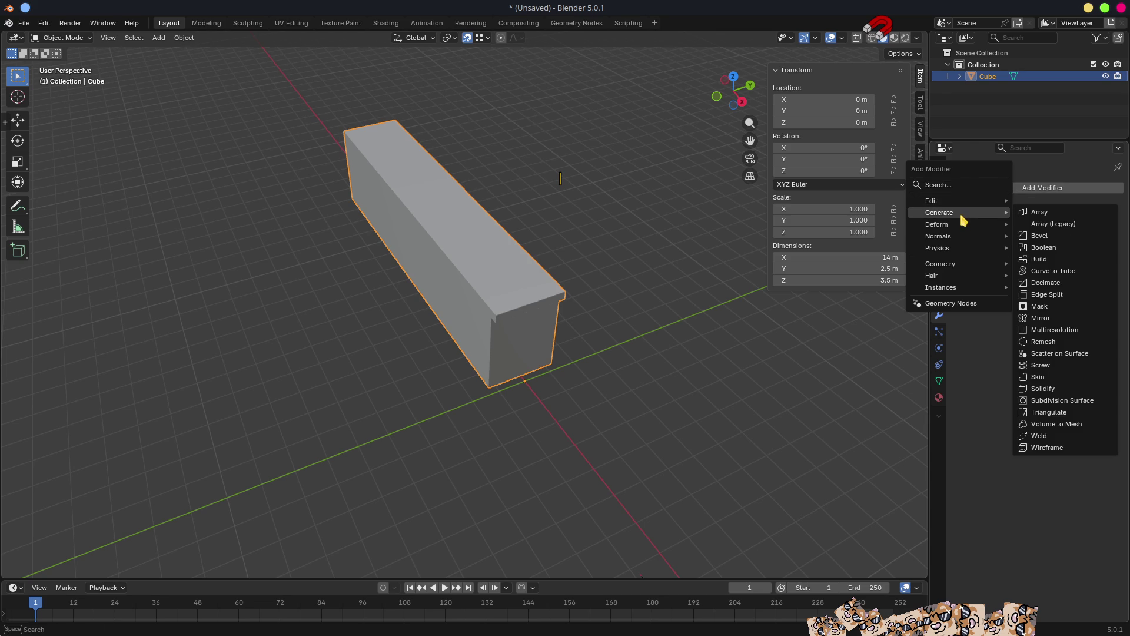
left_click(1041, 236)
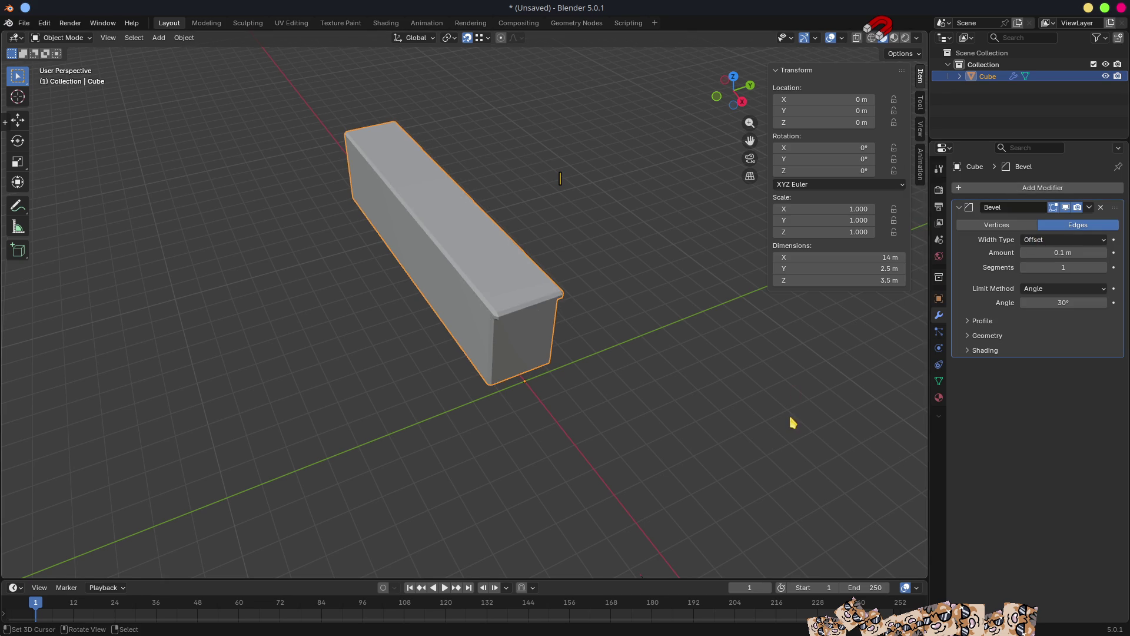
scroll(790, 422, "up", 3)
middle_click_drag(800, 406, 787, 320)
scroll(788, 320, "up", 4)
middle_click_drag(825, 368, 863, 323)
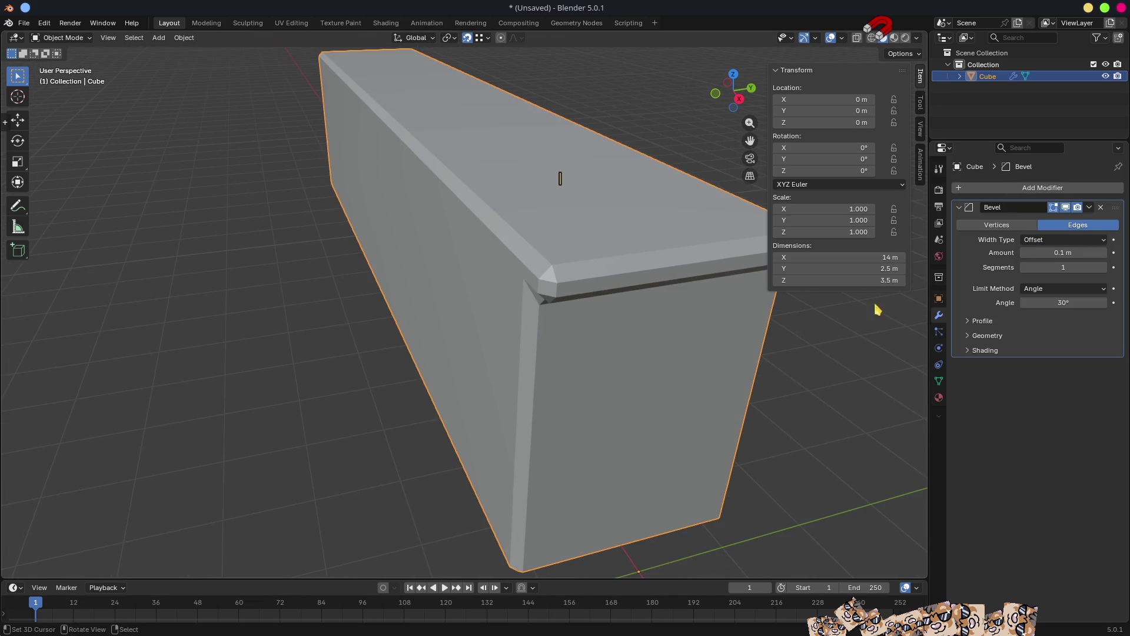
left_click(1104, 267)
left_click(1104, 267)
mouse_move(790, 424)
middle_mouse_down()
mouse_move(850, 412)
mouse_move(751, 409)
mouse_move(684, 378)
mouse_move(776, 417)
middle_mouse_up()
mouse_move(636, 303)
middle_mouse_down()
mouse_move(675, 307)
mouse_move(651, 283)
mouse_move(580, 285)
mouse_move(579, 274)
mouse_move(603, 270)
middle_mouse_up()
In Edit Mode, add a loop cut slid up to just beneath the box's top.
key("Tab")
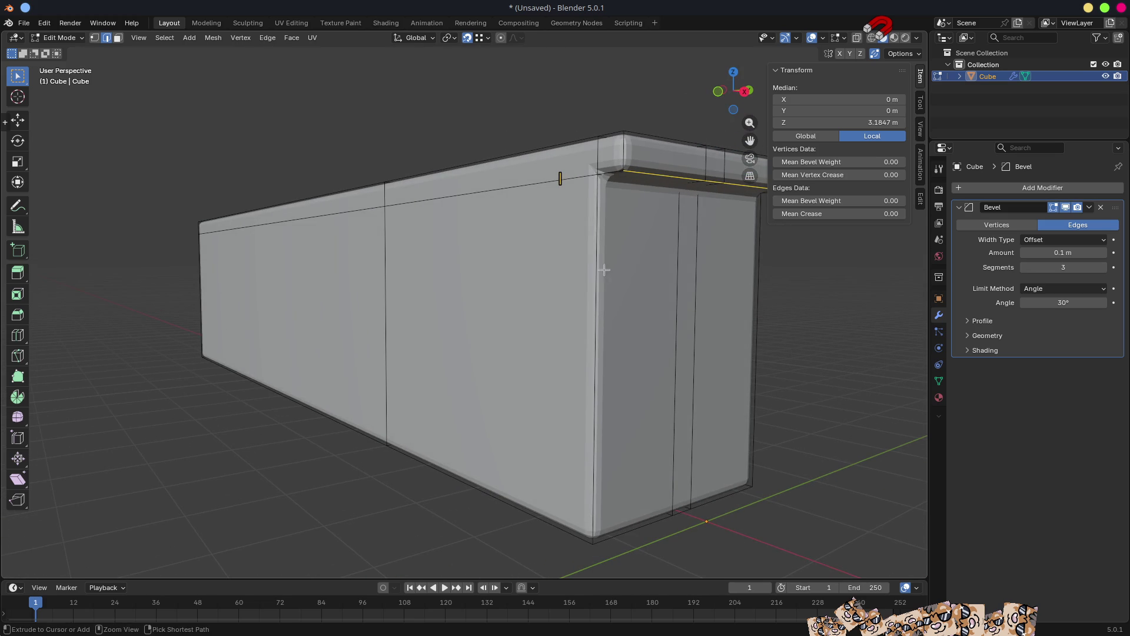
key("ctrl+r")
left_click(592, 287)
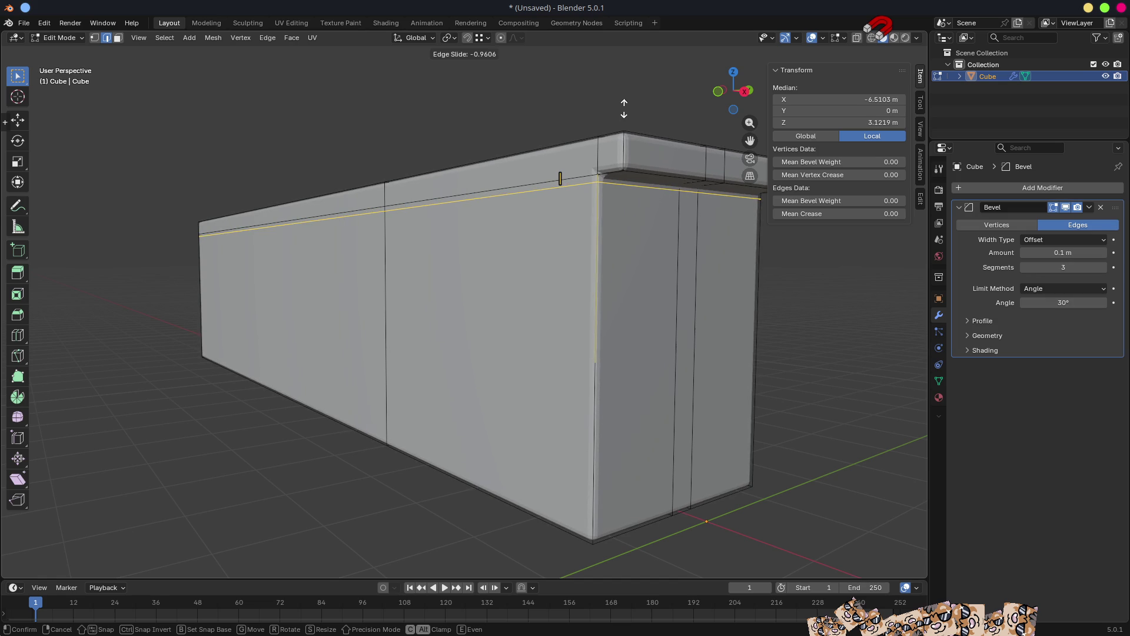
left_click(624, 108)
mouse_move(641, 200)
middle_mouse_down()
mouse_move(669, 351)
mouse_move(548, 232)
mouse_move(383, 207)
mouse_move(560, 207)
mouse_move(511, 233)
middle_mouse_up()
key("Tab")
scroll(669, 350, "down", 6)
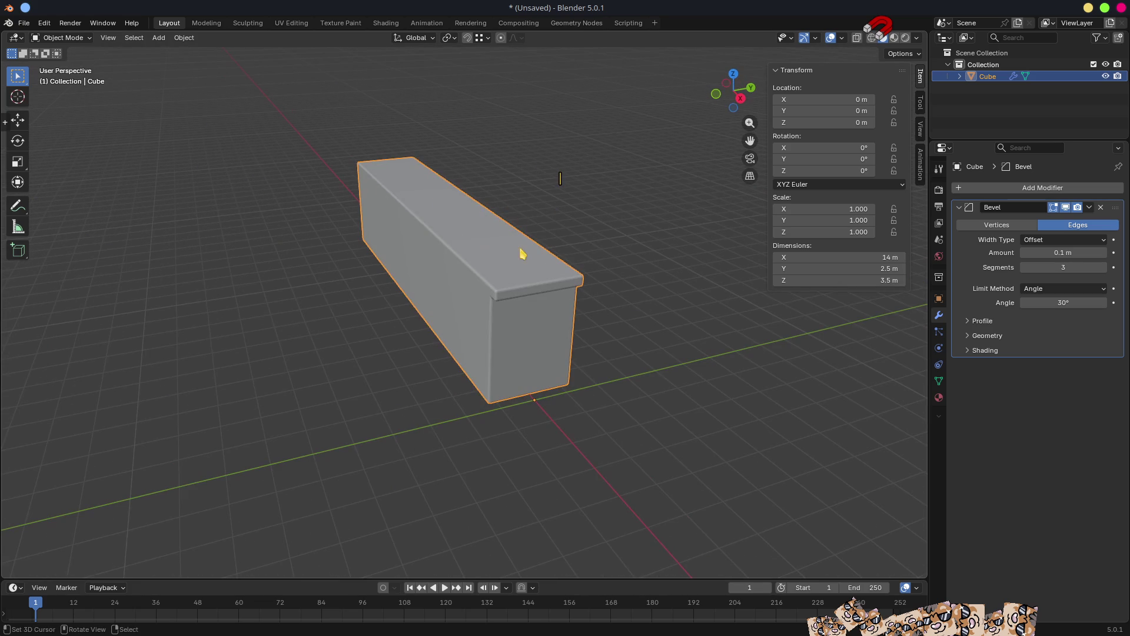
Apply Shade Smooth from the Object menu so the rounded edges shade softly.
left_click(190, 41)
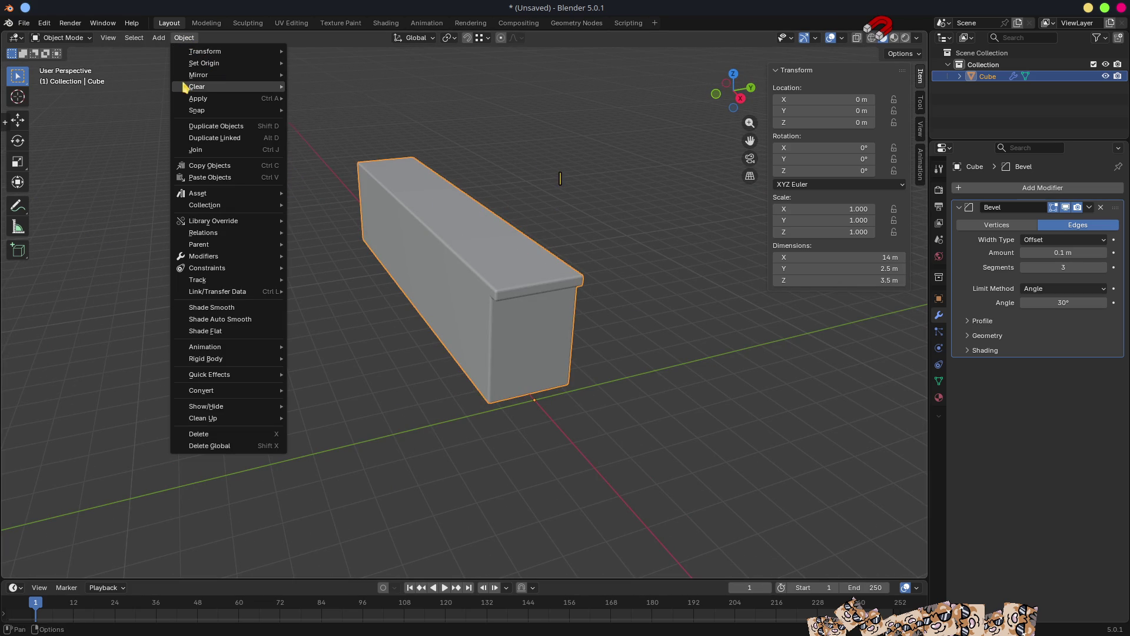
mouse_move(224, 74)
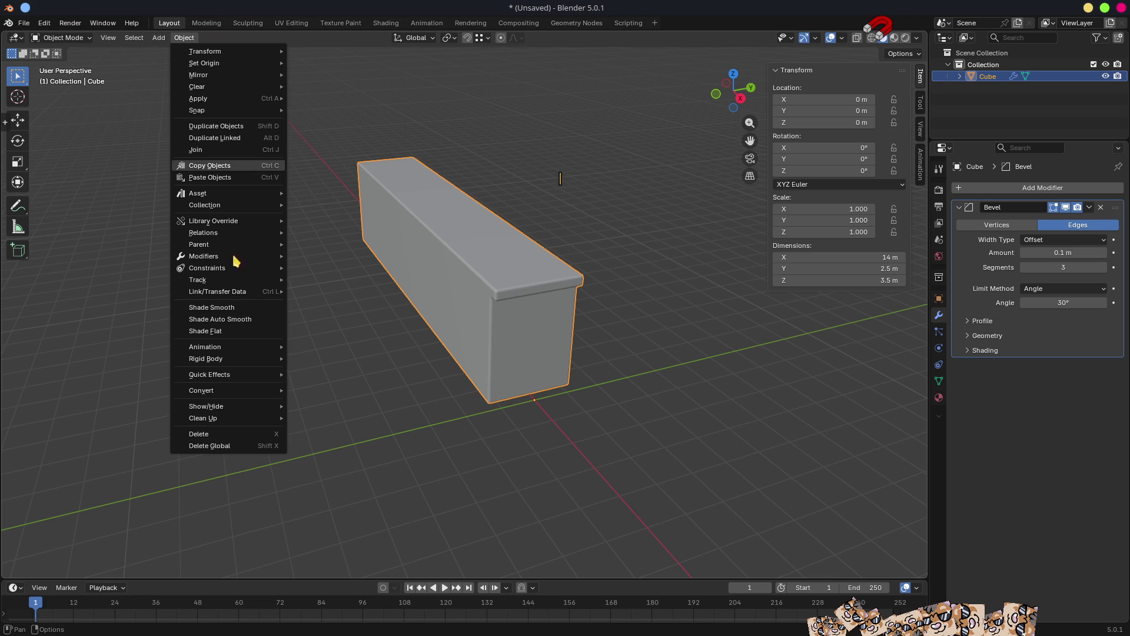
left_click(210, 308)
mouse_move(535, 306)
middle_mouse_down()
mouse_move(429, 232)
mouse_move(472, 255)
mouse_move(525, 326)
mouse_move(559, 250)
mouse_move(583, 318)
mouse_move(540, 305)
mouse_move(584, 206)
mouse_move(598, 348)
mouse_move(514, 252)
mouse_move(619, 255)
mouse_move(577, 220)
middle_mouse_up()
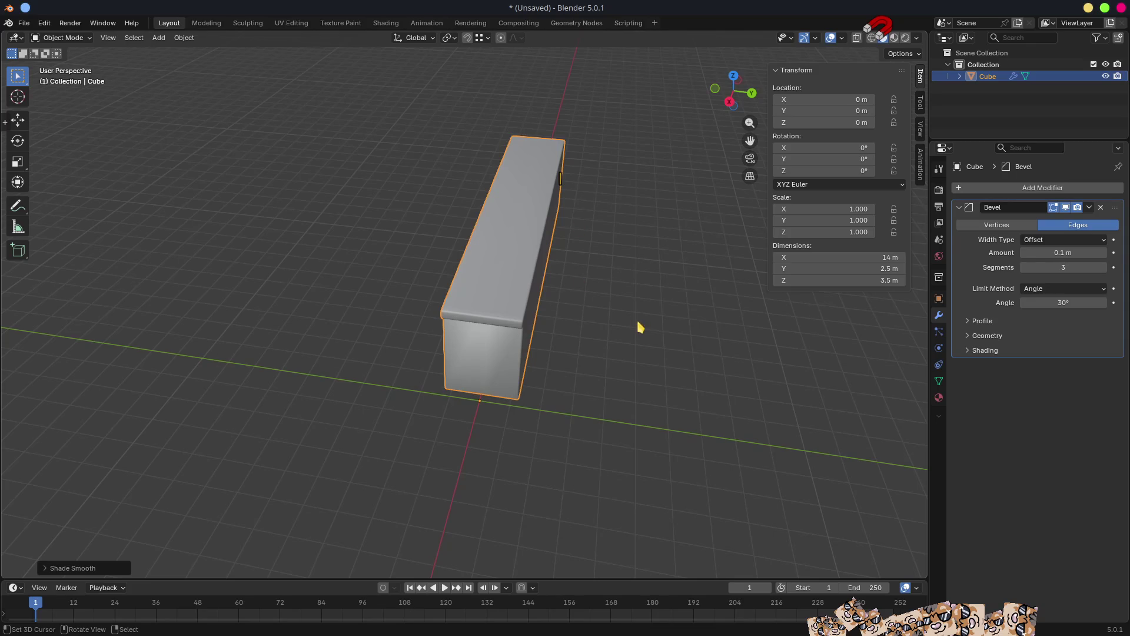
mouse_move(623, 308)
middle_mouse_down()
mouse_move(634, 280)
mouse_move(609, 267)
middle_mouse_up()
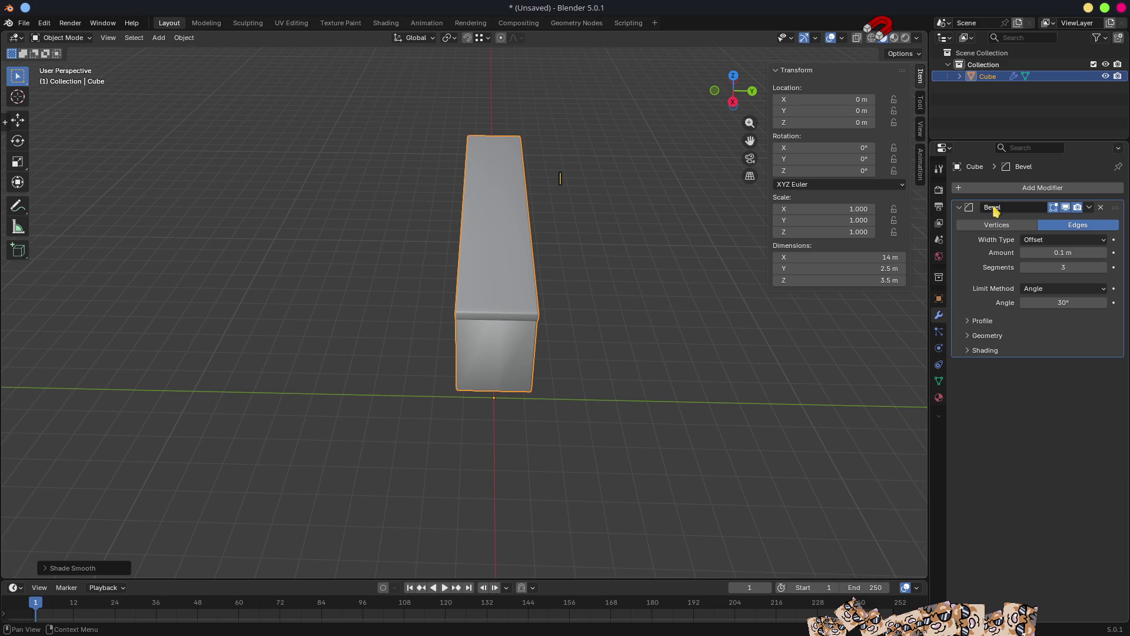
Rename the box's mesh data to 'BaseKey' in the Object Data properties.
left_click(939, 382)
left_click(996, 189)
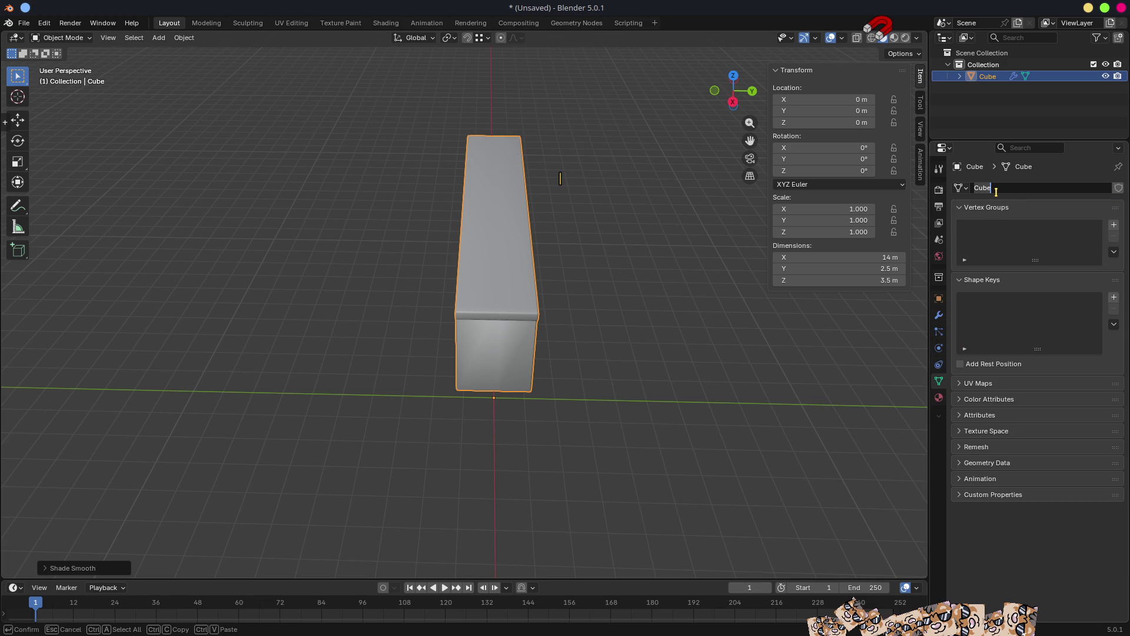
type("BaseKey")
key("Return")
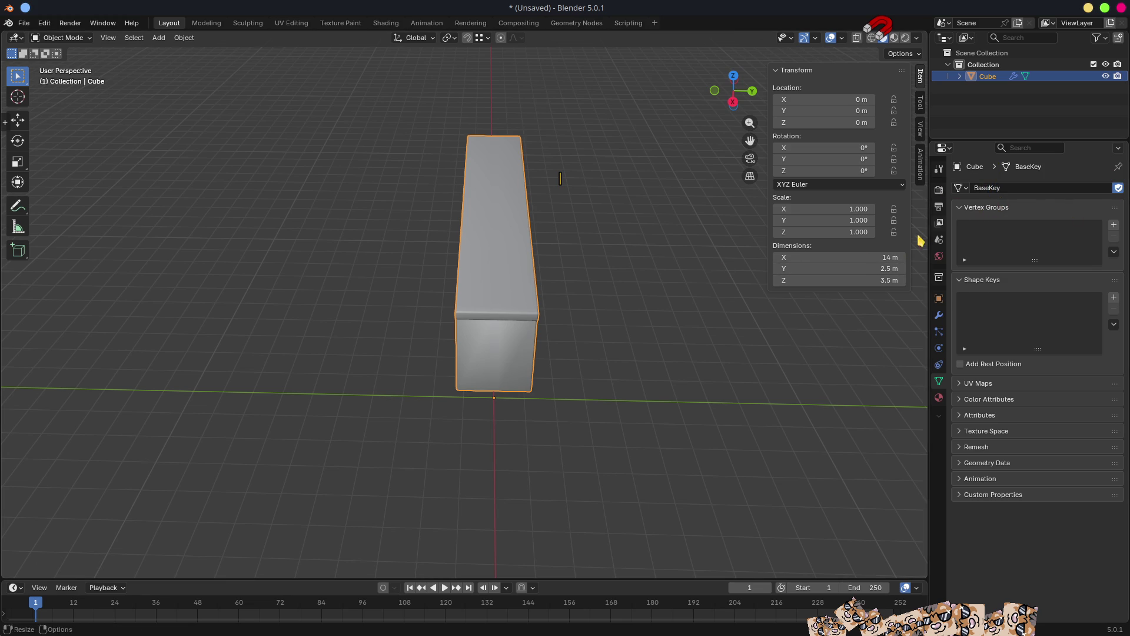
middle_click_drag(682, 298, 705, 310)
middle_click_drag(624, 318, 597, 323)
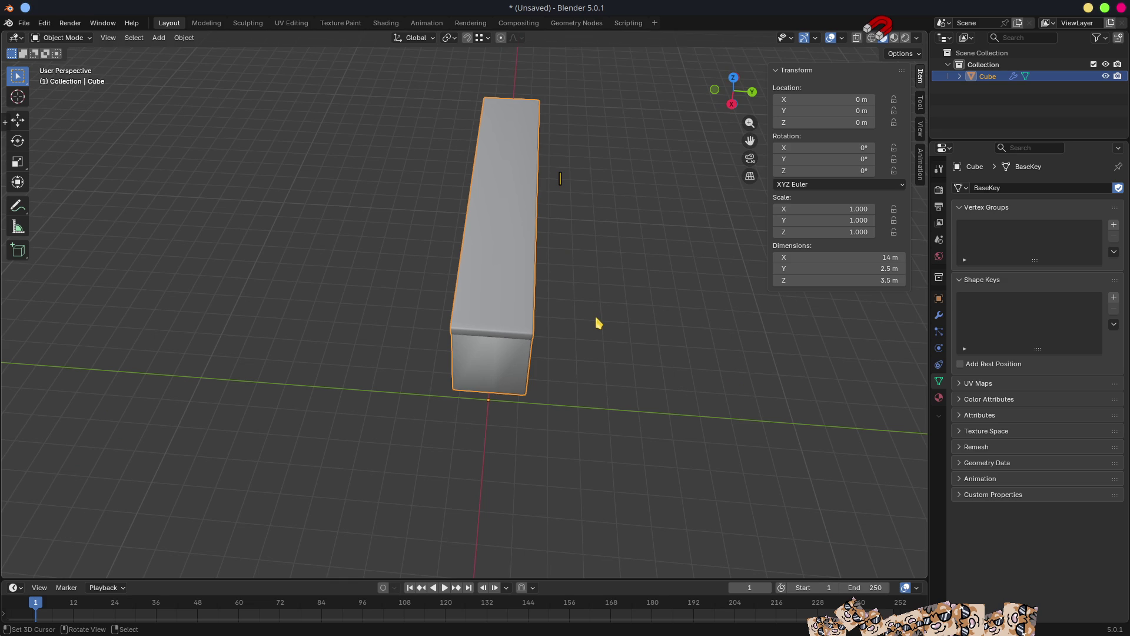
key("shift")
Duplicate the box as Cube.001 and place it beside the original along Y.
key("shift+d")
key("y")
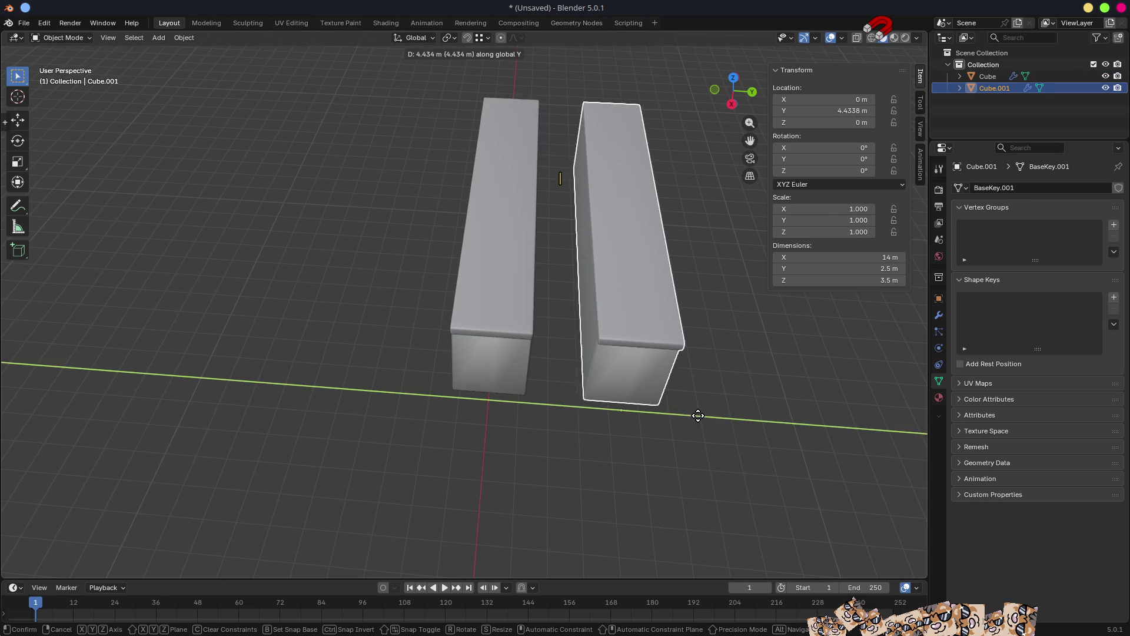
left_click(690, 417)
mouse_move(691, 417)
middle_mouse_down()
mouse_move(598, 454)
mouse_move(585, 295)
middle_mouse_up()
scroll(581, 323, "up", 3)
In Edit Mode, delete a side strip of faces from Cube.001.
key("Tab")
key("3")
left_click(469, 235)
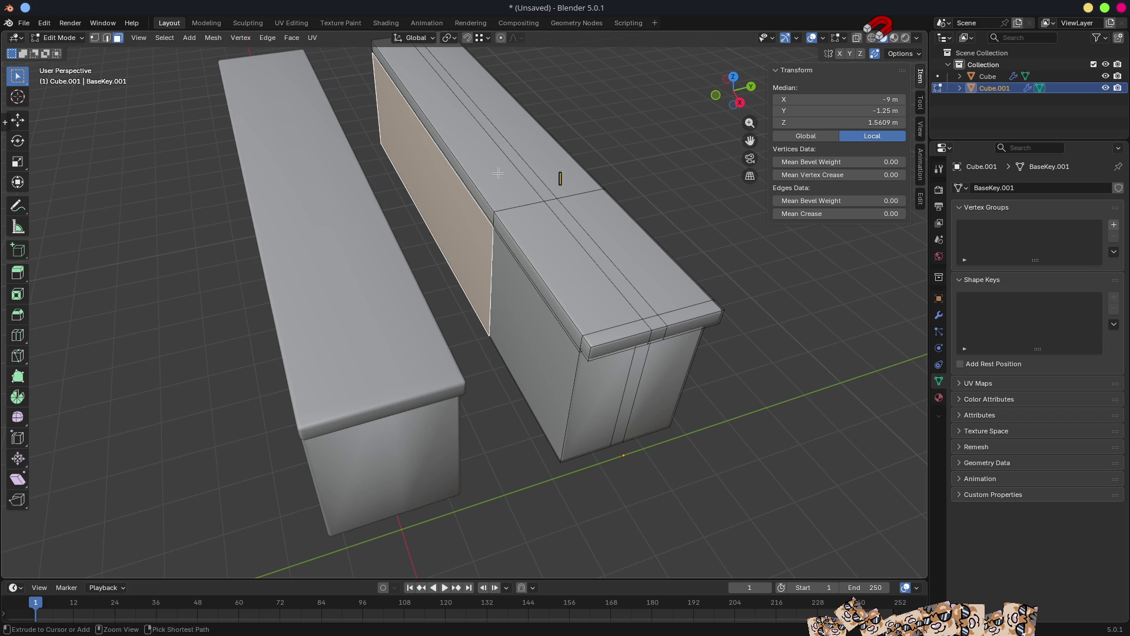
left_click(499, 180, "ctrl")
key("x")
left_click(499, 178)
mouse_move(500, 178)
middle_mouse_down()
mouse_move(881, 404)
mouse_move(664, 242)
mouse_move(344, 343)
mouse_move(412, 306)
mouse_move(429, 313)
middle_mouse_up()
scroll(344, 344, "down", 4)
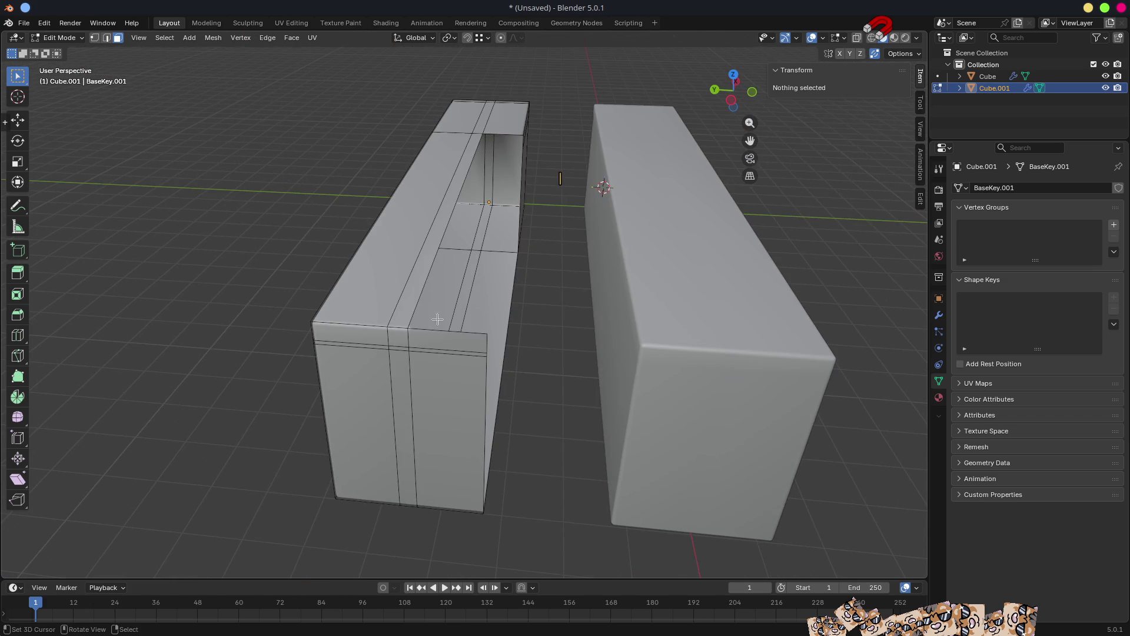
Delete the remaining lower side, top and inner strip faces around the notch.
left_click(437, 334)
left_click(459, 389, "shift")
left_click(454, 350, "shift")
key("x")
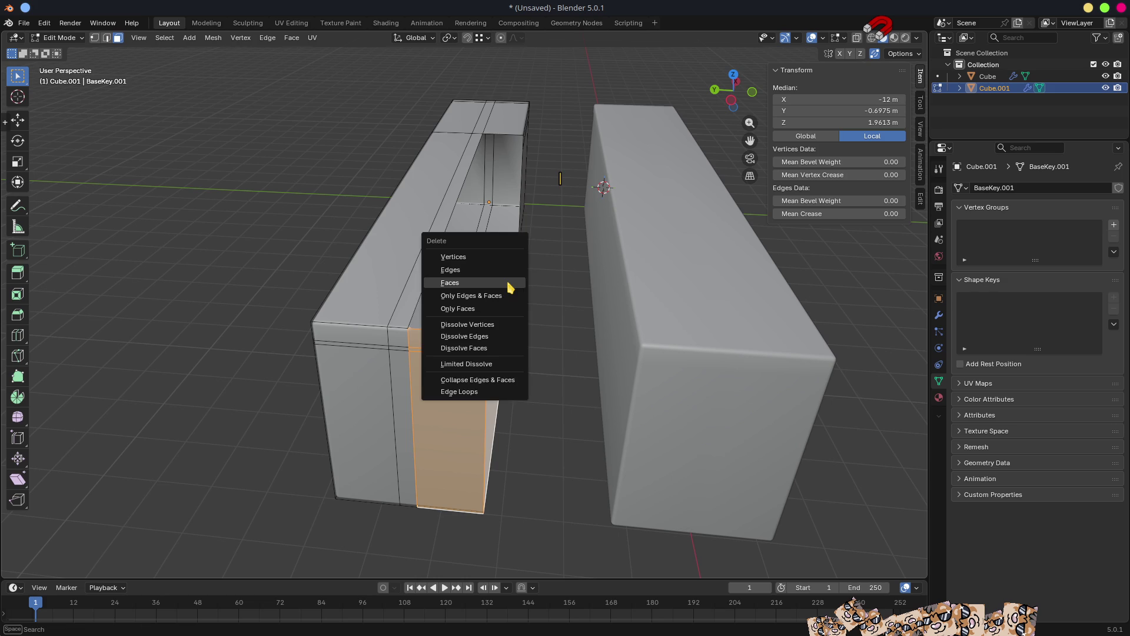
left_click(504, 284)
left_click(442, 231)
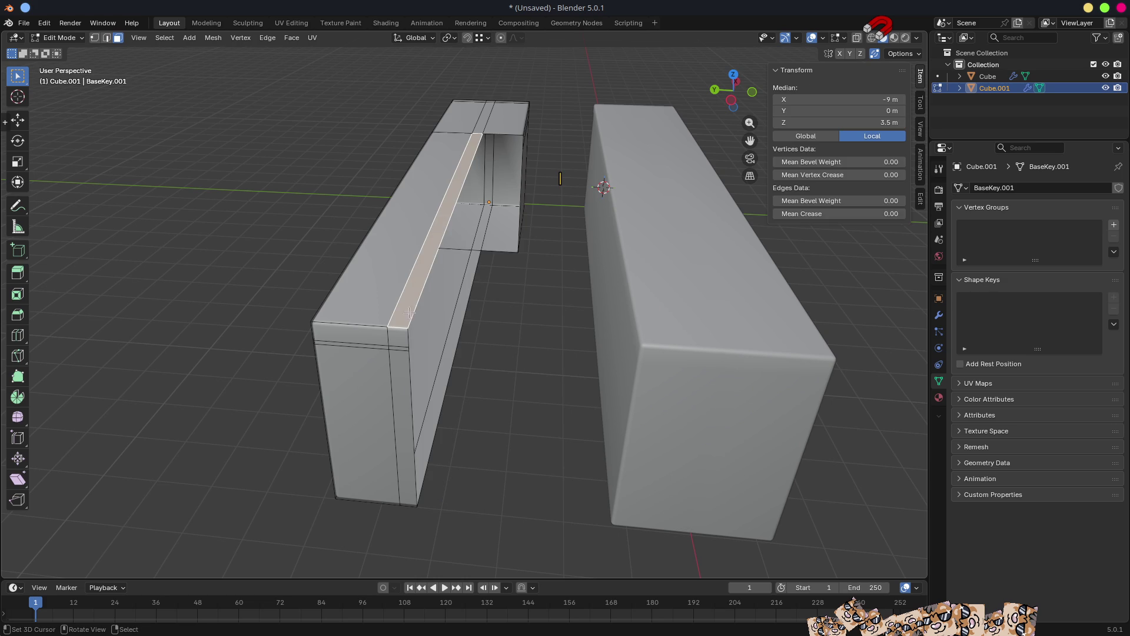
left_click(399, 412, "ctrl")
left_click(438, 393, "ctrl")
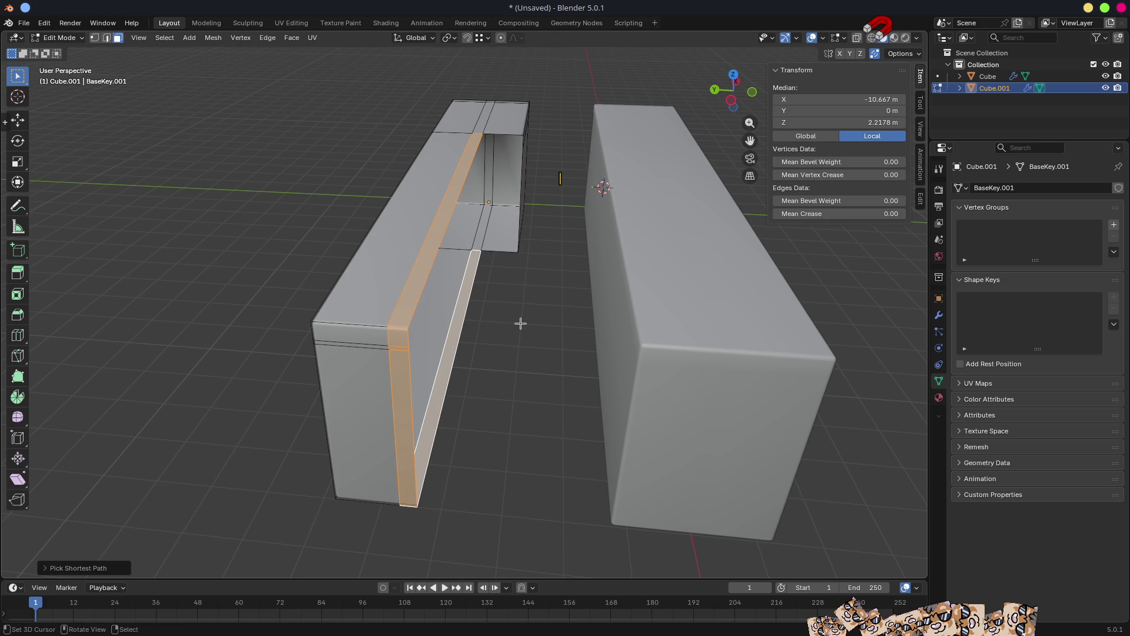
key("x")
left_click(520, 323)
Select the notch's edges and extrude them along X to start the new wall.
key("2")
left_click(384, 337)
left_click(392, 381, "ctrl")
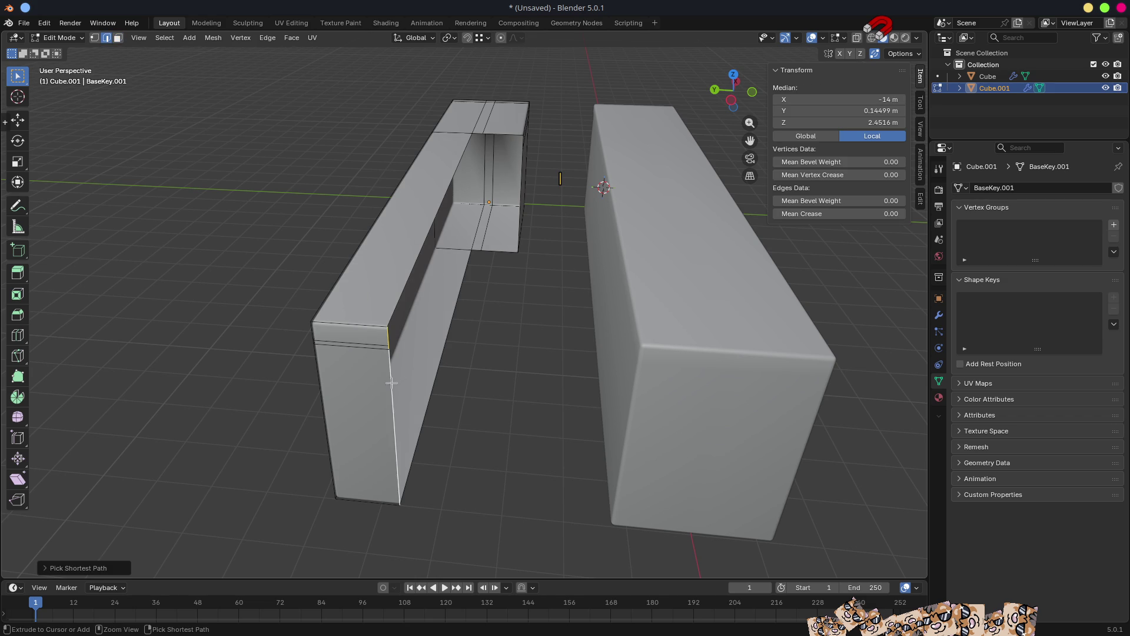
mouse_move(472, 379)
middle_mouse_down()
mouse_move(375, 383)
mouse_move(502, 260)
mouse_move(487, 351)
mouse_move(505, 345)
mouse_move(434, 369)
mouse_move(632, 361)
middle_mouse_up()
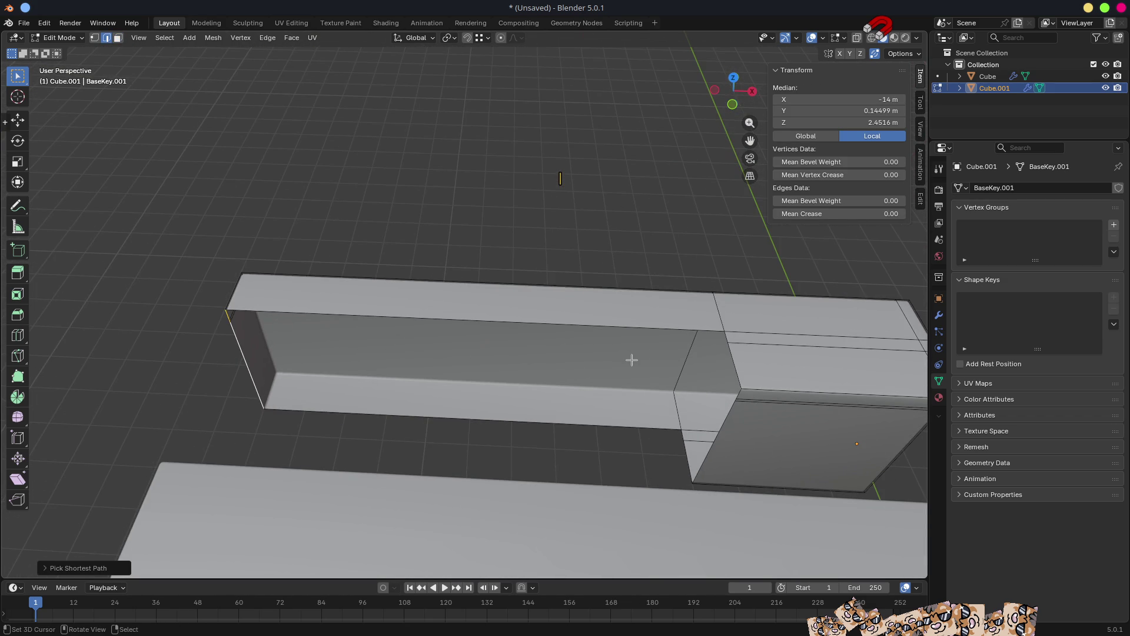
key("g")
key("x")
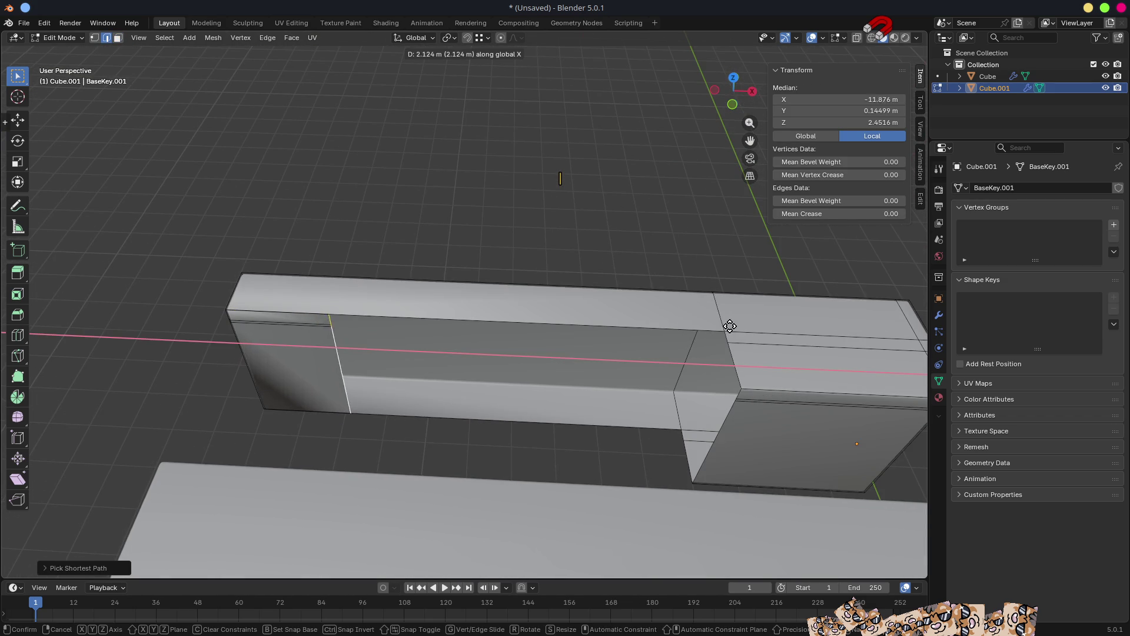
left_click(726, 330)
mouse_move(699, 341)
middle_mouse_down()
mouse_move(727, 350)
mouse_move(705, 292)
mouse_move(598, 347)
mouse_move(648, 290)
mouse_move(593, 335)
middle_mouse_up()
Move the extruded edge into the notch along Y, then return to Object Mode.
key("g")
left_click(606, 340)
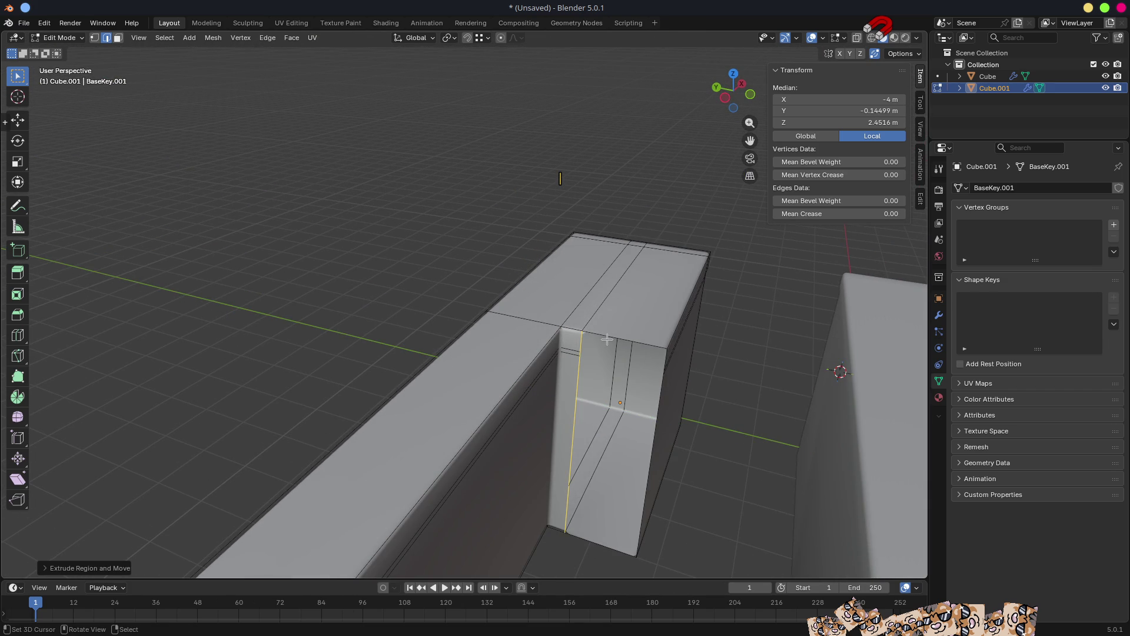
key("g")
key("y")
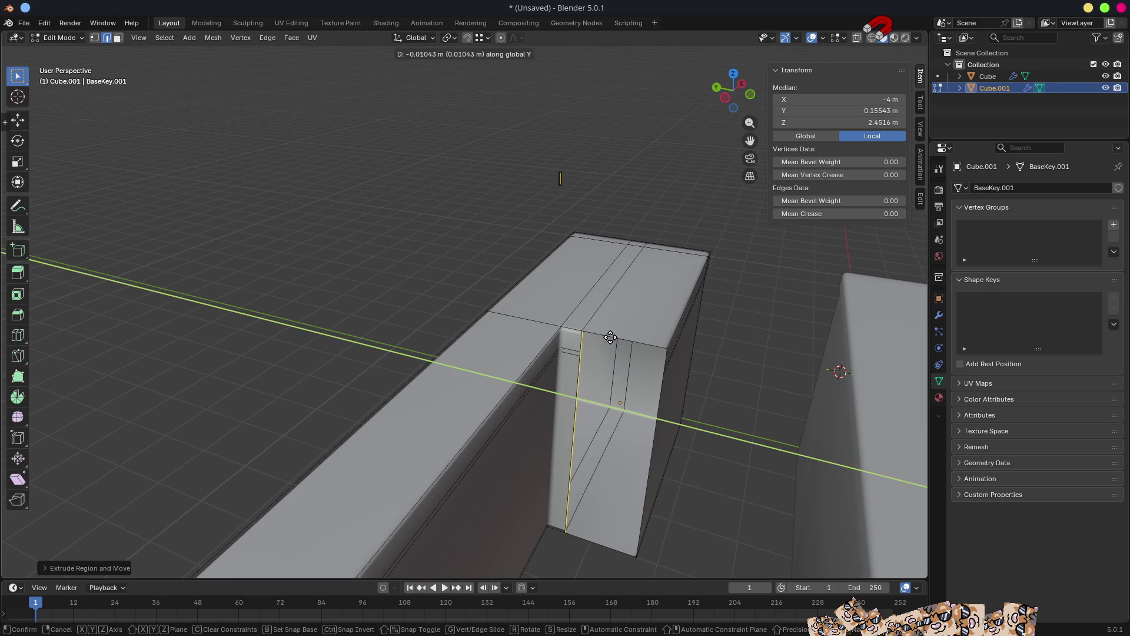
left_click(673, 345)
key("Tab")
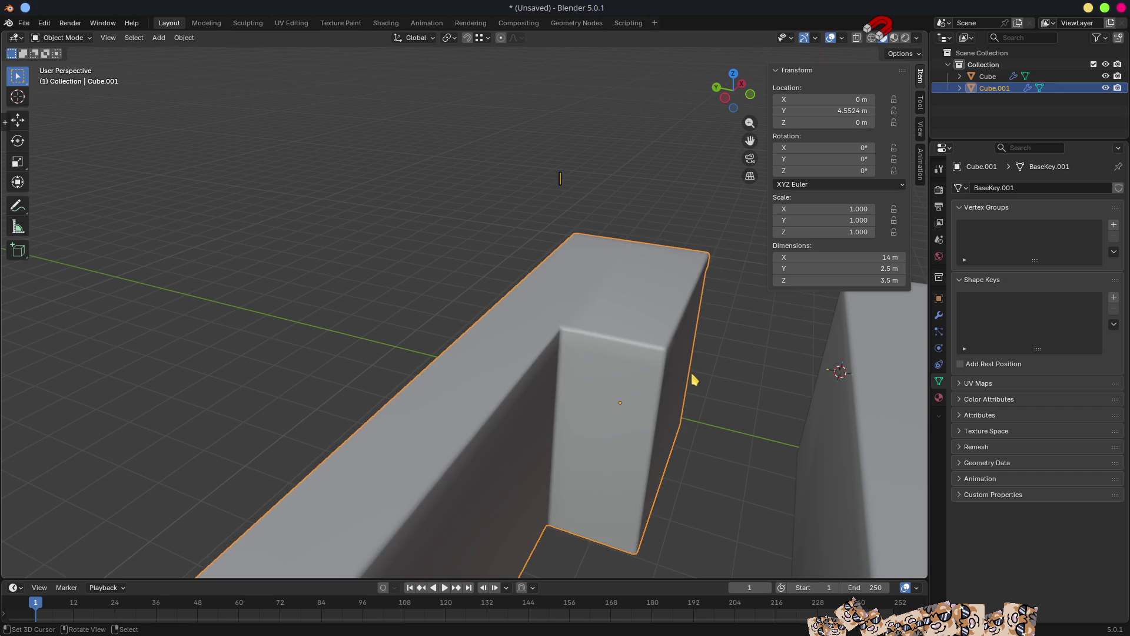
Move the original Cube along Y to about −20.568 m.
scroll(693, 383, "down", 2)
mouse_move(692, 382)
middle_mouse_down()
mouse_move(575, 404)
mouse_move(434, 409)
mouse_move(429, 379)
mouse_move(454, 341)
mouse_move(492, 337)
mouse_move(495, 434)
middle_mouse_up()
scroll(500, 429, "down", 3)
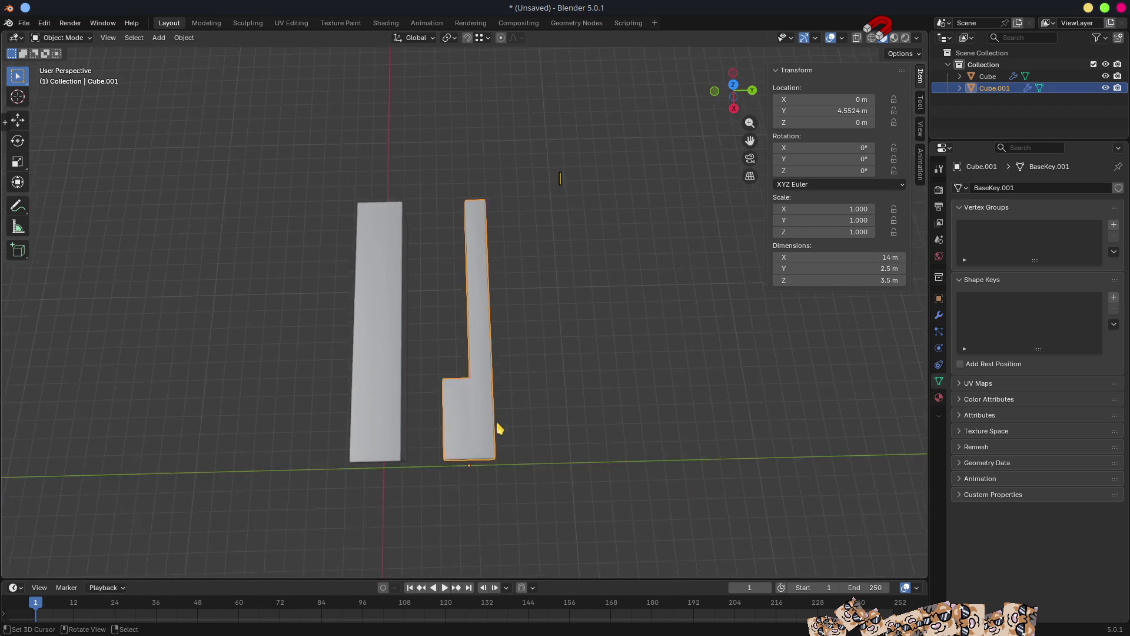
left_click(406, 368)
key("g")
key("x")
key("y")
left_click(174, 445)
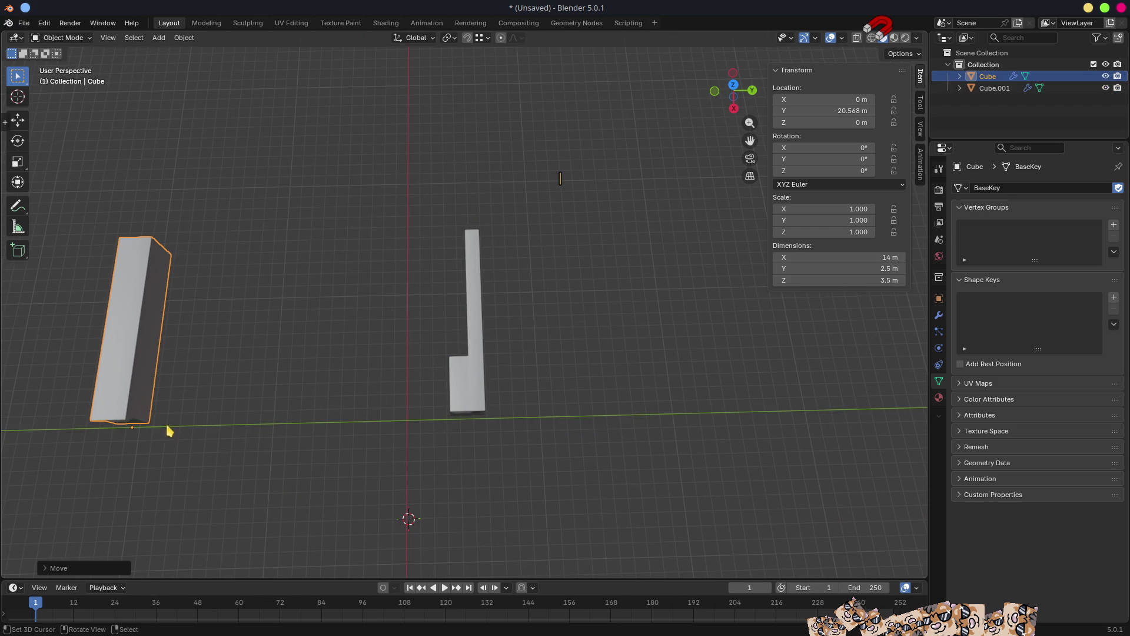
Duplicate Cube as Cube.002 and move it along Y next to the notched key.
middle_click_drag(234, 383, 345, 385, "shift")
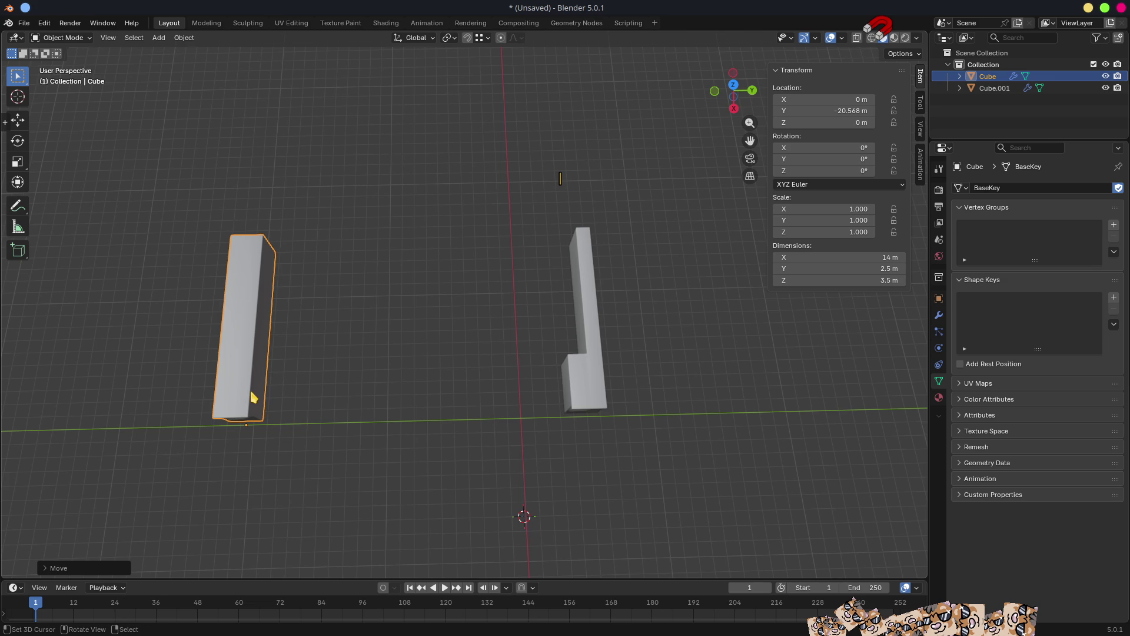
key("shift+d")
key("y")
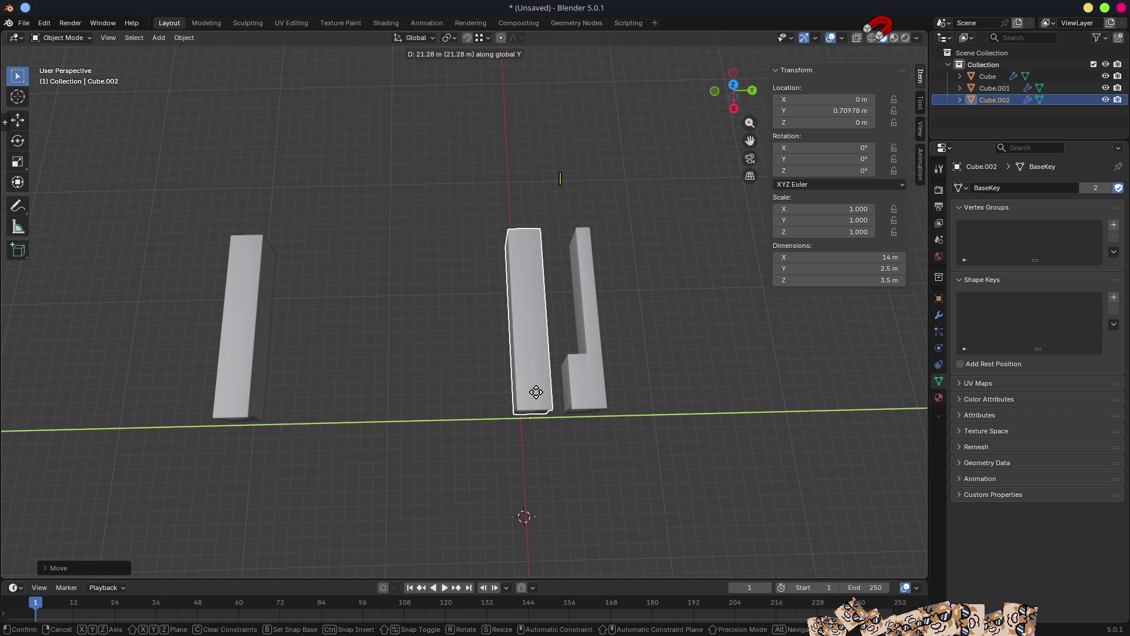
Place Cube.002 beside the first key and select the top and front face strips forming its notch.
left_click(535, 392)
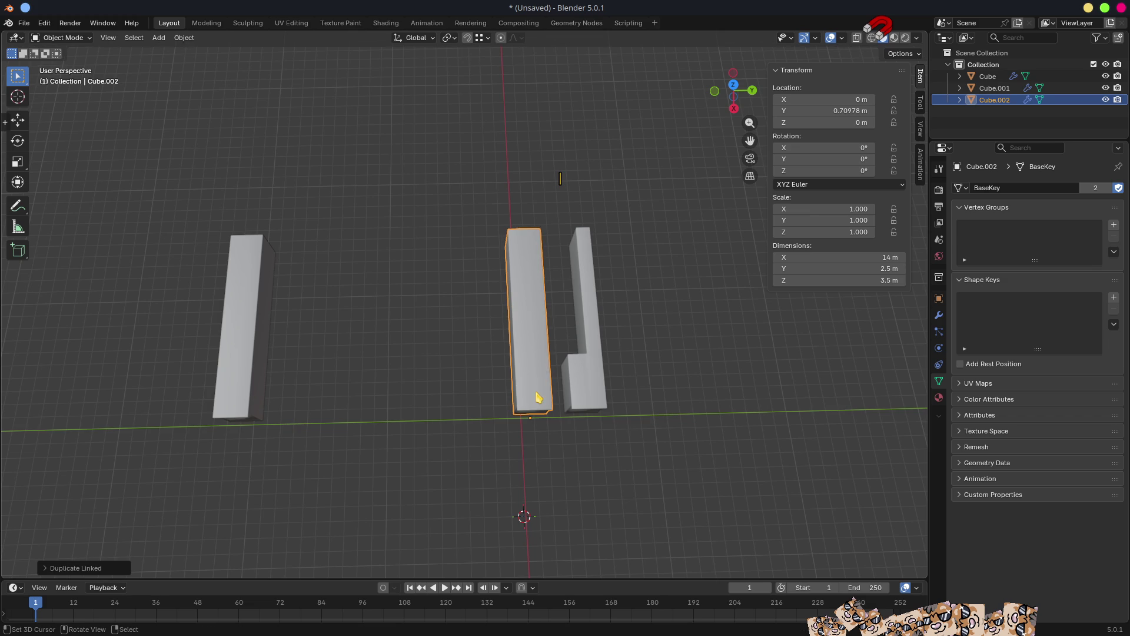
key("Tab")
scroll(471, 391, "up", 5)
middle_click_drag(465, 406, 480, 385, "shift")
key("3")
left_click(406, 398)
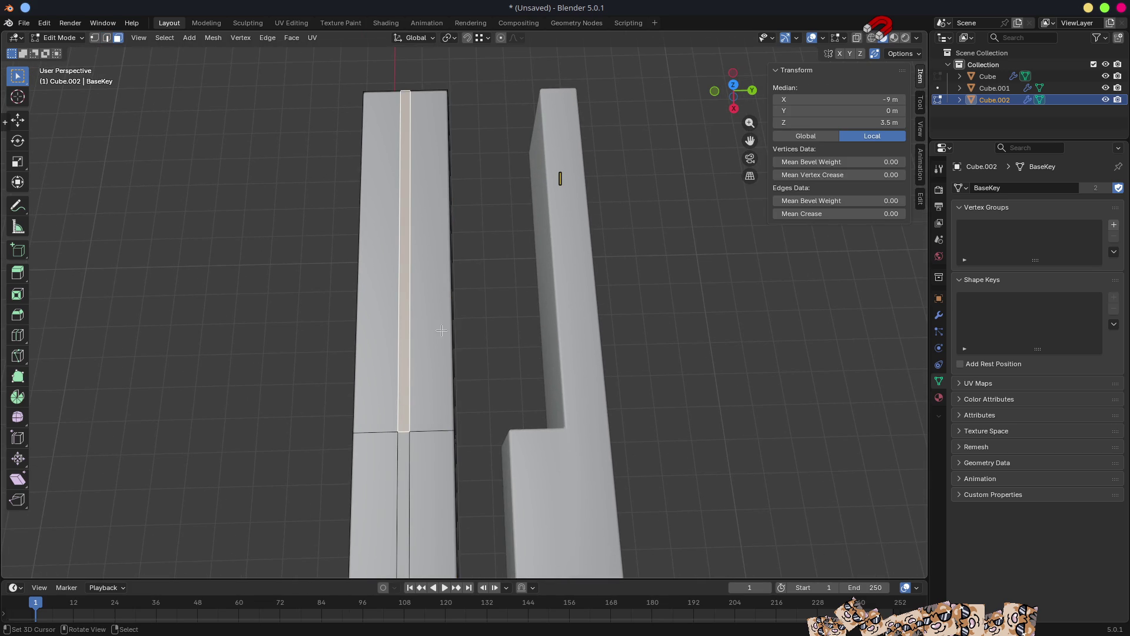
left_click(450, 252, "ctrl")
mouse_move(510, 351)
middle_mouse_down()
mouse_move(424, 389)
mouse_move(624, 349)
middle_mouse_up()
left_click(424, 388, "ctrl")
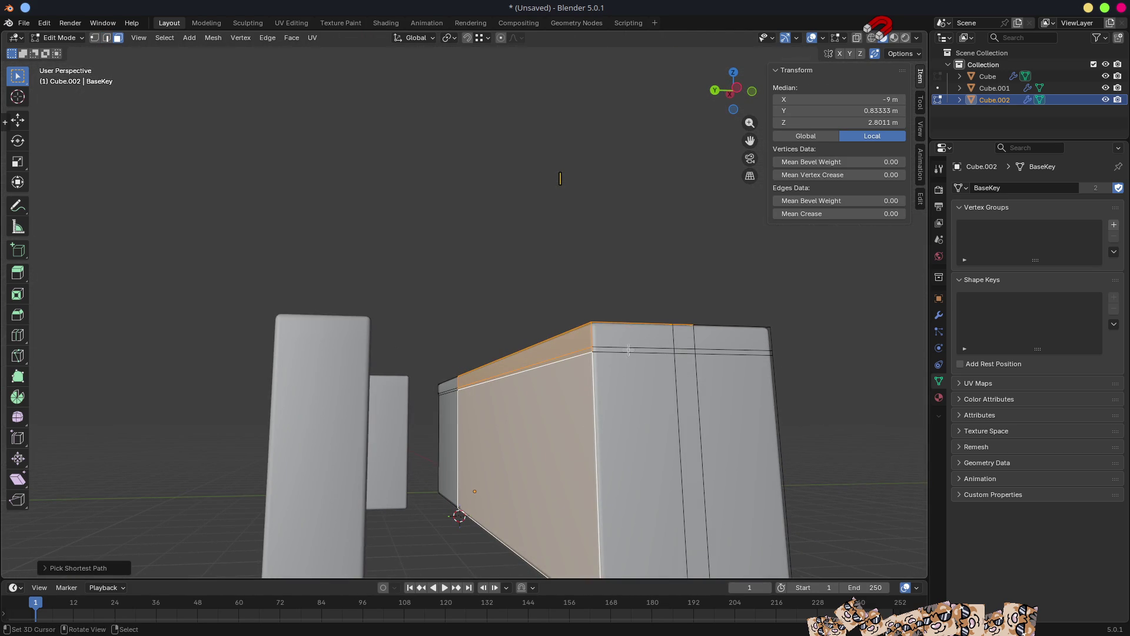
left_click(678, 340, "ctrl")
left_click(639, 342, "ctrl")
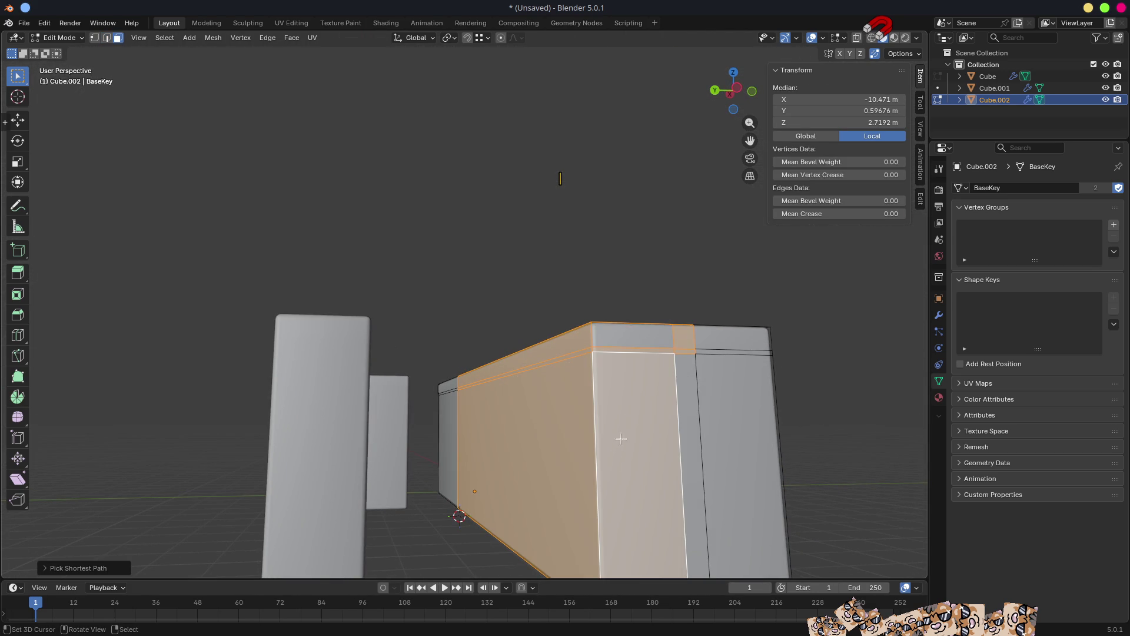
left_click(639, 342, "ctrl")
left_click(686, 383, "ctrl")
Add the underside and wide side faces to the selection and delete all selected faces.
mouse_move(620, 465)
middle_mouse_down()
mouse_move(605, 275)
mouse_move(601, 290)
mouse_move(507, 259)
mouse_move(568, 383)
mouse_move(598, 340)
mouse_move(574, 377)
mouse_move(610, 389)
mouse_move(426, 280)
middle_mouse_up()
left_click(510, 261, "ctrl")
left_click(483, 274, "ctrl")
key("x")
left_click(599, 343)
Move the opening's edges along X to -4 m.
key("2")
left_click(607, 351)
left_click(607, 394, "ctrl")
scroll(530, 365, "down", 2)
scroll(536, 377, "up", 5)
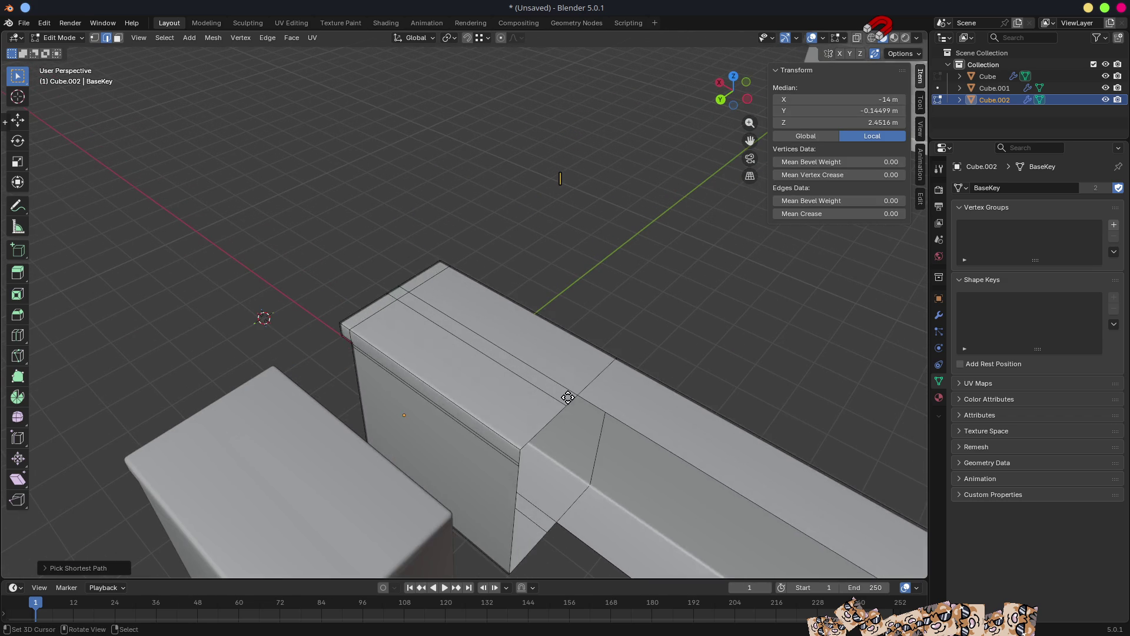
key("g")
key("x")
left_click(581, 392)
Extrude the selected edge along Y to close the notch, then return to Object Mode.
middle_click_drag(581, 392, 562, 384)
middle_click_drag(578, 461, 475, 383, "shift")
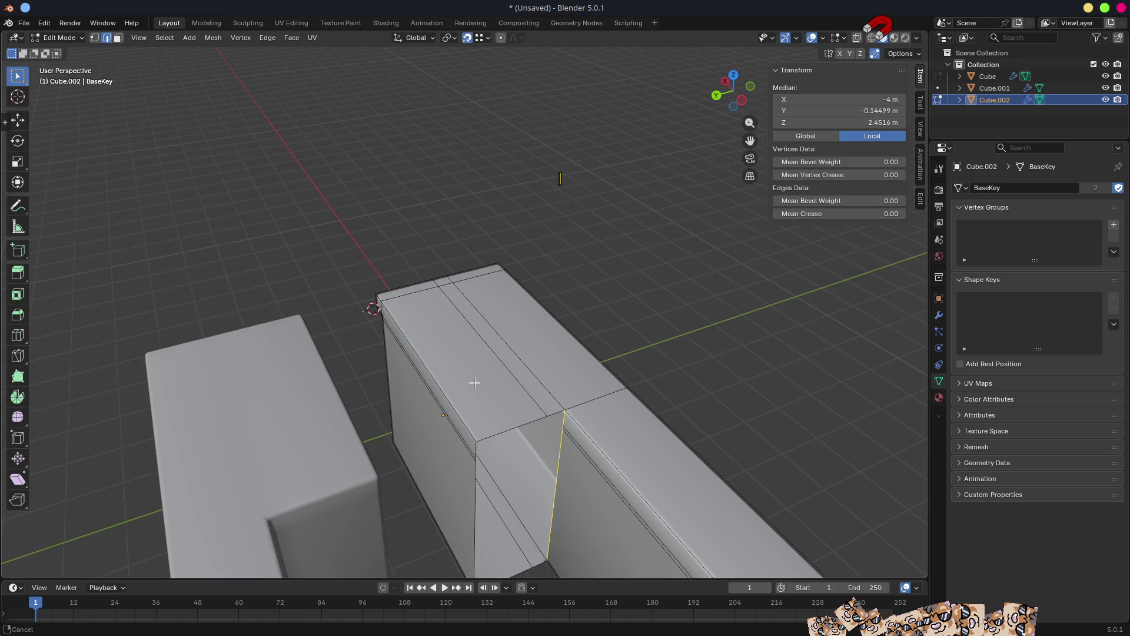
key("e")
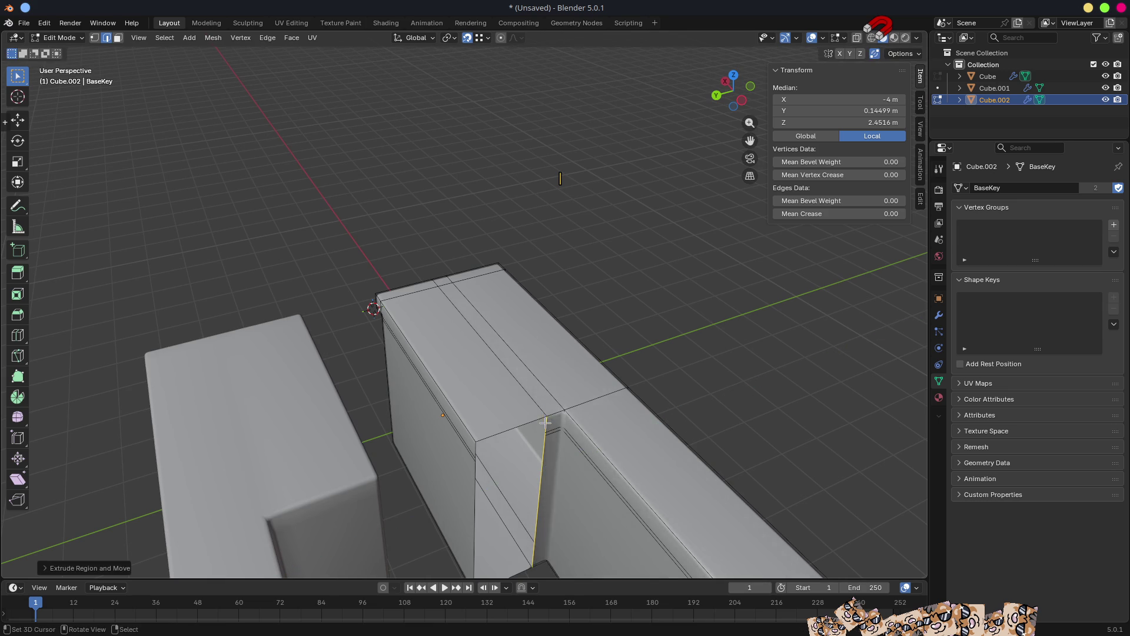
key("y")
scroll(491, 424, "down", 5)
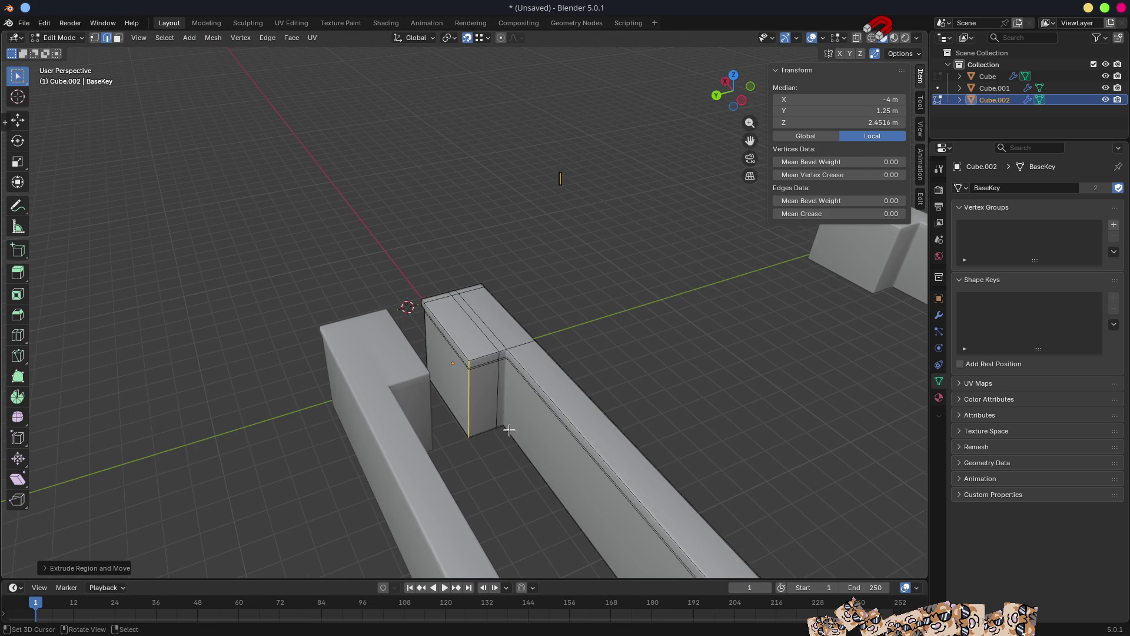
key("Tab")
mouse_move(444, 353)
middle_mouse_down()
mouse_move(654, 406)
mouse_move(596, 396)
mouse_move(628, 401)
mouse_move(457, 308)
mouse_move(421, 369)
mouse_move(426, 384)
middle_mouse_up()
mouse_move(498, 446)
middle_mouse_down()
mouse_move(612, 454)
mouse_move(505, 353)
mouse_move(562, 361)
mouse_move(505, 424)
middle_mouse_up()
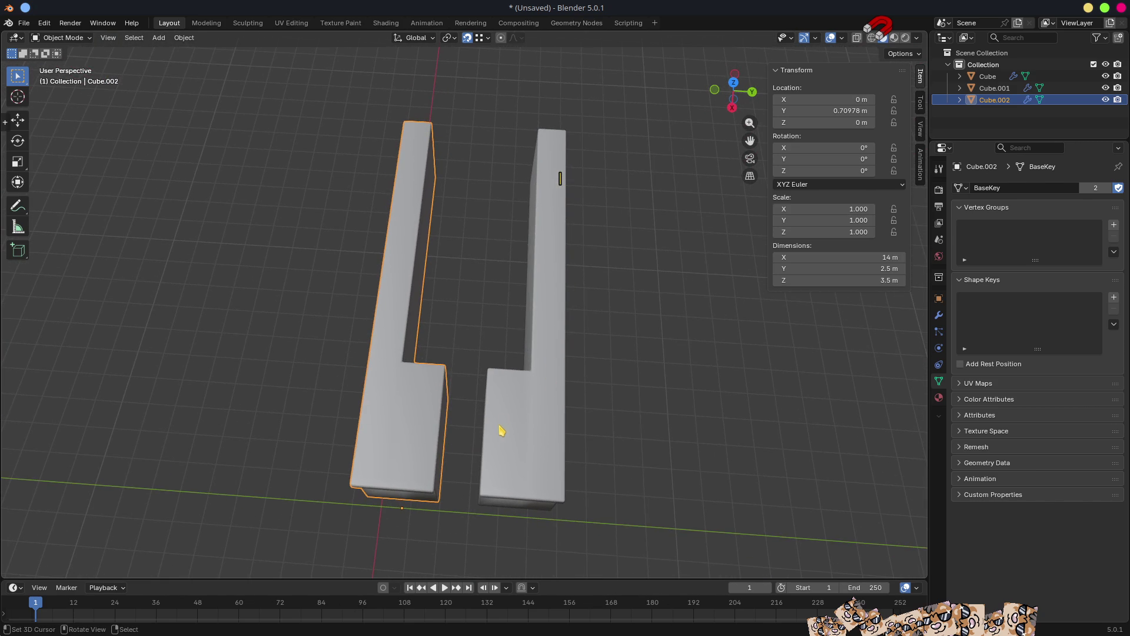
key("shift+a")
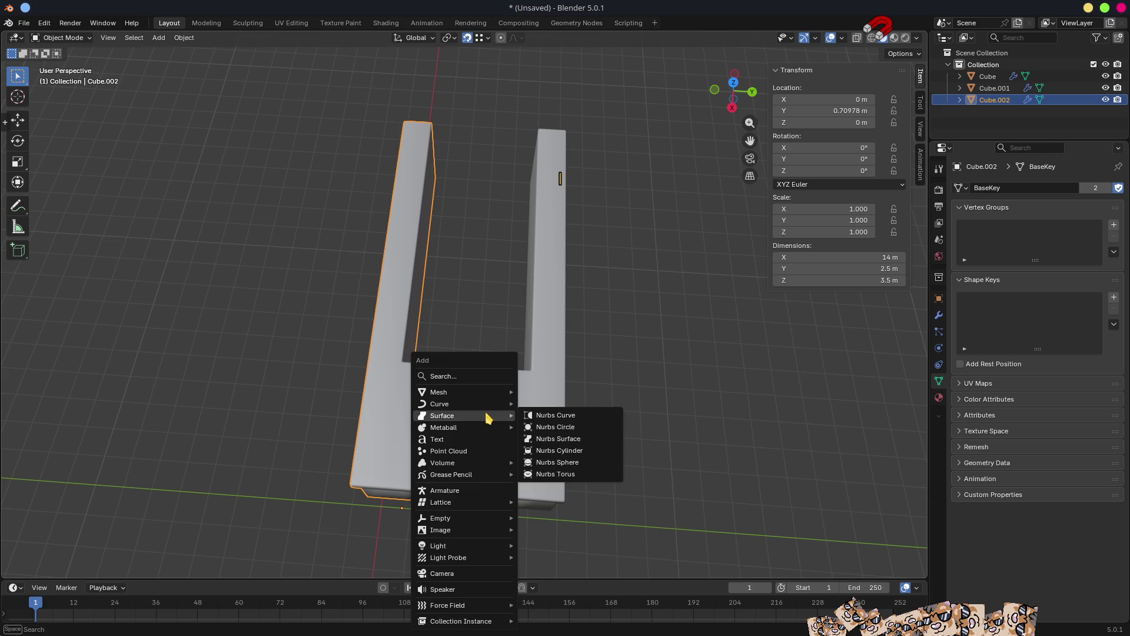
Add a 2 m mesh cube, Cube.003, and clear its location to the world origin.
mouse_move(480, 393)
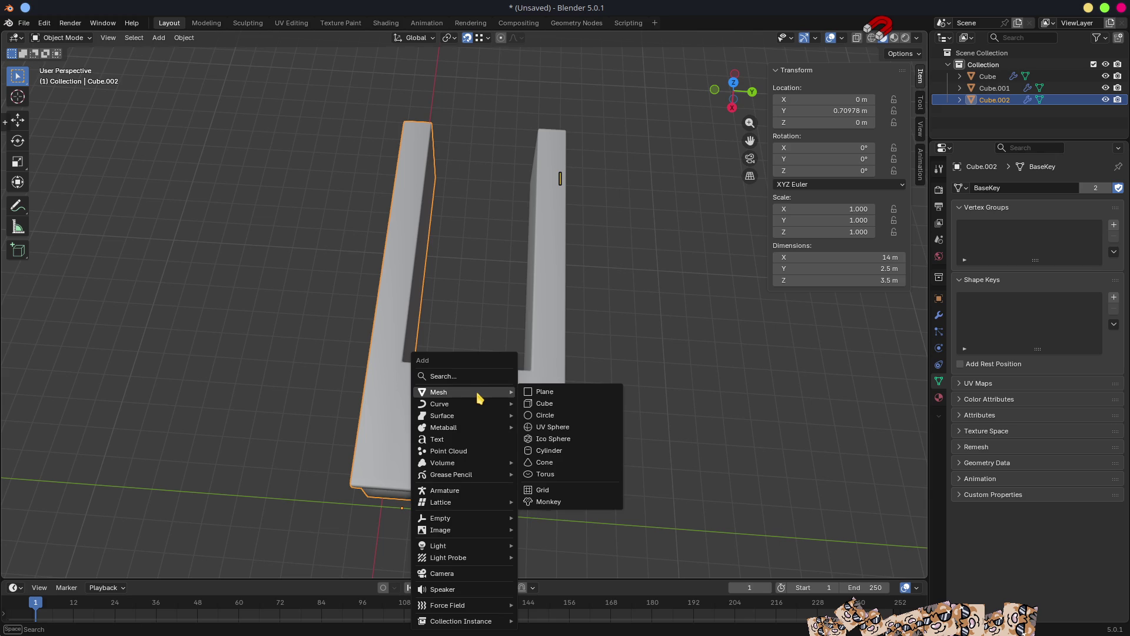
left_click(551, 403)
scroll(537, 421, "down", 5)
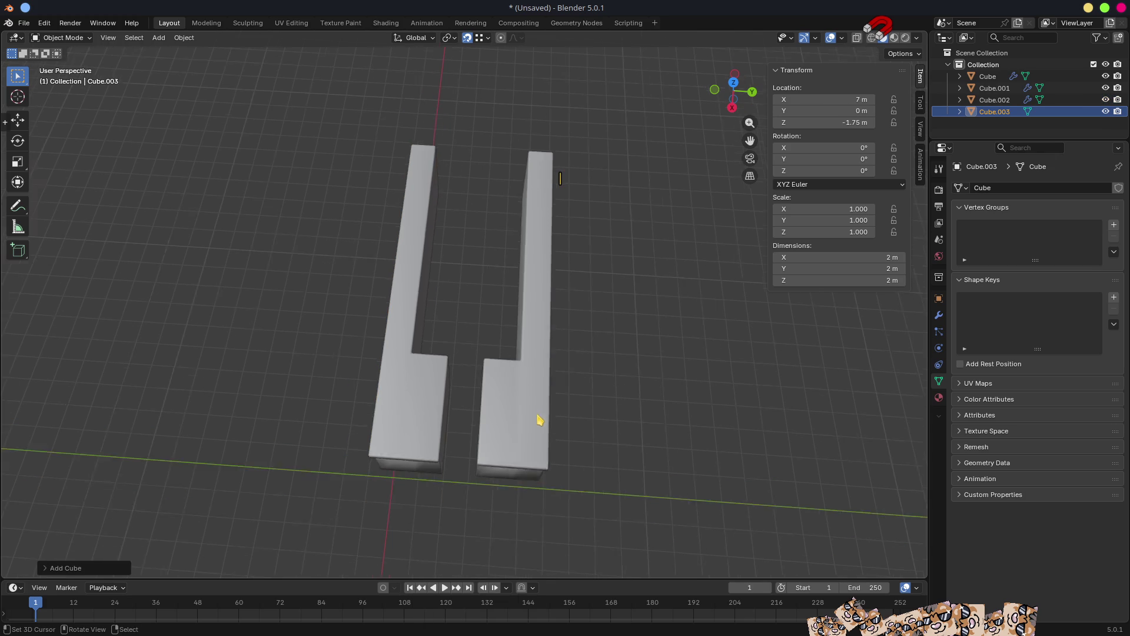
scroll(530, 431, "up", 2)
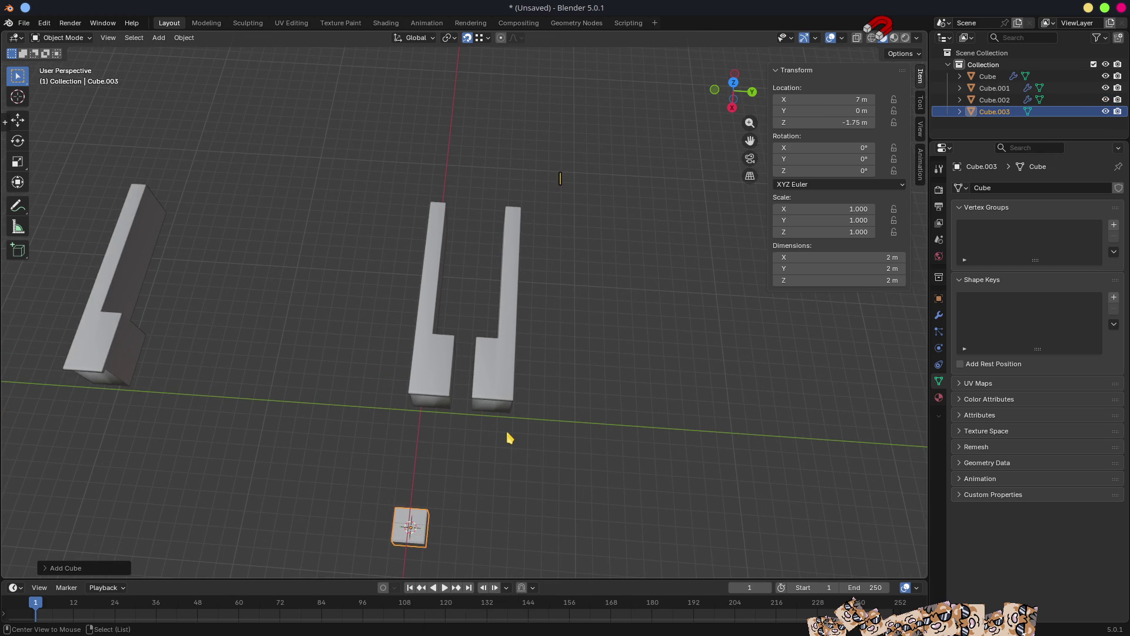
key("alt+g")
mouse_move(497, 477)
middle_mouse_down()
mouse_move(522, 371)
mouse_move(517, 426)
middle_mouse_up()
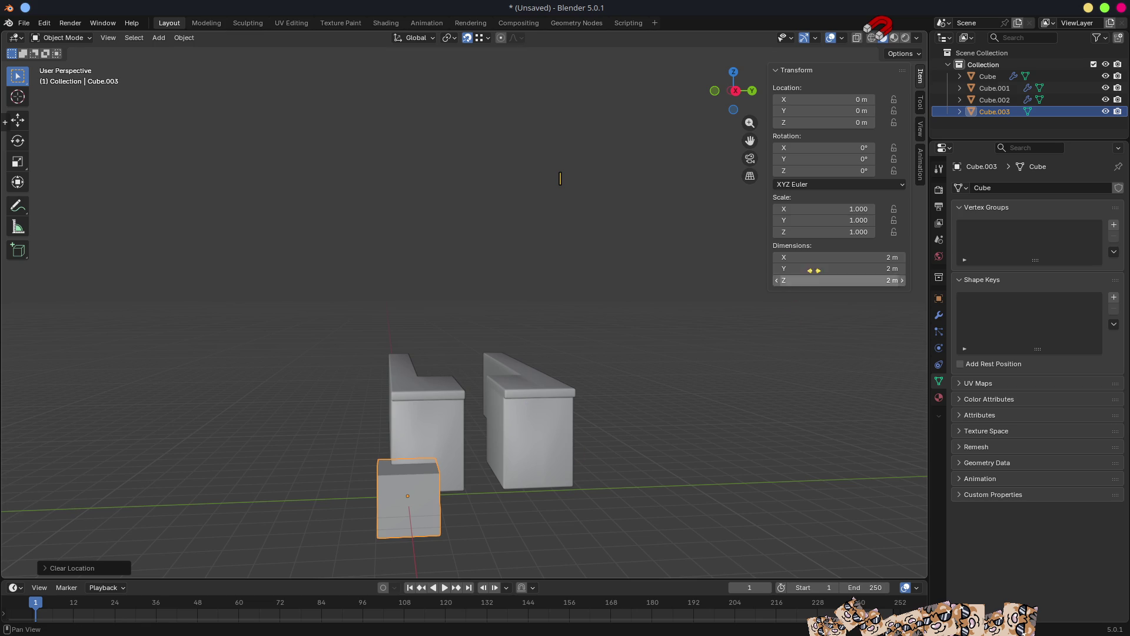
Set Cube.003's Y dimension to 1.2 m.
left_click(849, 267)
type("1")
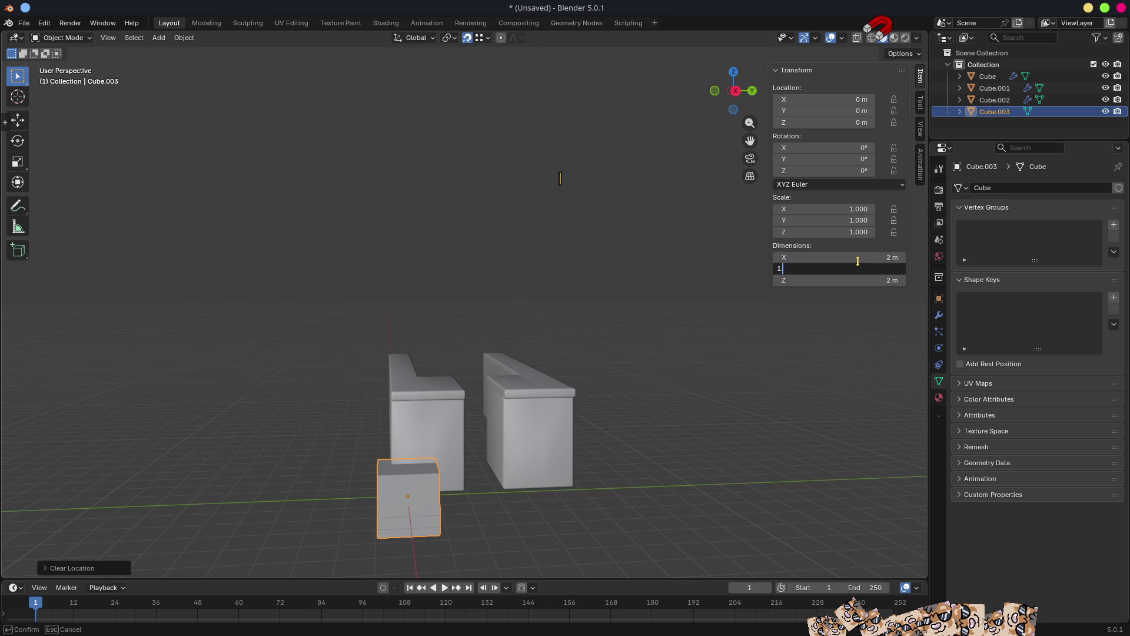
key("Return")
mouse_move(746, 471)
middle_mouse_down()
mouse_move(848, 454)
mouse_move(812, 454)
middle_mouse_up()
mouse_move(632, 467)
middle_mouse_down()
mouse_move(646, 474)
mouse_move(621, 485)
middle_mouse_up()
scroll(621, 485, "up", 3)
Check the cube's top face in Edit Mode, then set its Z dimension to 1 m.
key("Tab")
key("3")
scroll(575, 429, "down", 3)
middle_click_drag(575, 429, 484, 426)
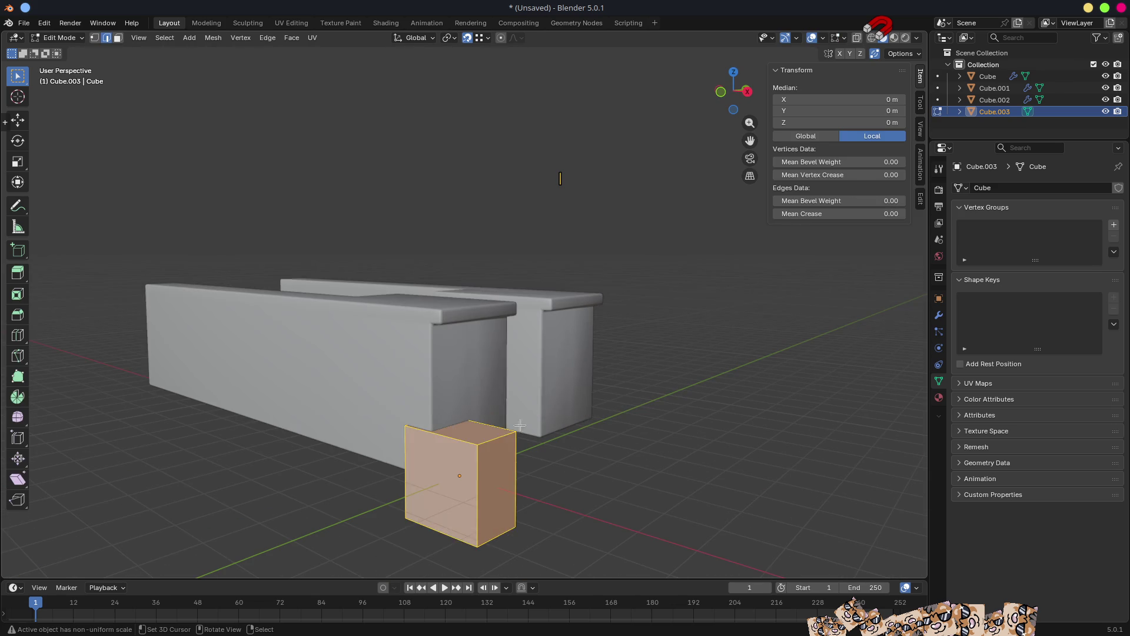
left_click(485, 426)
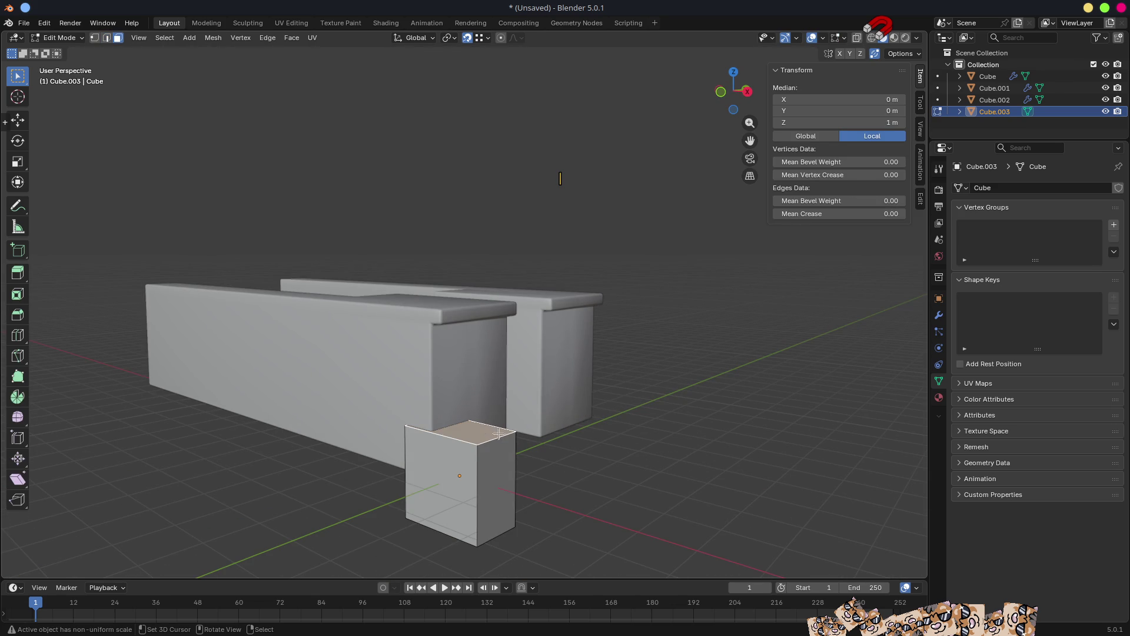
key("Tab")
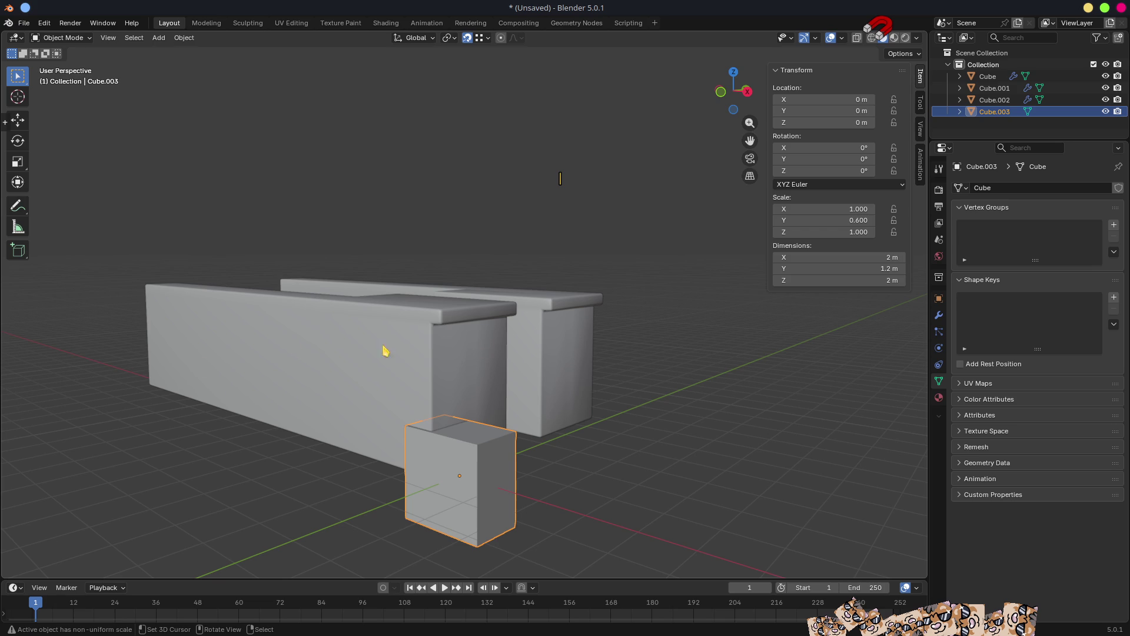
left_click(832, 279)
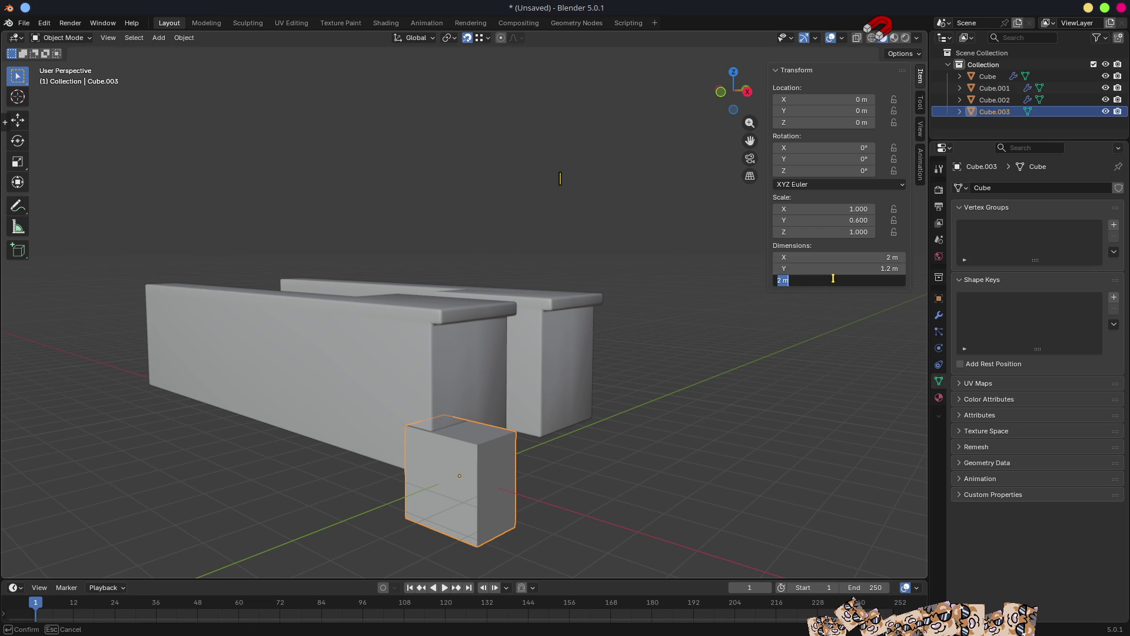
type("1")
key("Return")
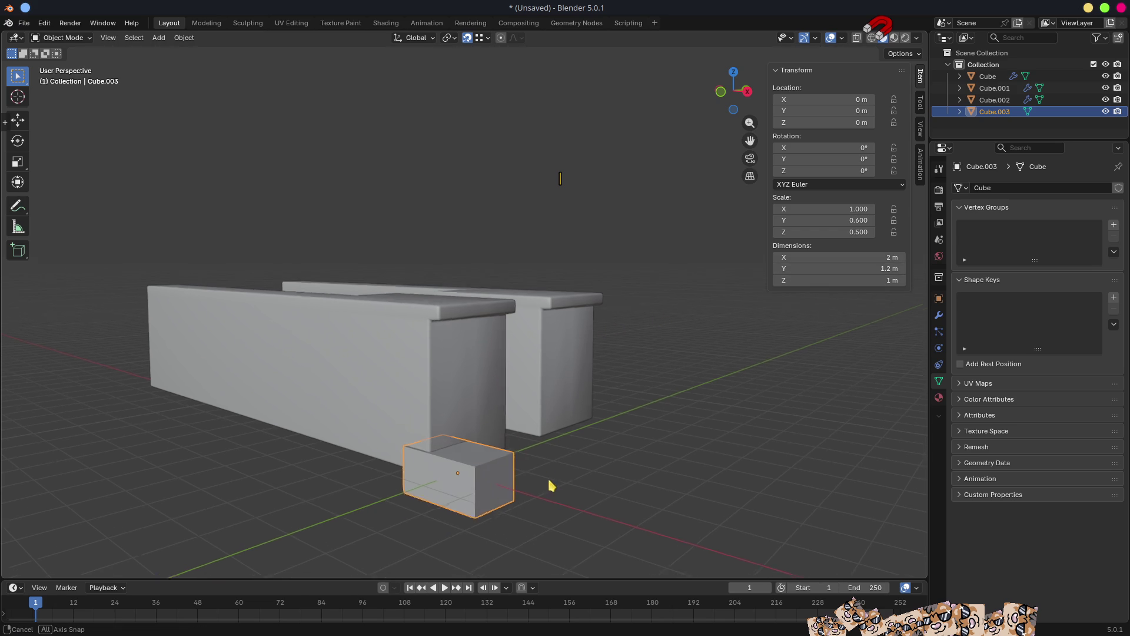
middle_click_drag(589, 471, 563, 434)
Snap the 3D cursor to a bottom edge, set the origin there, and start raising the cube along Z.
key("Tab")
left_click(495, 305)
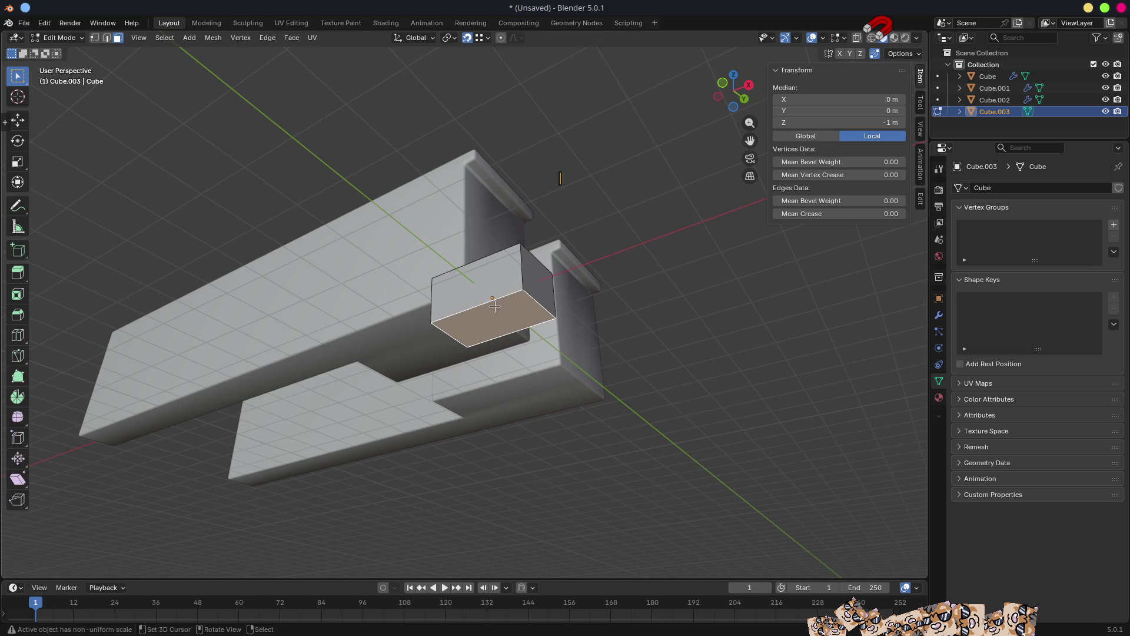
key("2")
left_click(537, 302)
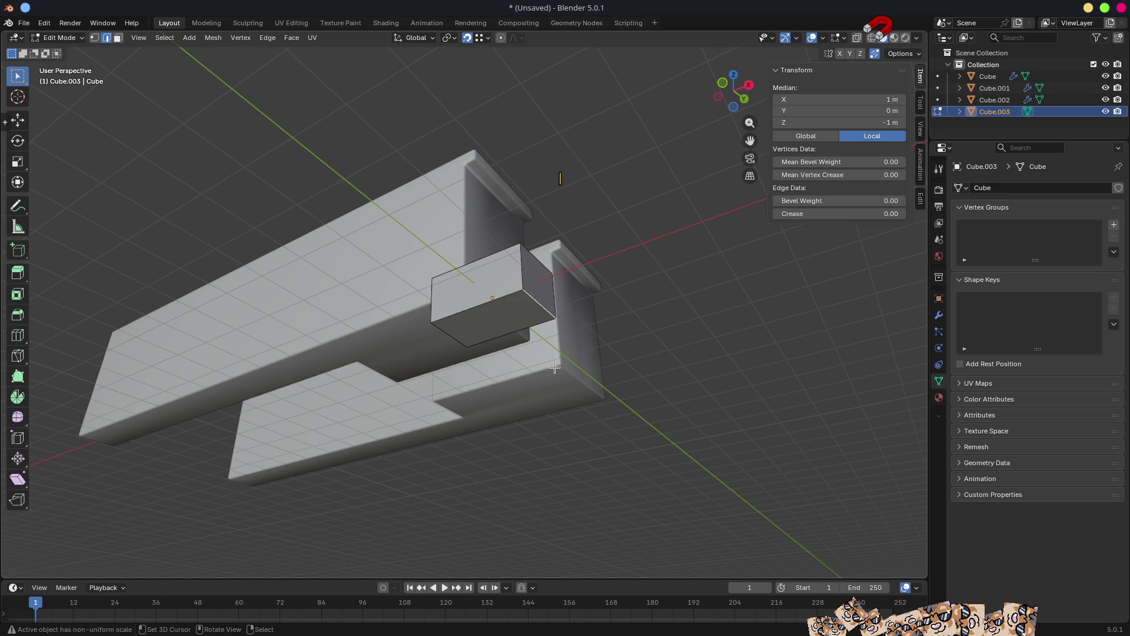
key("shift+s")
left_click(557, 434)
key("Tab")
key("q")
left_click(560, 437)
mouse_move(561, 437)
middle_mouse_down()
mouse_move(575, 412)
mouse_move(610, 434)
middle_mouse_up()
key("g")
key("z")
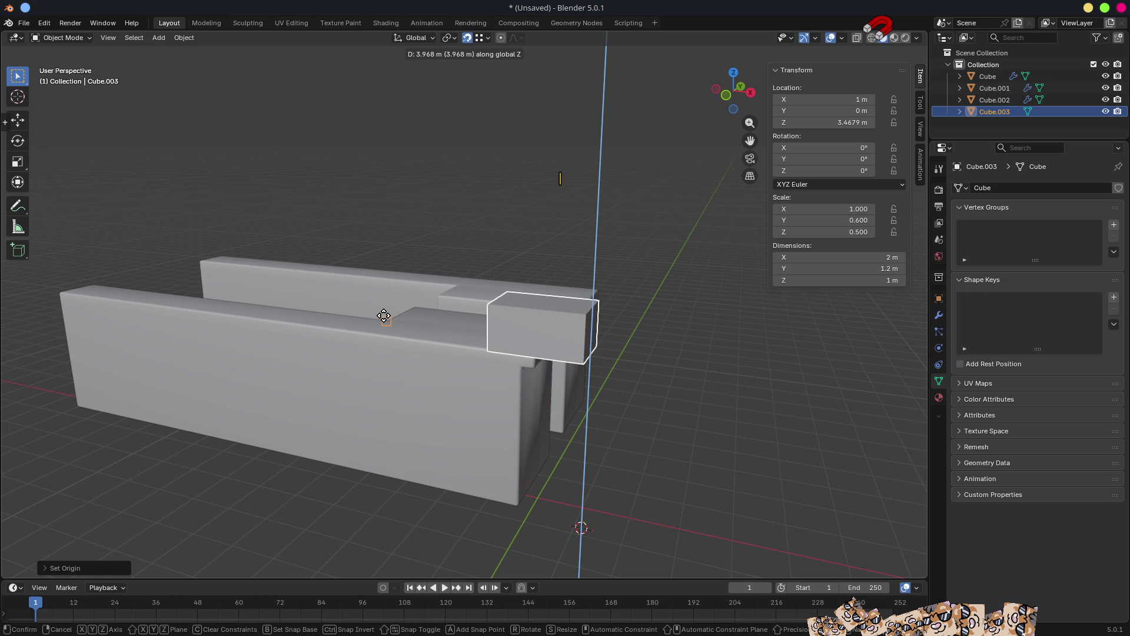
Confirm the raised cube, then snap Cube.003 to Cube.002's origin with Selection to Active.
left_click(393, 321)
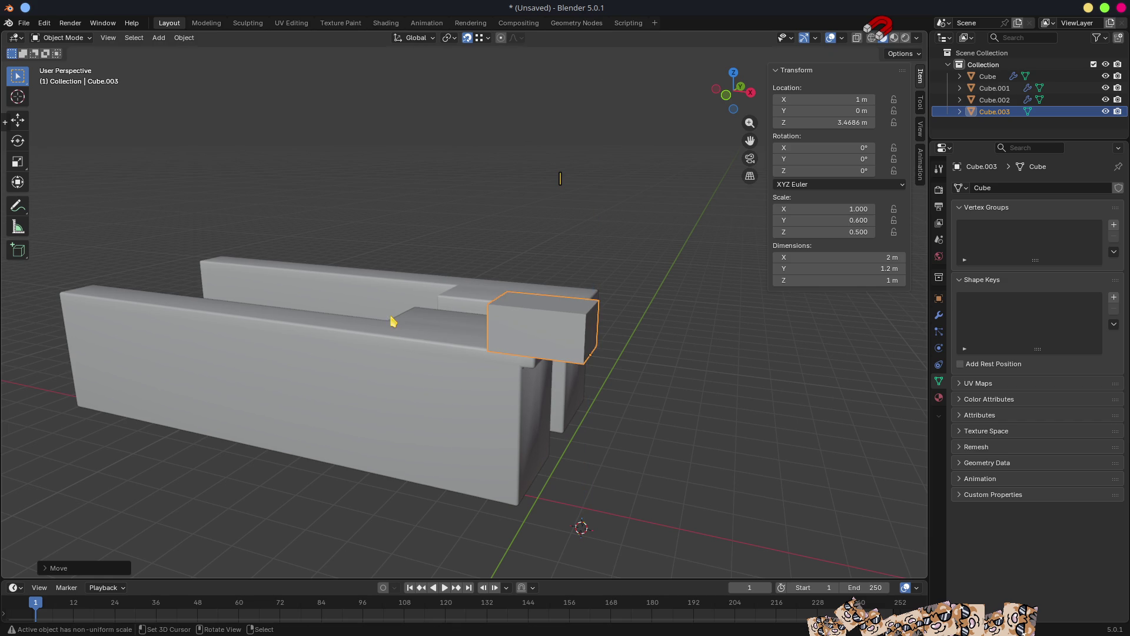
mouse_move(473, 364)
middle_mouse_down()
mouse_move(379, 363)
mouse_move(381, 435)
mouse_move(283, 365)
mouse_move(336, 333)
mouse_move(432, 396)
mouse_move(530, 424)
mouse_move(590, 411)
mouse_move(414, 394)
mouse_move(365, 409)
middle_mouse_up()
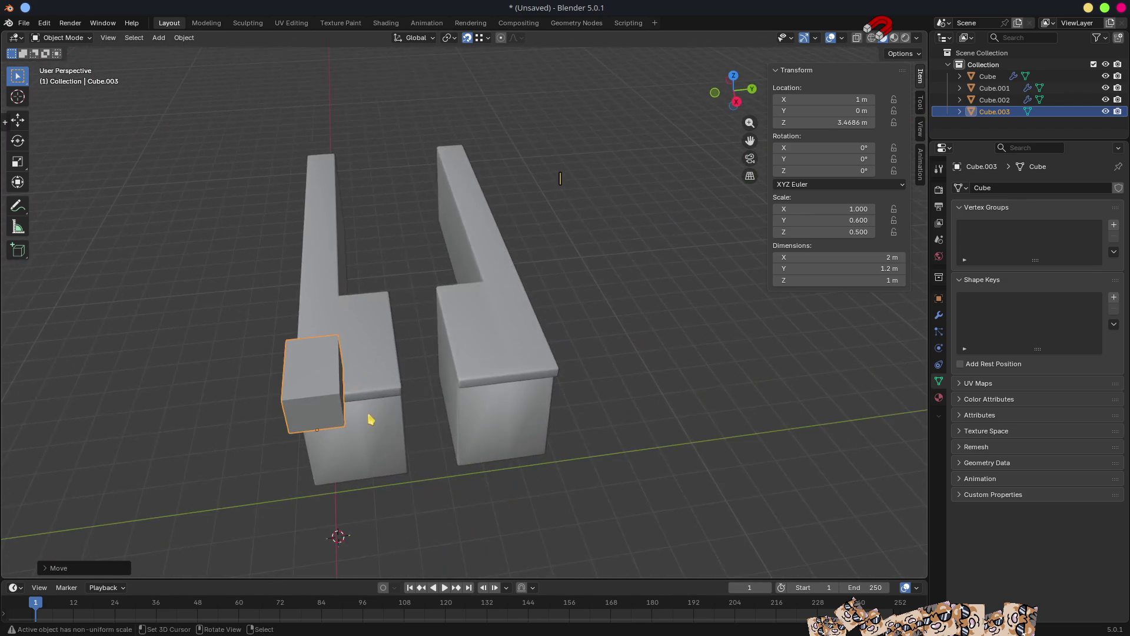
left_click(372, 377)
left_click(318, 400)
left_click(371, 372, "shift")
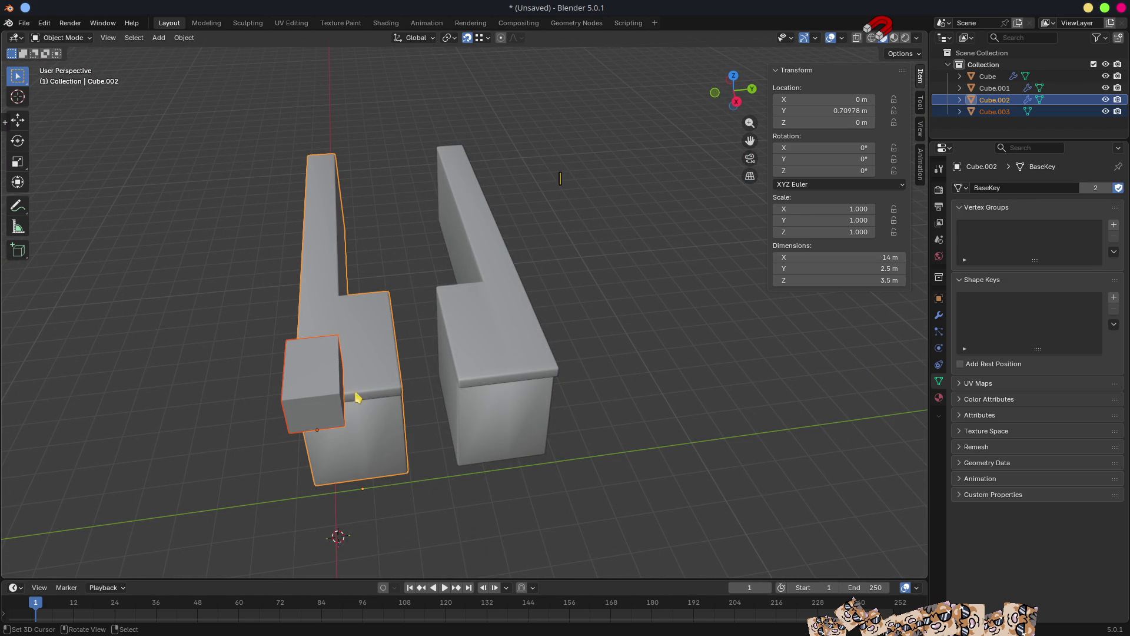
mouse_move(373, 416)
middle_mouse_down()
mouse_move(436, 424)
mouse_move(441, 404)
mouse_move(394, 371)
mouse_move(498, 410)
middle_mouse_up()
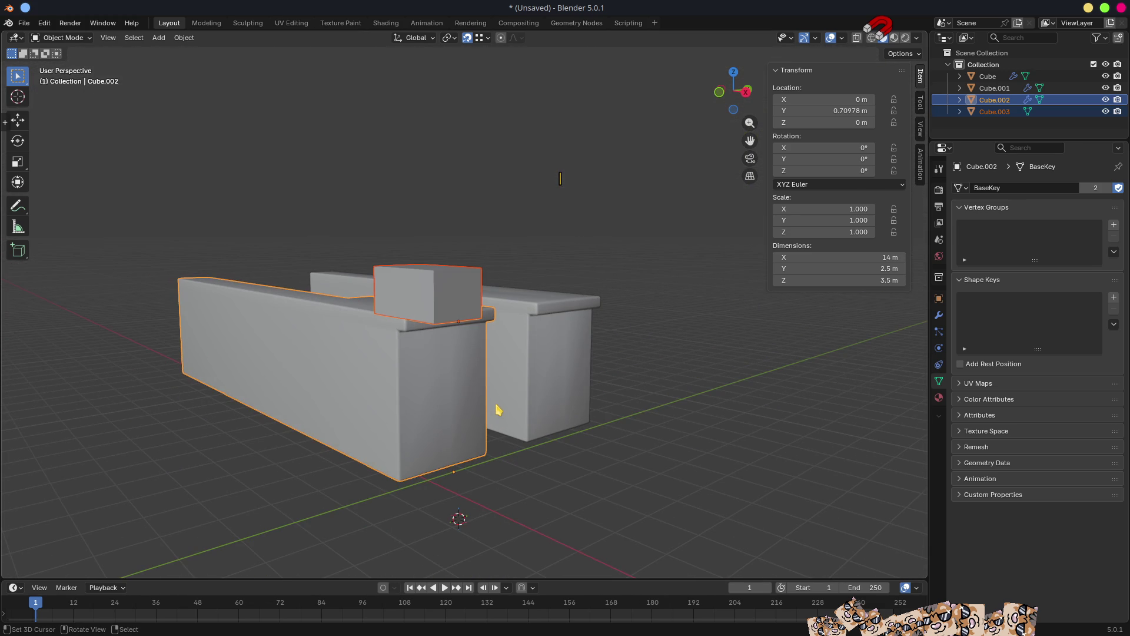
key("shift+s")
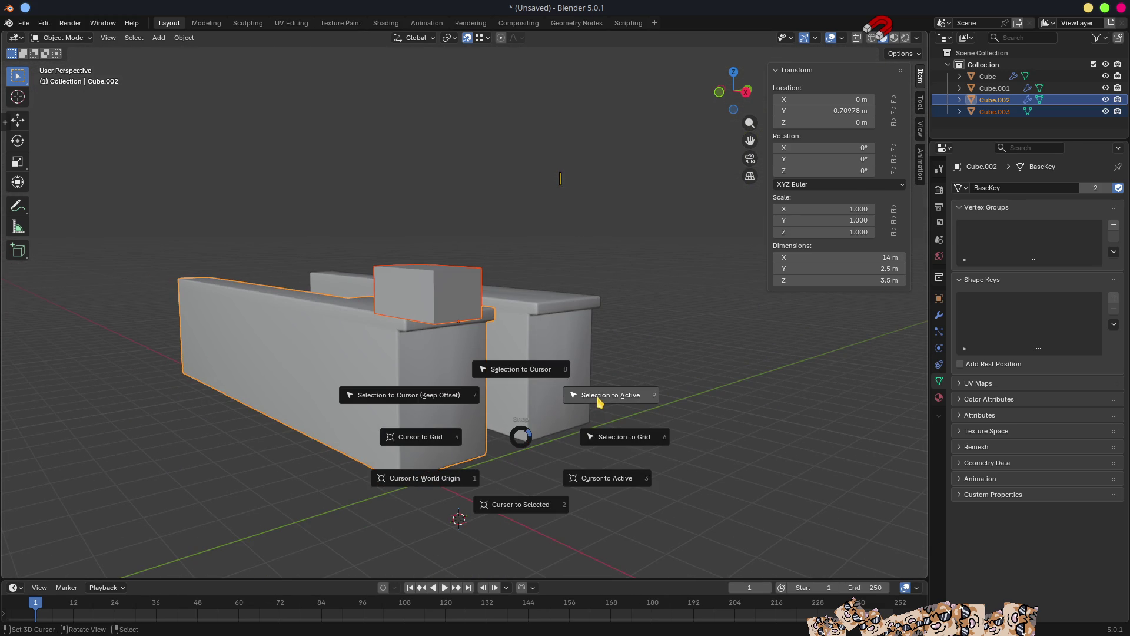
left_click(600, 400)
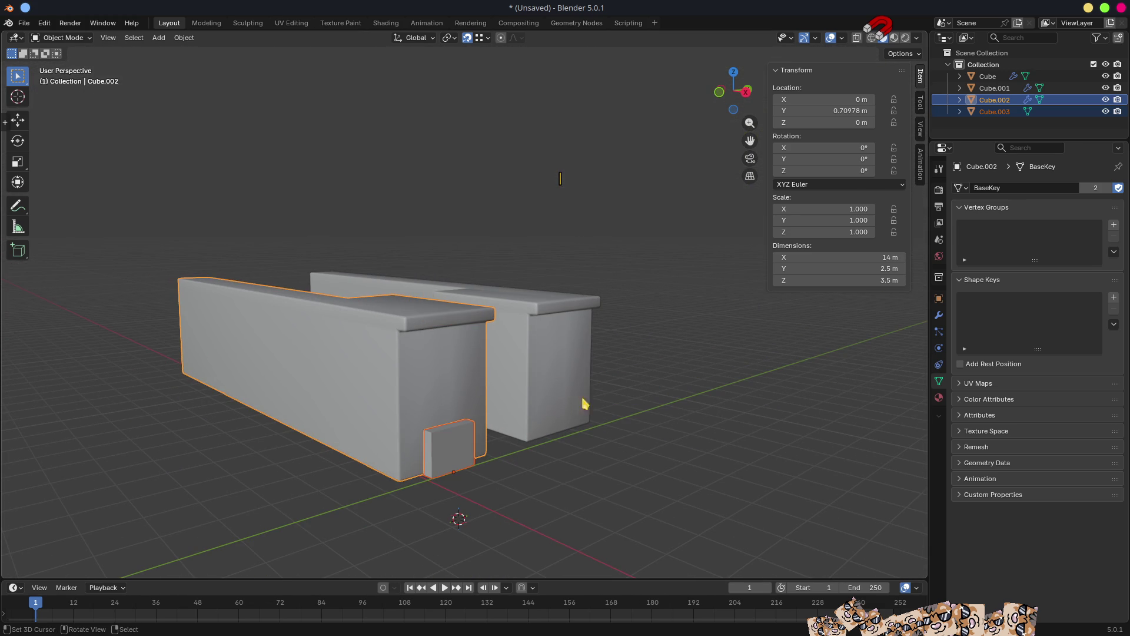
Lift the small cube along Z so it rests on the wall top.
left_click(443, 449)
key("g")
key("z")
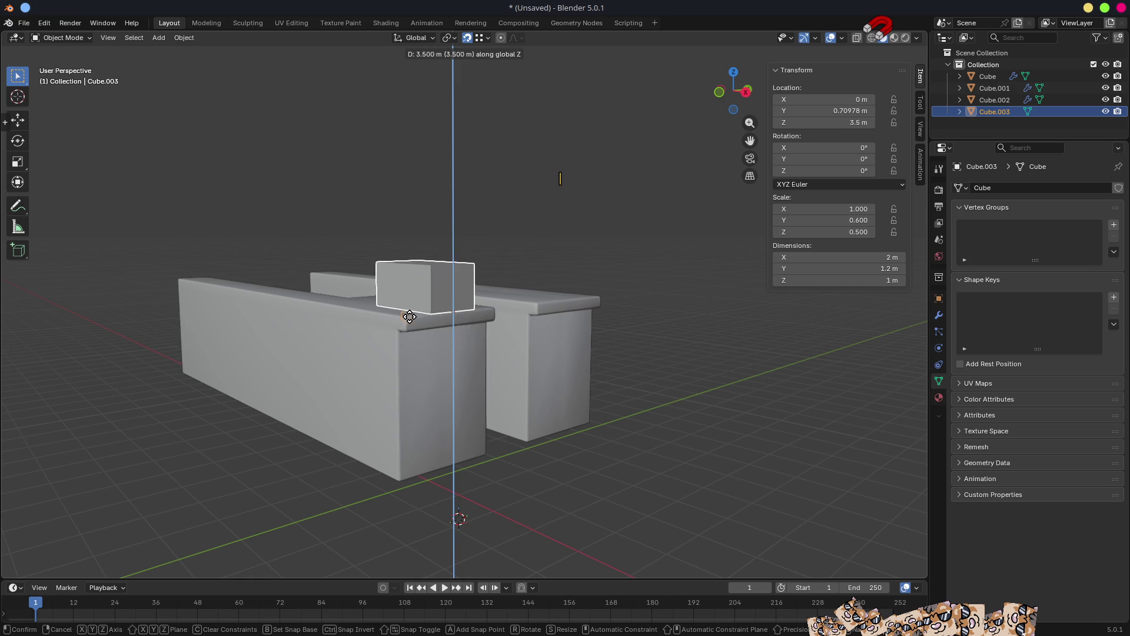
left_click(352, 303)
mouse_move(439, 321)
middle_mouse_down()
mouse_move(520, 396)
mouse_move(454, 416)
mouse_move(394, 412)
mouse_move(421, 396)
mouse_move(436, 424)
mouse_move(409, 409)
mouse_move(505, 406)
middle_mouse_up()
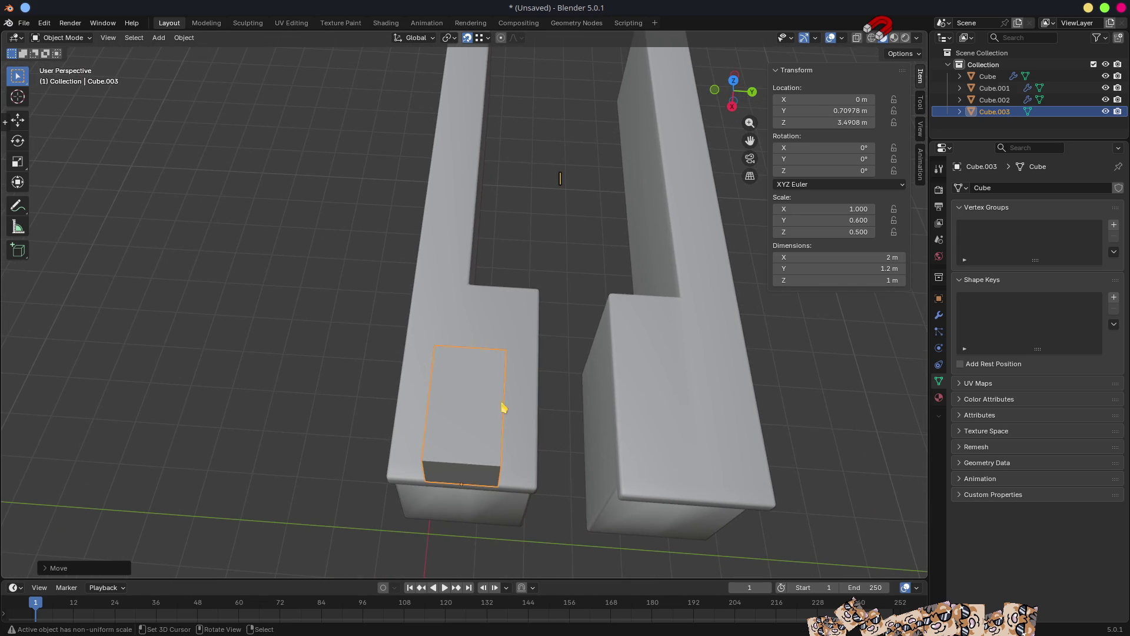
Apply Cube.003's scale so it reads 1.000.
key("ctrl+a")
left_click(523, 330)
key("Tab")
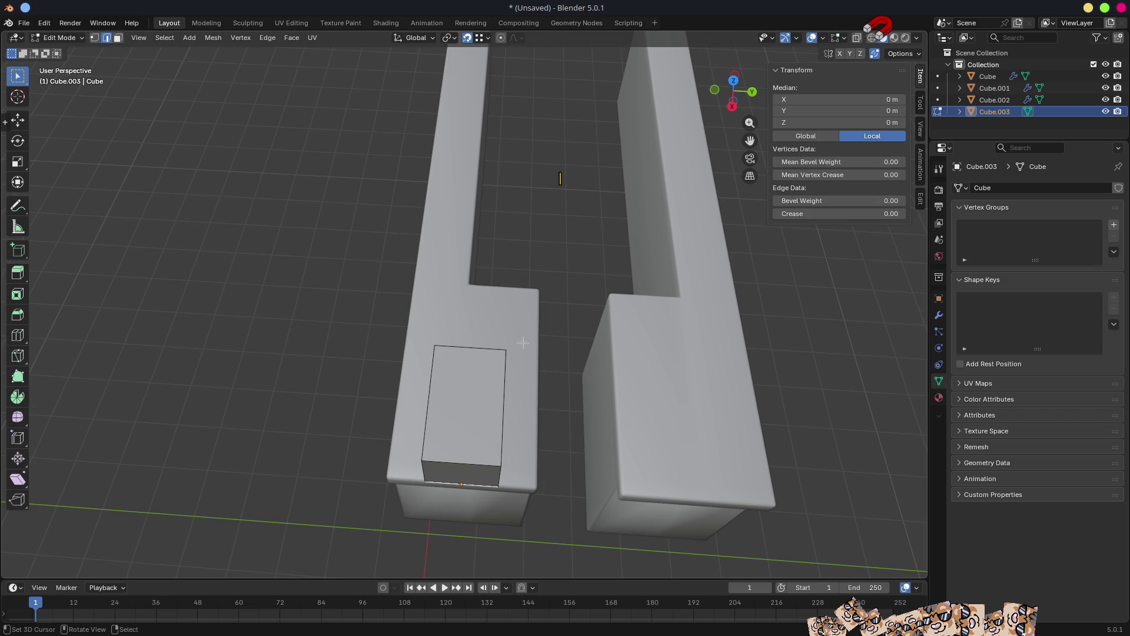
scroll(523, 343, "down", 4)
key("Tab")
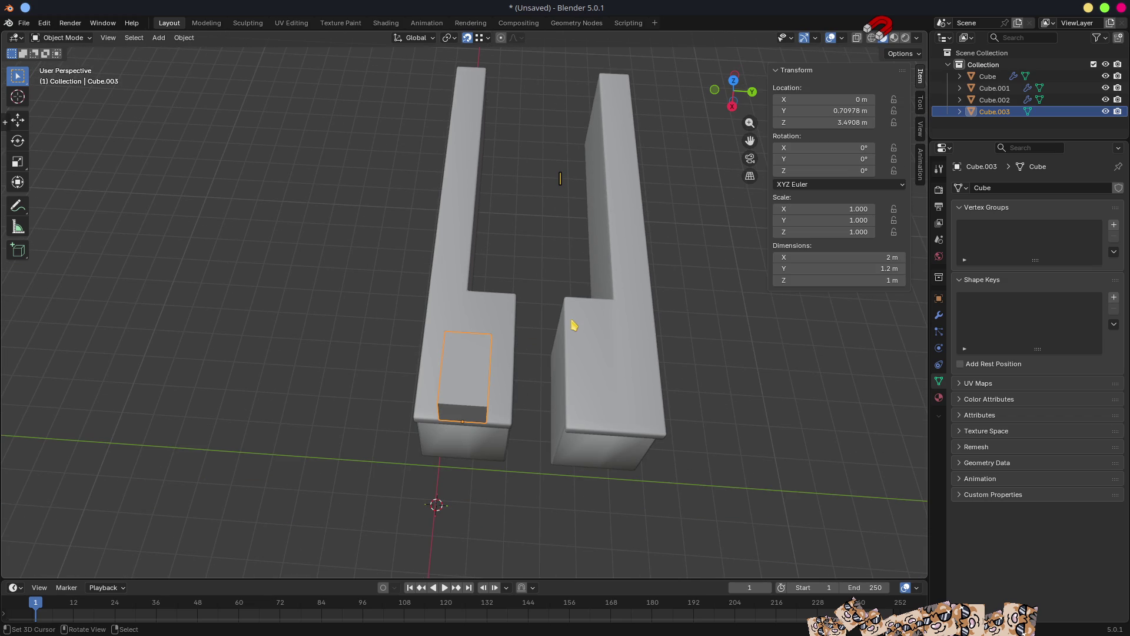
mouse_move(565, 353)
middle_mouse_down()
mouse_move(583, 342)
mouse_move(529, 453)
middle_mouse_up()
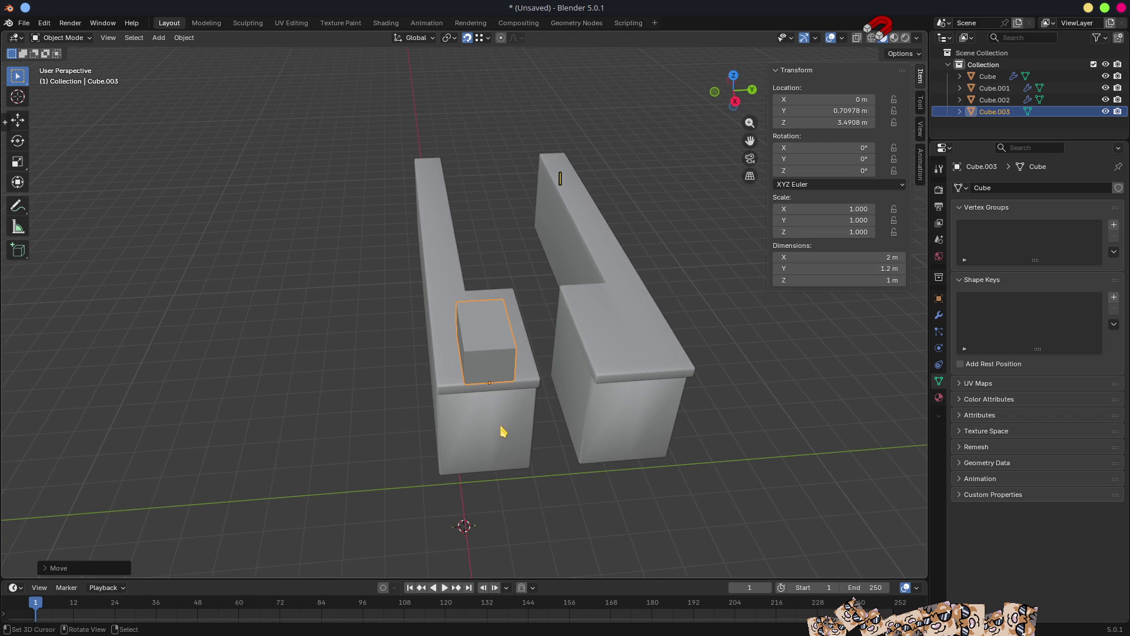
left_click(437, 333)
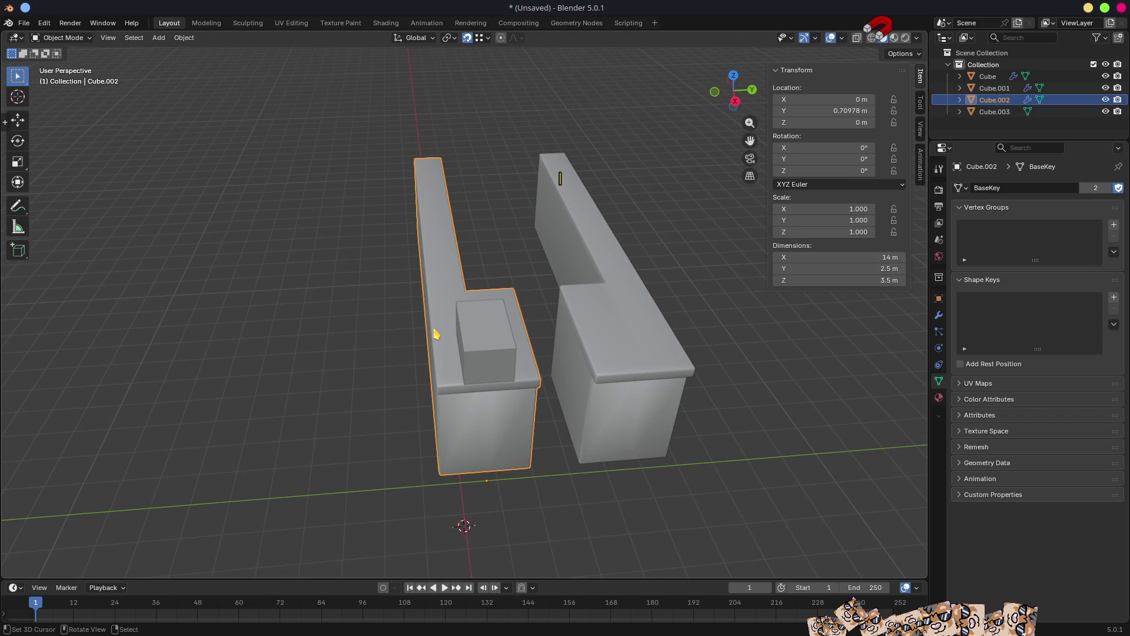
Parent the small box Cube.003 to the wall Cube.002.
left_click(498, 365, "shift")
left_click(466, 440, "shift")
left_click(499, 363, "shift")
left_click(479, 422, "shift")
key("ctrl+p")
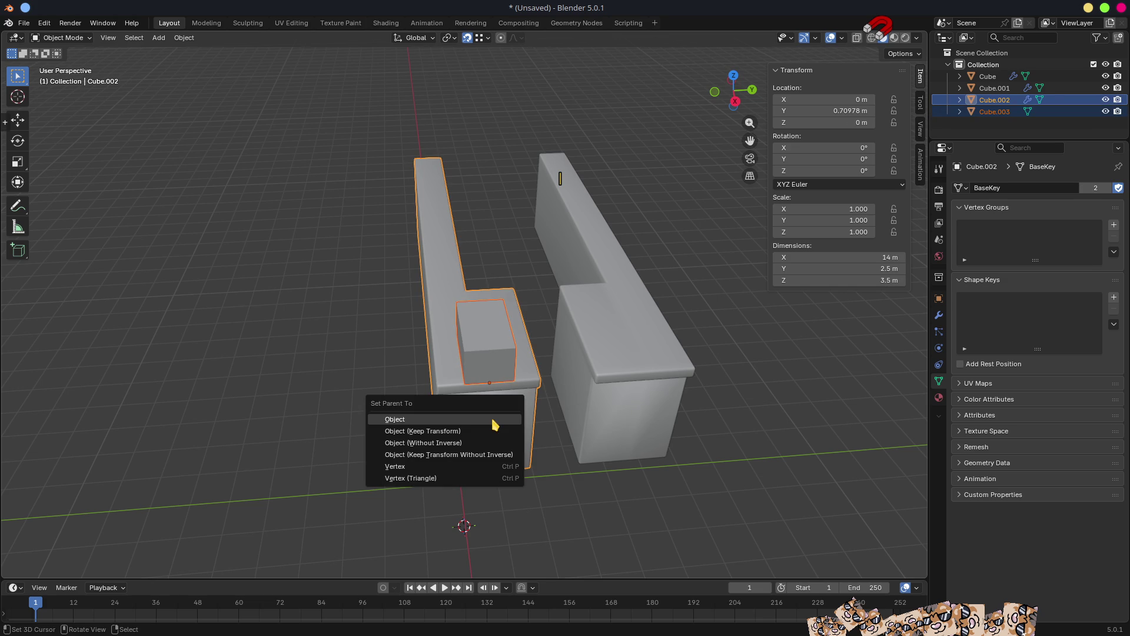
left_click(495, 425)
left_click(494, 425)
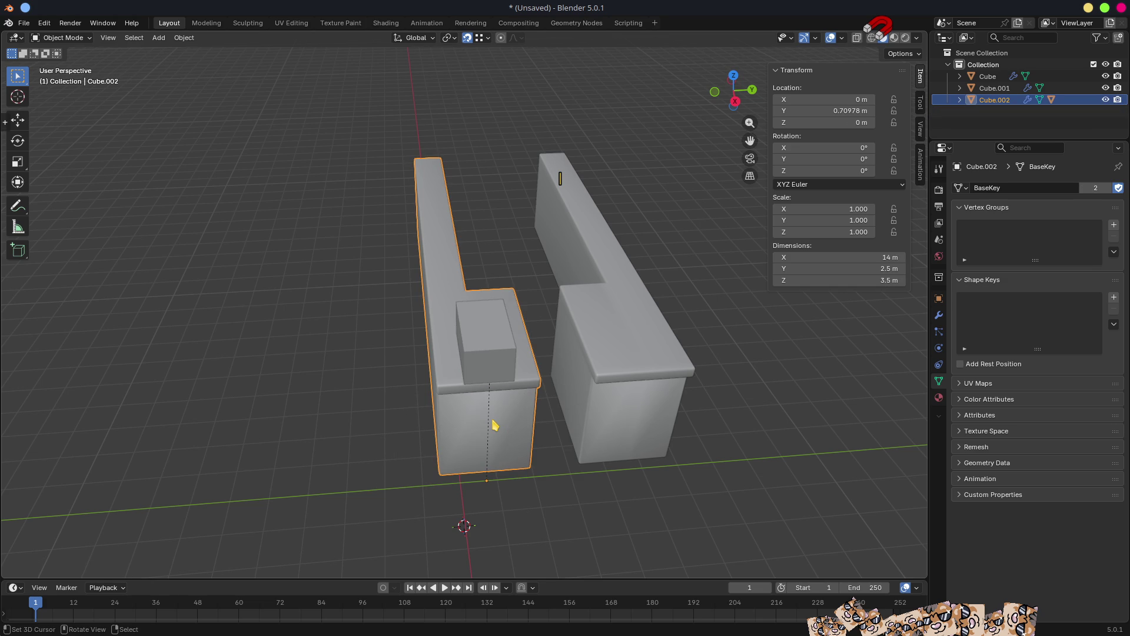
key("ctrl+z")
left_click(475, 354)
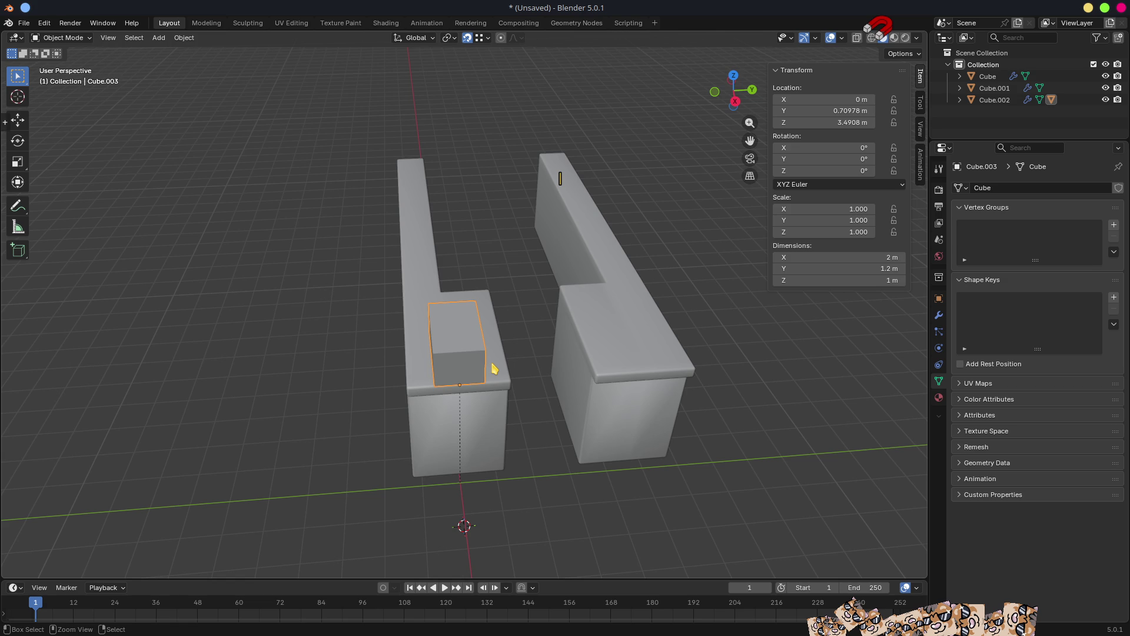
Apply Cube.003's location, clear its parent, and apply location again so it reads 0, 0, 0.
key("ctrl+a")
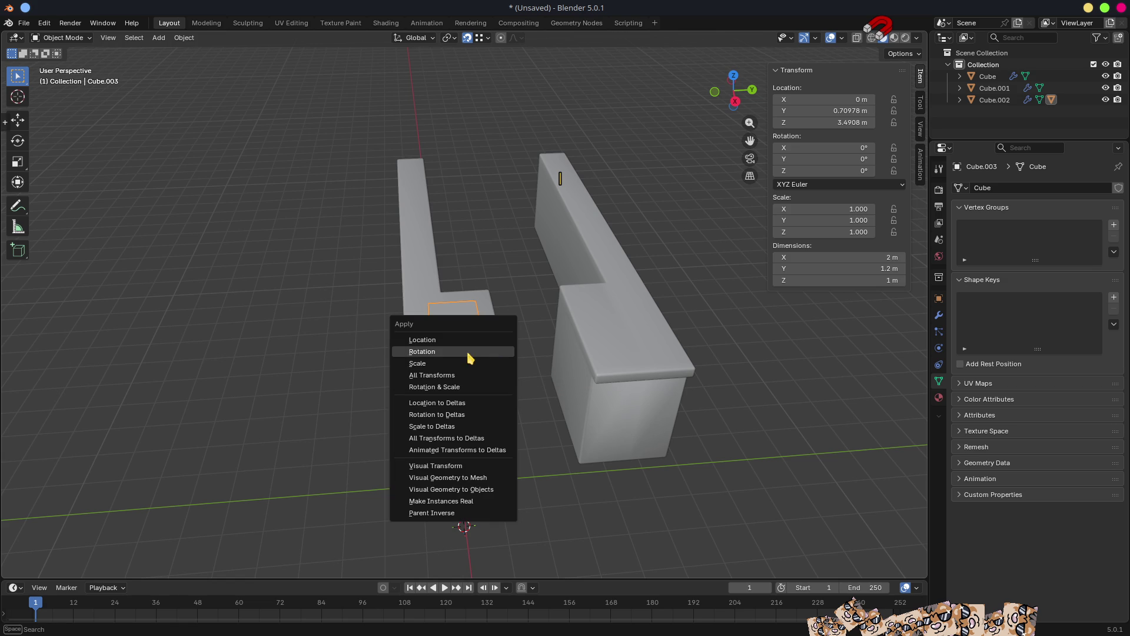
left_click(458, 342)
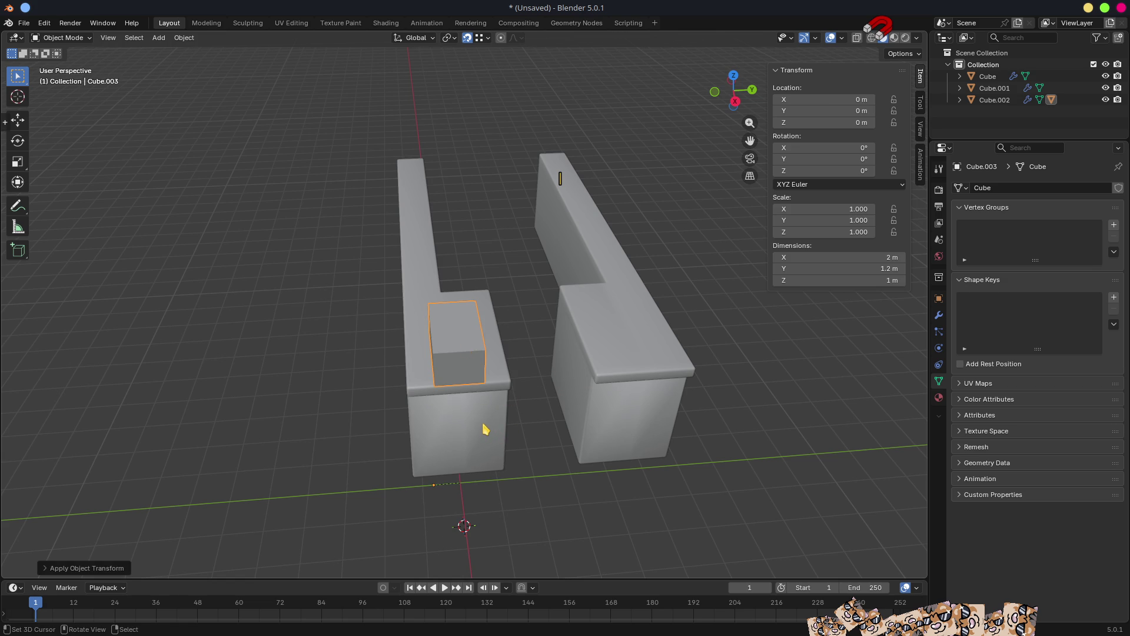
key("alt+p")
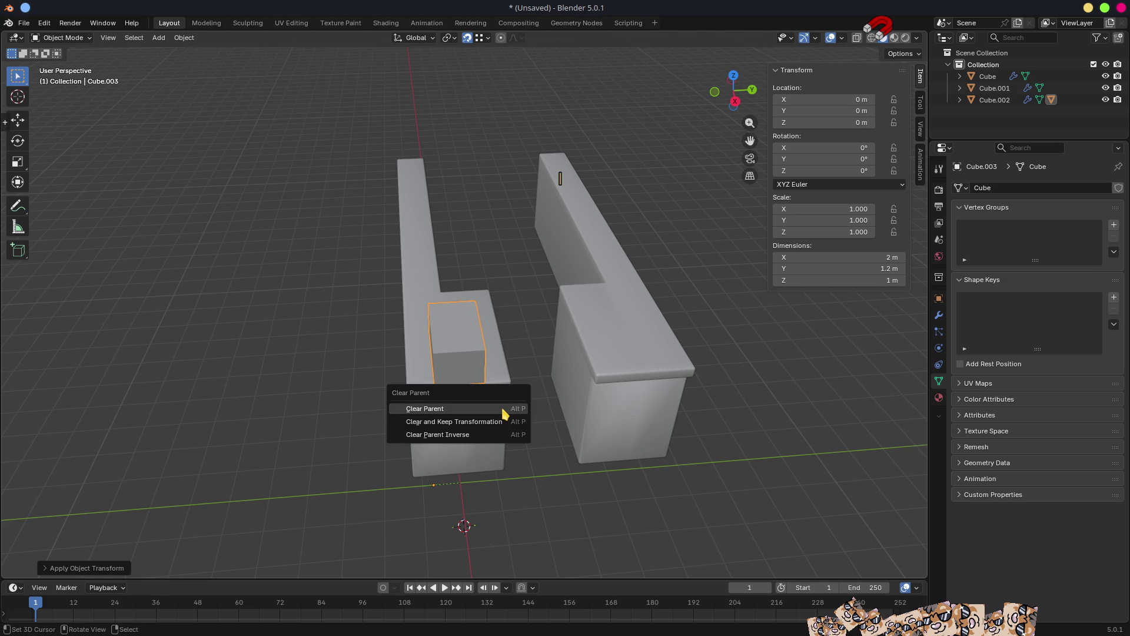
left_click(505, 415)
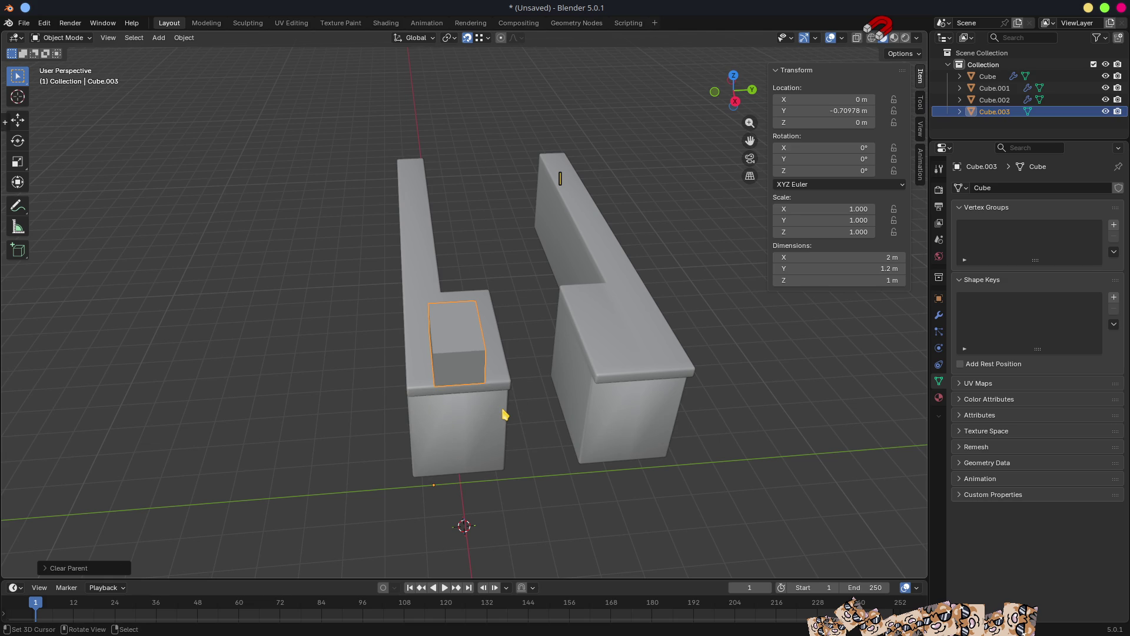
key("ctrl+a")
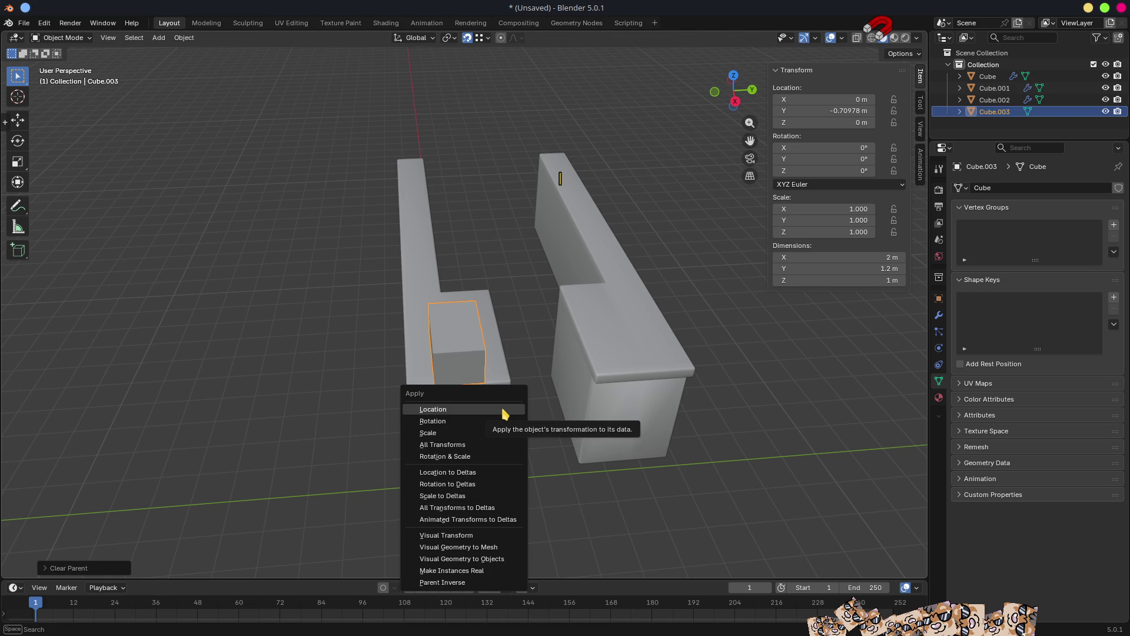
left_click(506, 415)
left_click(461, 415)
left_click(466, 355)
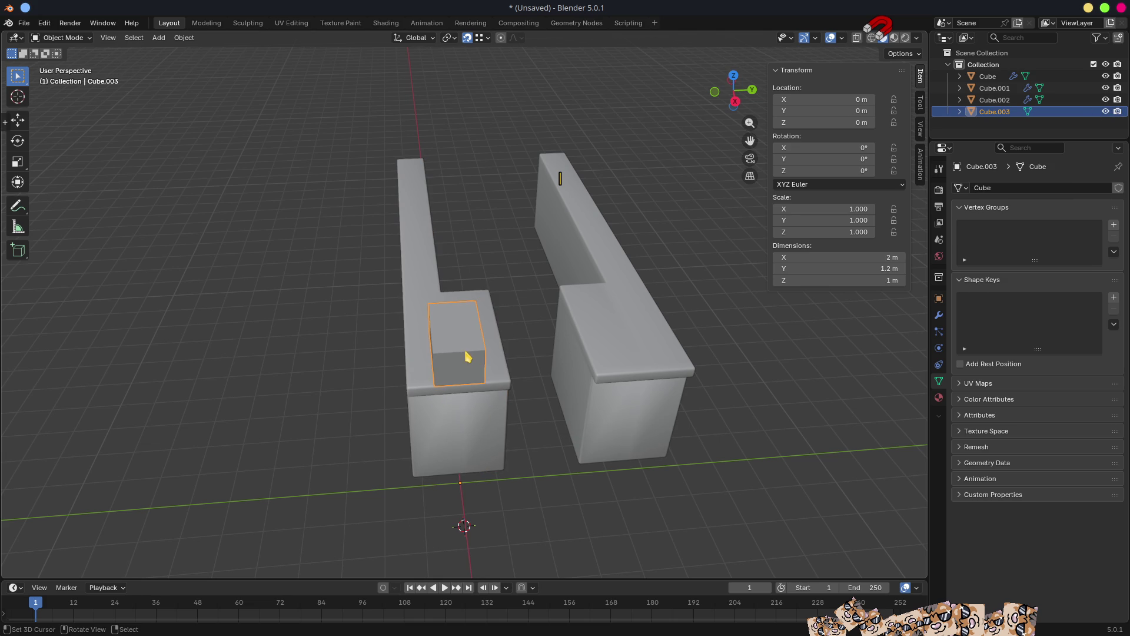
key("Tab")
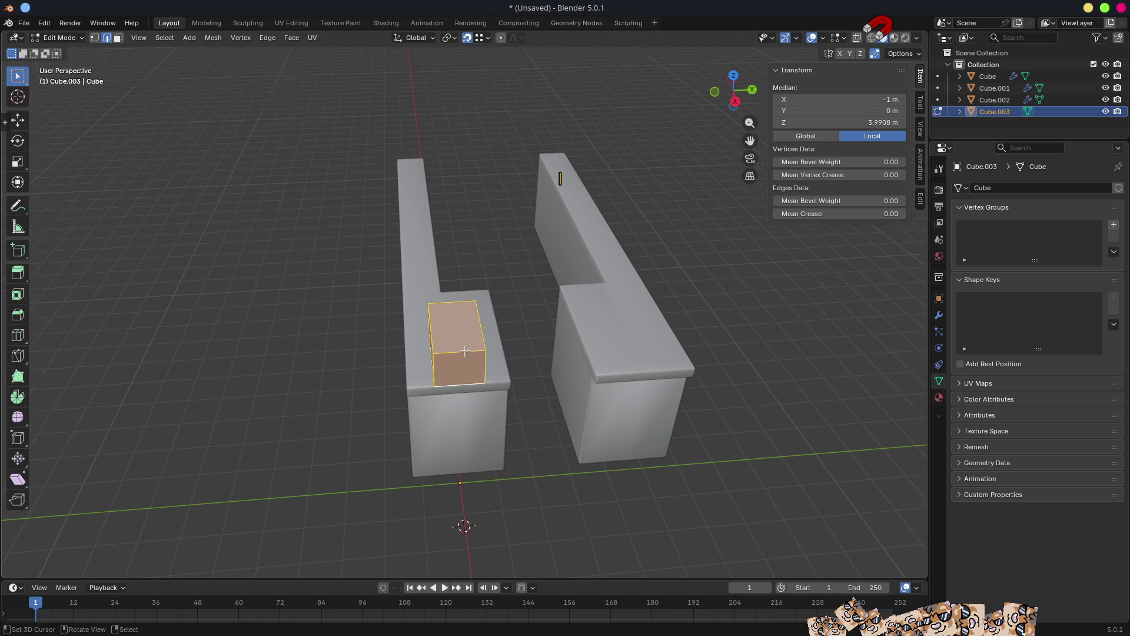
From the top view, move the small block's geometry beside the step.
key("KP_7")
scroll(486, 353, "down", 1)
scroll(486, 354, "up", 5)
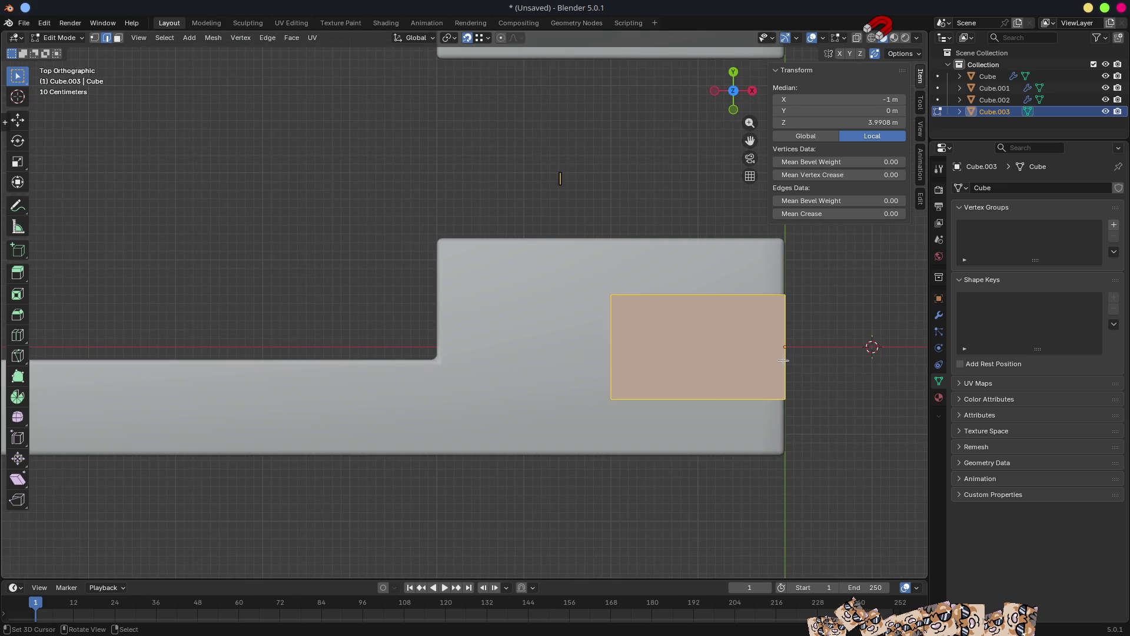
key("g")
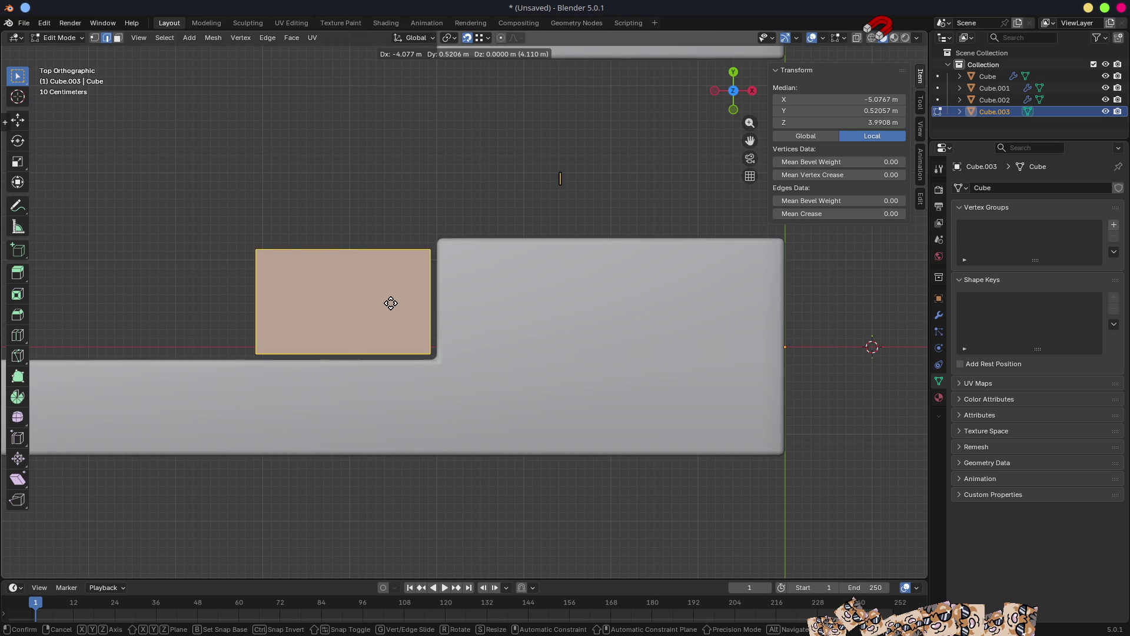
left_click(391, 303)
mouse_move(443, 287)
middle_mouse_down()
mouse_move(460, 288)
mouse_move(369, 217)
mouse_move(599, 307)
mouse_move(480, 386)
mouse_move(512, 316)
middle_mouse_up()
scroll(477, 278, "down", 2)
scroll(478, 278, "down", 2)
Push the block's side face along Y to 1.4768 m.
key("3")
left_click(477, 278)
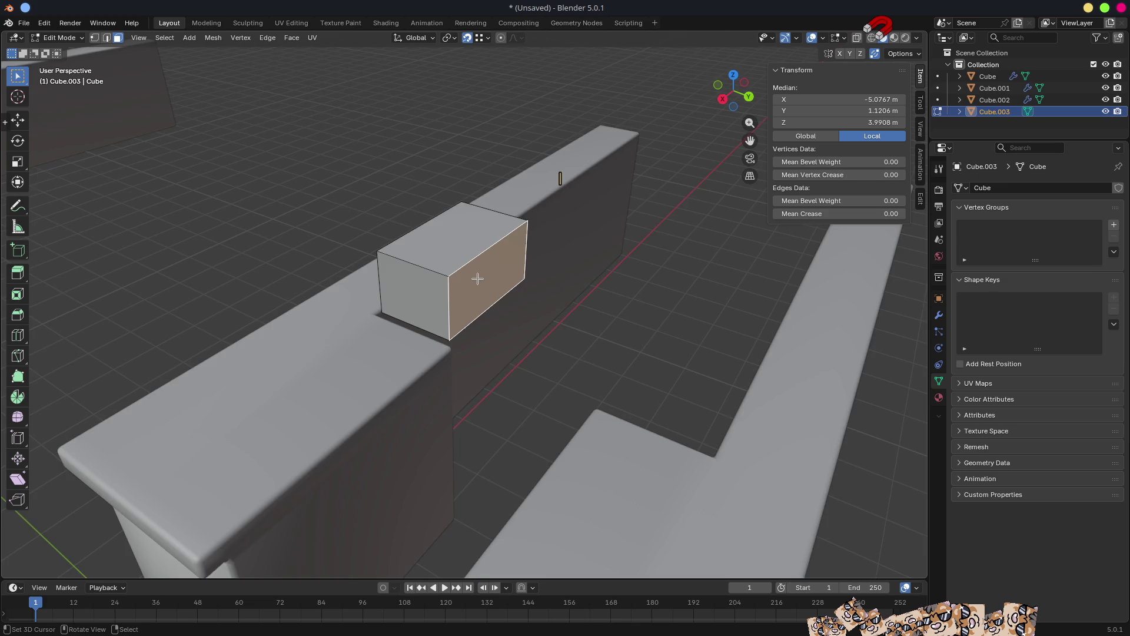
middle_click_drag(478, 278, 510, 305)
key("g")
key("y")
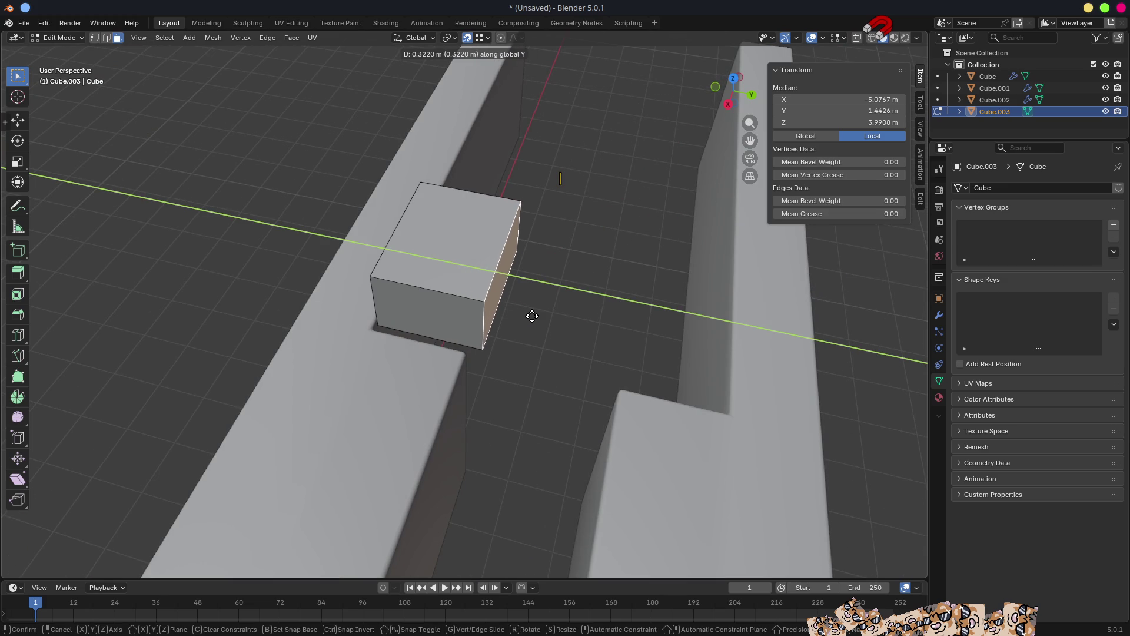
left_click(533, 316)
scroll(545, 313, "down", 4)
middle_click_drag(545, 313, 553, 327)
scroll(554, 326, "up", 8)
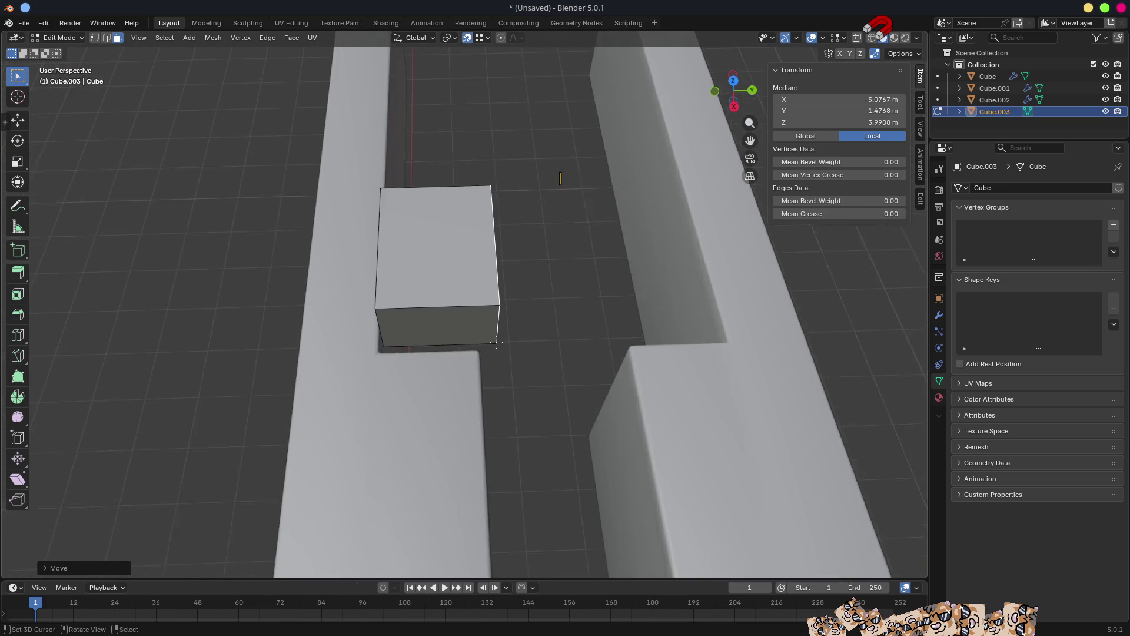
mouse_move(482, 321)
middle_mouse_down()
mouse_move(454, 282)
mouse_move(535, 285)
mouse_move(434, 257)
mouse_move(410, 285)
middle_mouse_up()
scroll(410, 284, "down", 5)
mouse_move(648, 477)
middle_mouse_down()
mouse_move(518, 320)
mouse_move(577, 319)
middle_mouse_up()
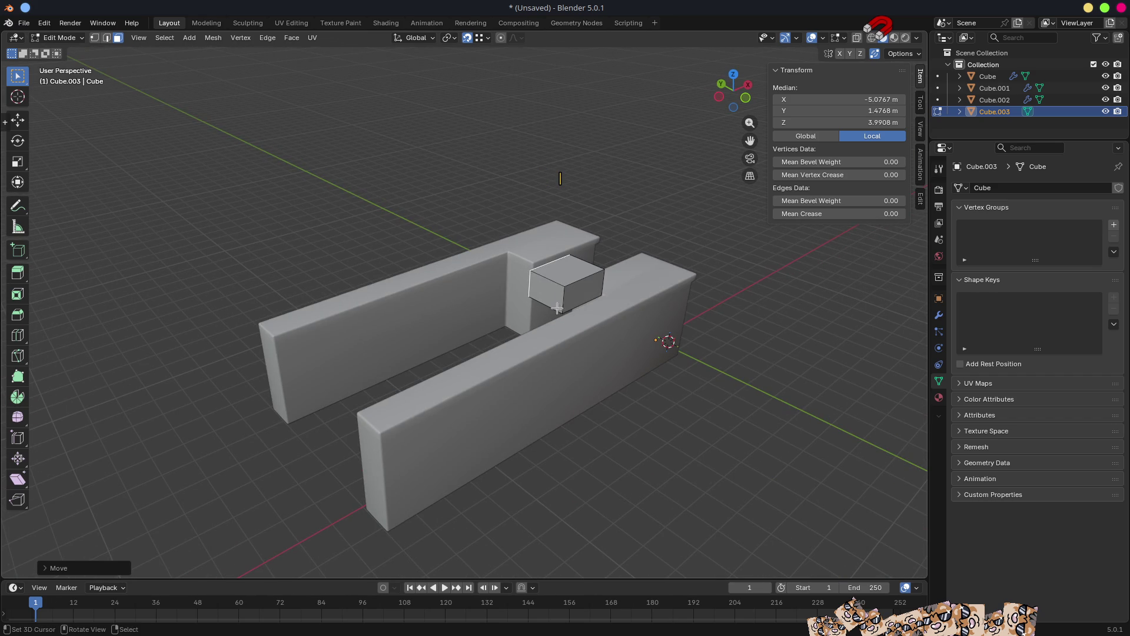
Stretch the block's end face along X out to -14 m.
left_click(542, 294)
middle_click_drag(573, 378, 479, 381)
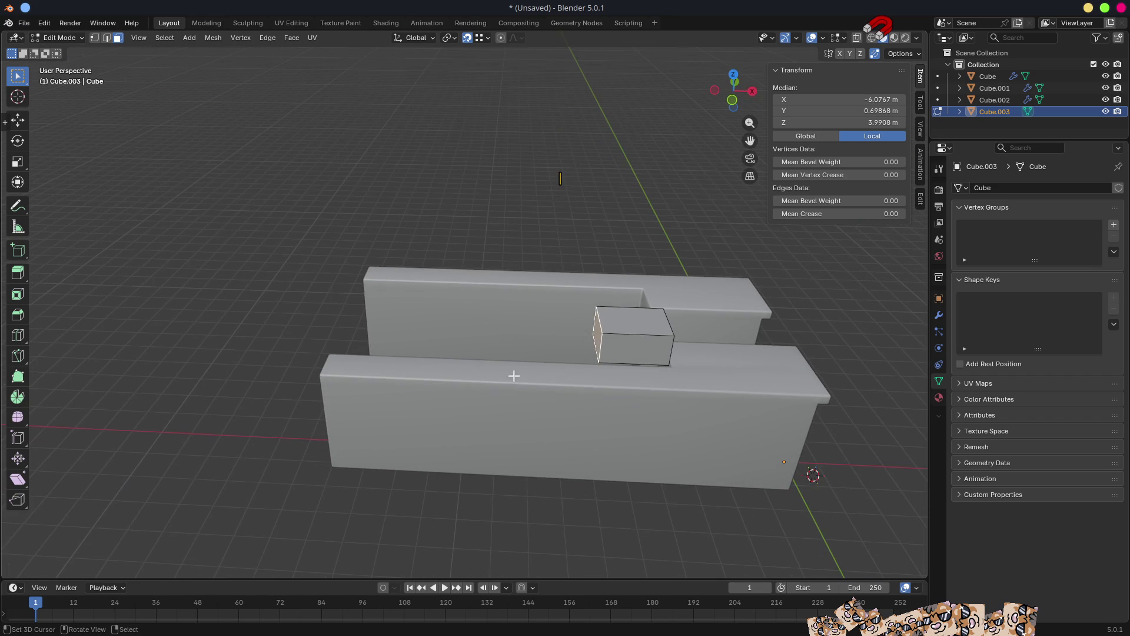
key("g")
key("x")
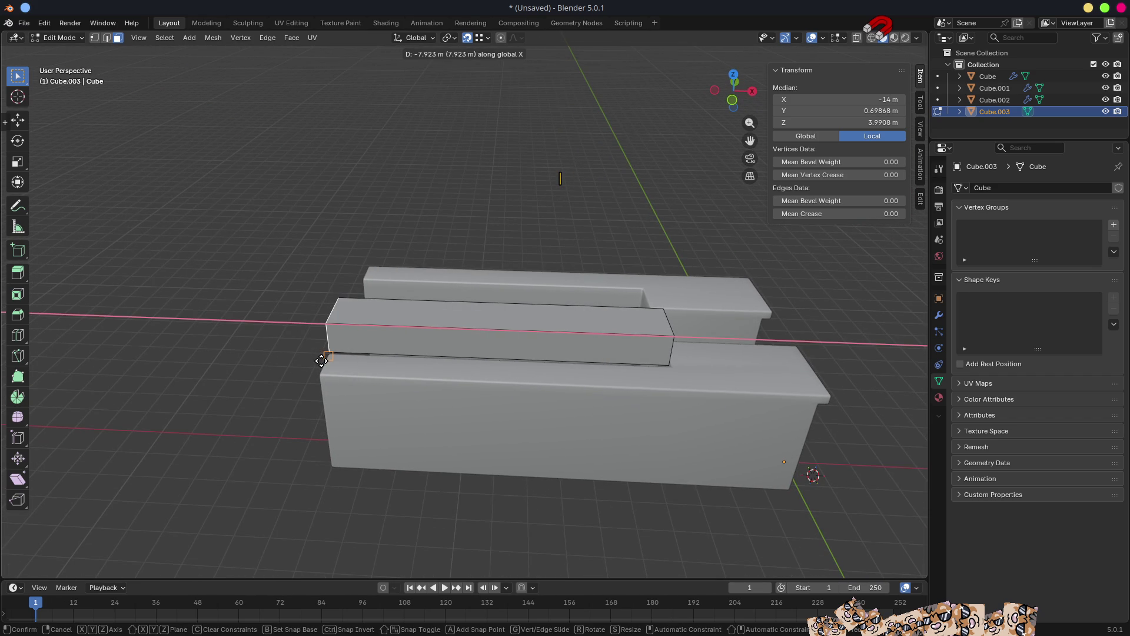
left_click(322, 361)
middle_click_drag(591, 310, 535, 306)
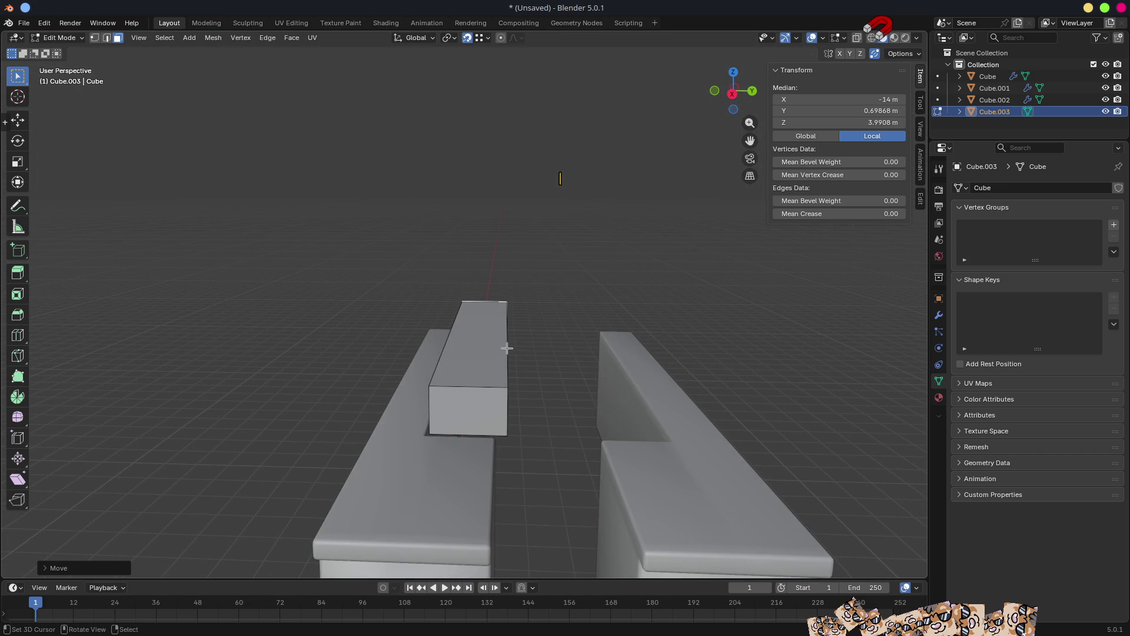
Narrow the bar's top face by scaling it along Y.
left_click(478, 350)
key("s")
key("y")
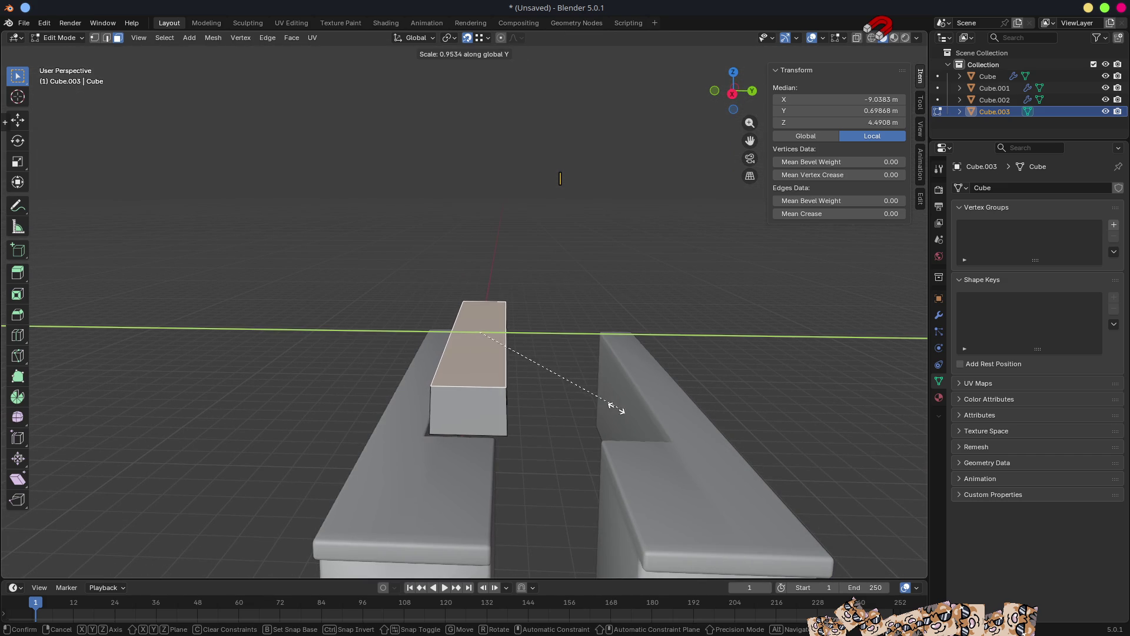
left_click(560, 390)
Edge-slide the bar's front top edge, with snapping off, to slant the top.
key("2")
mouse_move(565, 394)
middle_mouse_down()
mouse_move(523, 414)
mouse_move(374, 420)
middle_mouse_up()
left_click(313, 428)
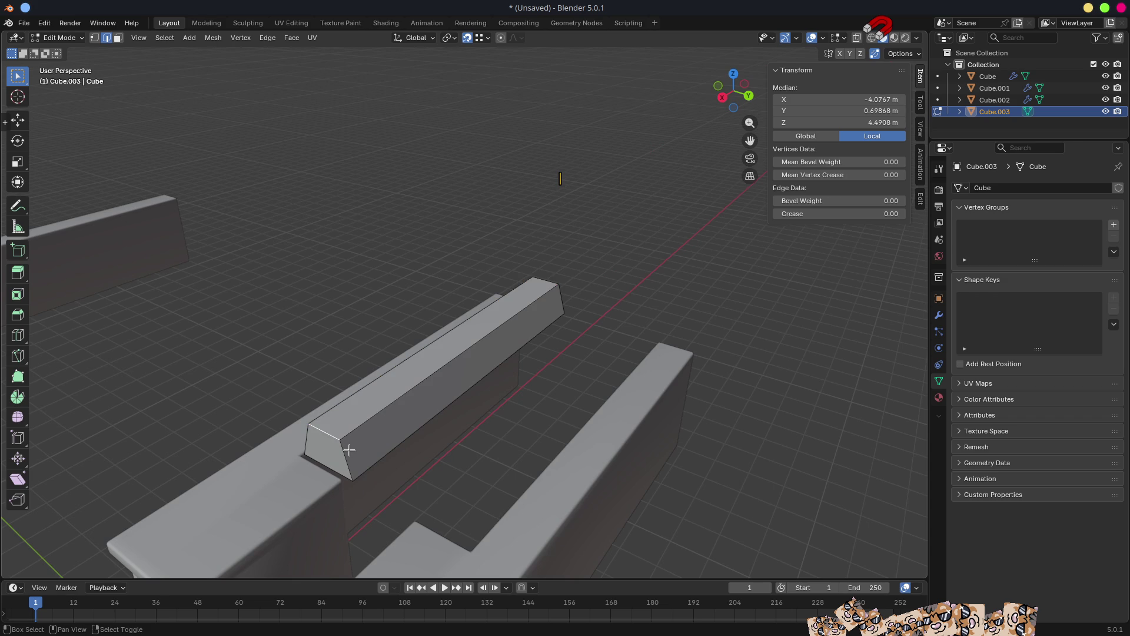
key("shift+Tab")
key("shift+v")
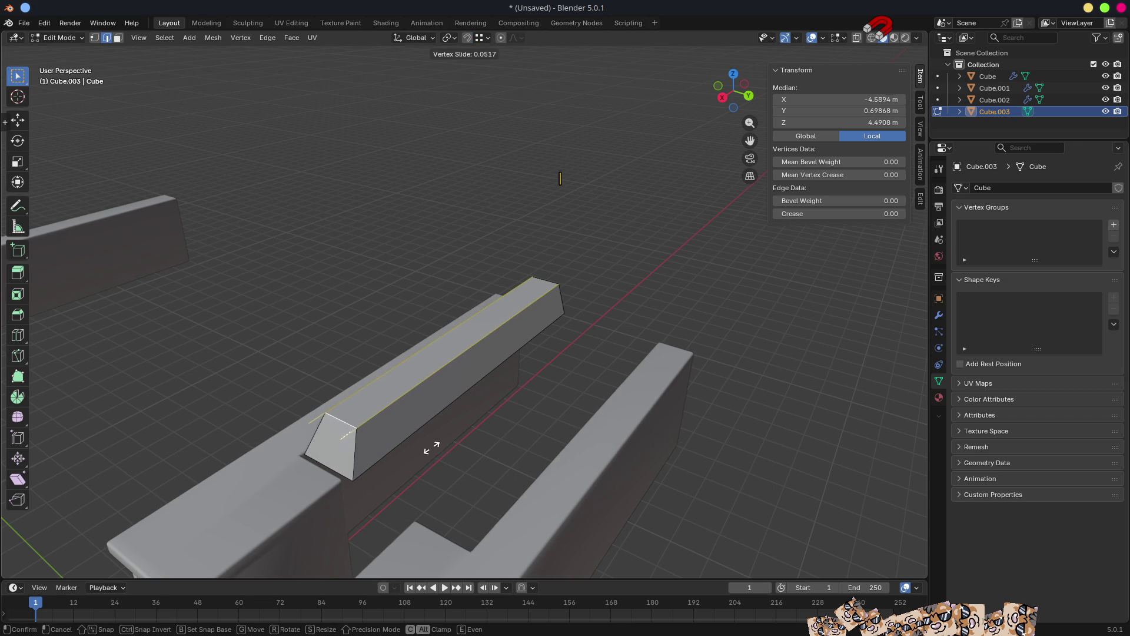
left_click(436, 444)
mouse_move(455, 454)
middle_mouse_down()
mouse_move(383, 429)
mouse_move(298, 475)
mouse_move(328, 479)
mouse_move(532, 368)
mouse_move(516, 411)
middle_mouse_up()
Lower the bar's underside face along Z, then return to Object Mode.
key("3")
left_click(531, 361)
scroll(531, 361, "down", 3)
key("g")
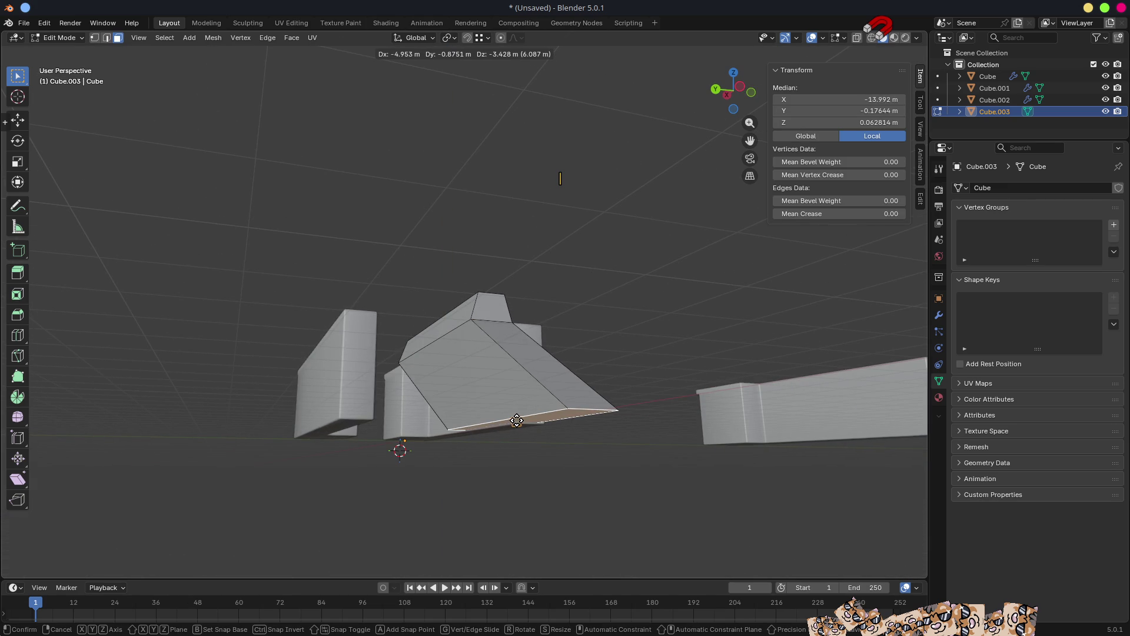
key("z")
left_click(521, 420)
middle_click_drag(521, 420, 615, 437)
key("Tab")
mouse_move(537, 417)
middle_mouse_down()
mouse_move(537, 379)
mouse_move(581, 454)
mouse_move(534, 261)
mouse_move(537, 328)
mouse_move(550, 308)
middle_mouse_up()
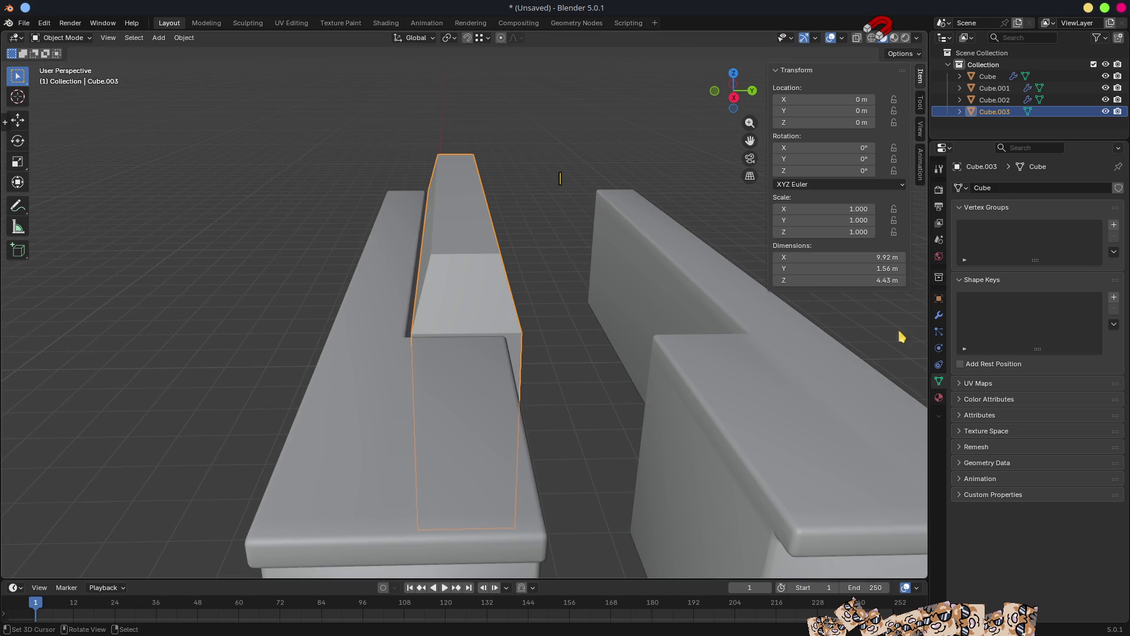
Copy Cube.002's Bevel modifier onto the bar Cube.003.
left_click(471, 410)
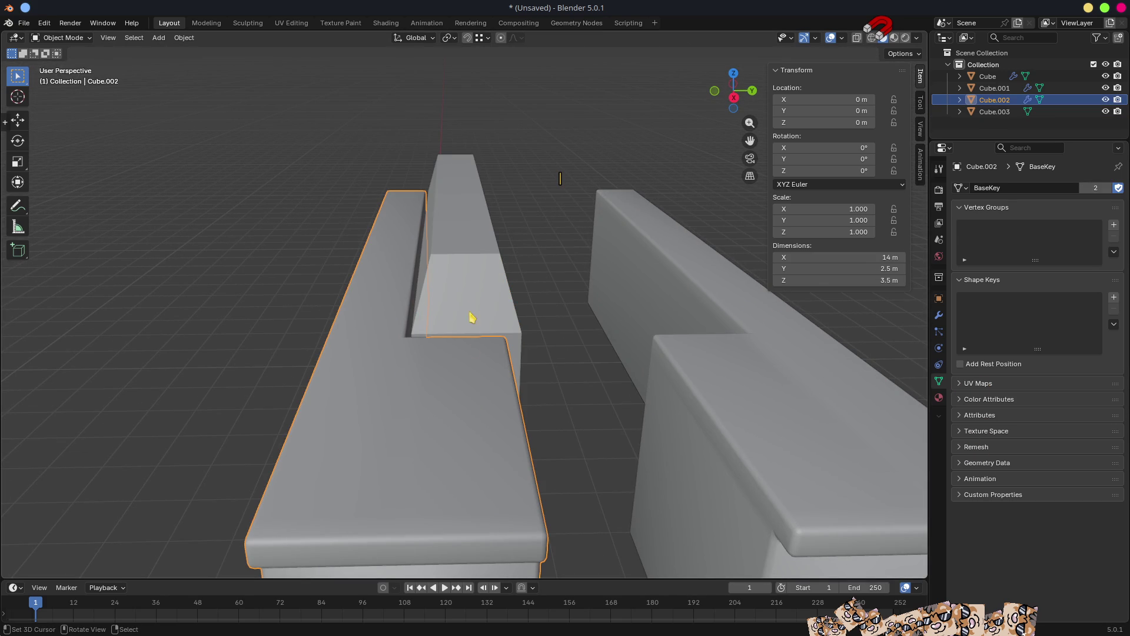
left_click(475, 271, "shift")
left_click(429, 442, "shift")
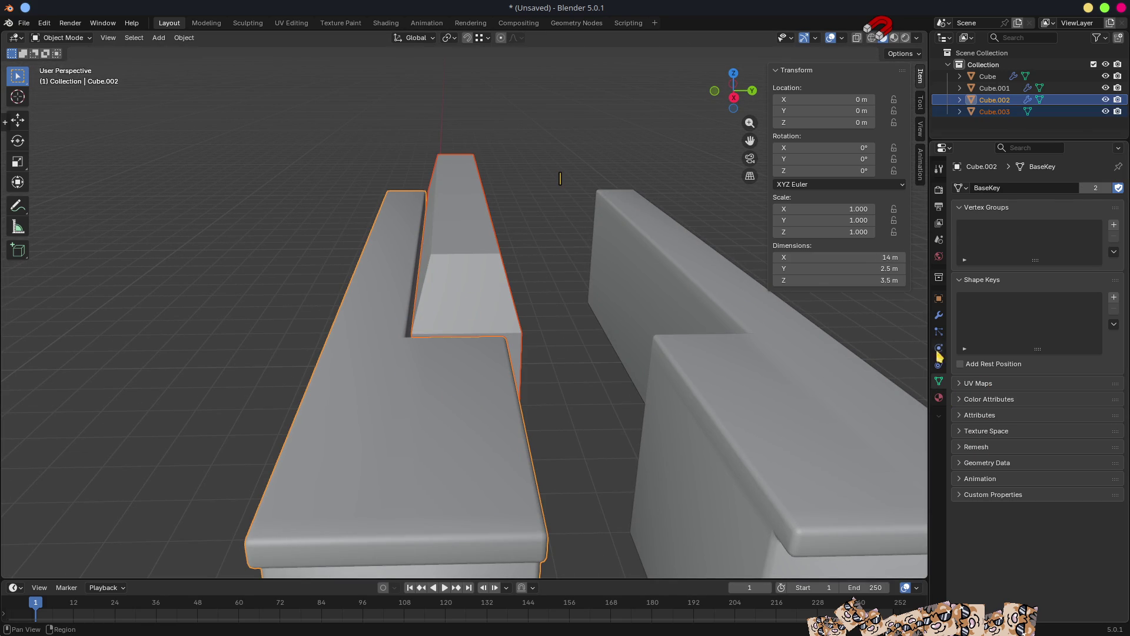
left_click(939, 317)
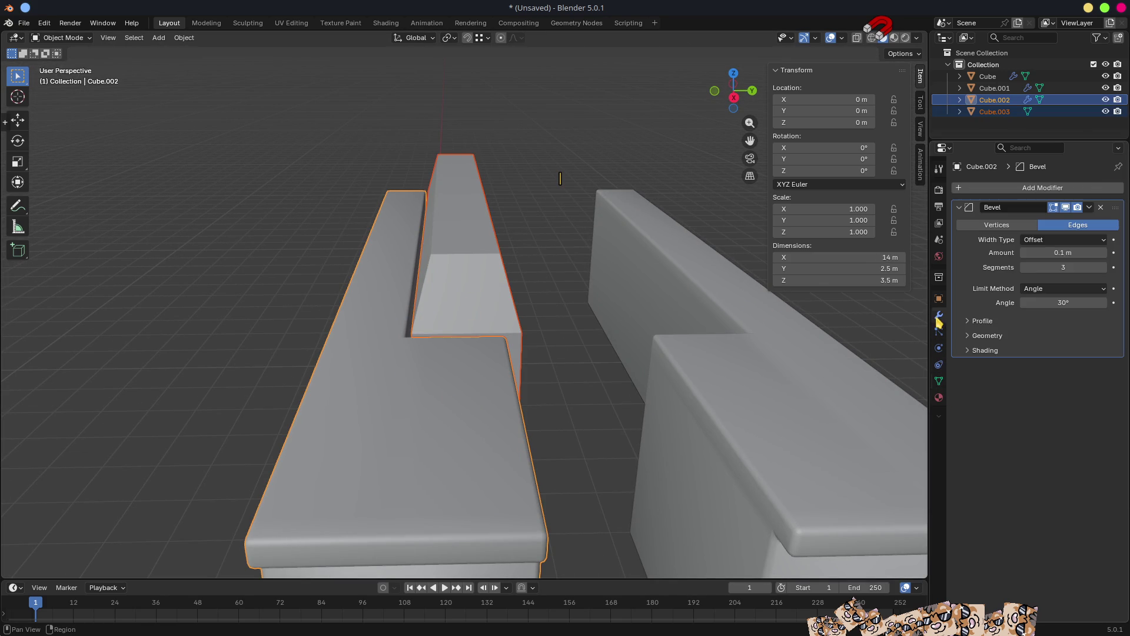
left_click(1090, 208)
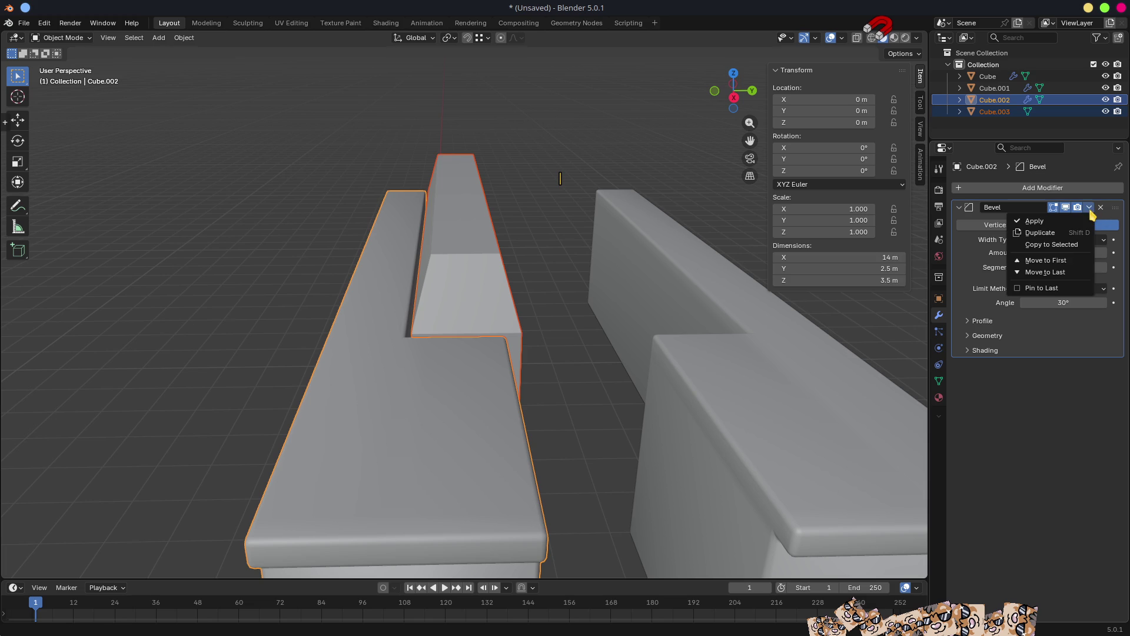
left_click(1058, 245)
mouse_move(535, 325)
middle_mouse_down()
mouse_move(616, 346)
mouse_move(522, 313)
middle_mouse_up()
Shade the bar Cube.003 smooth and bring up its Material properties.
left_click(522, 312)
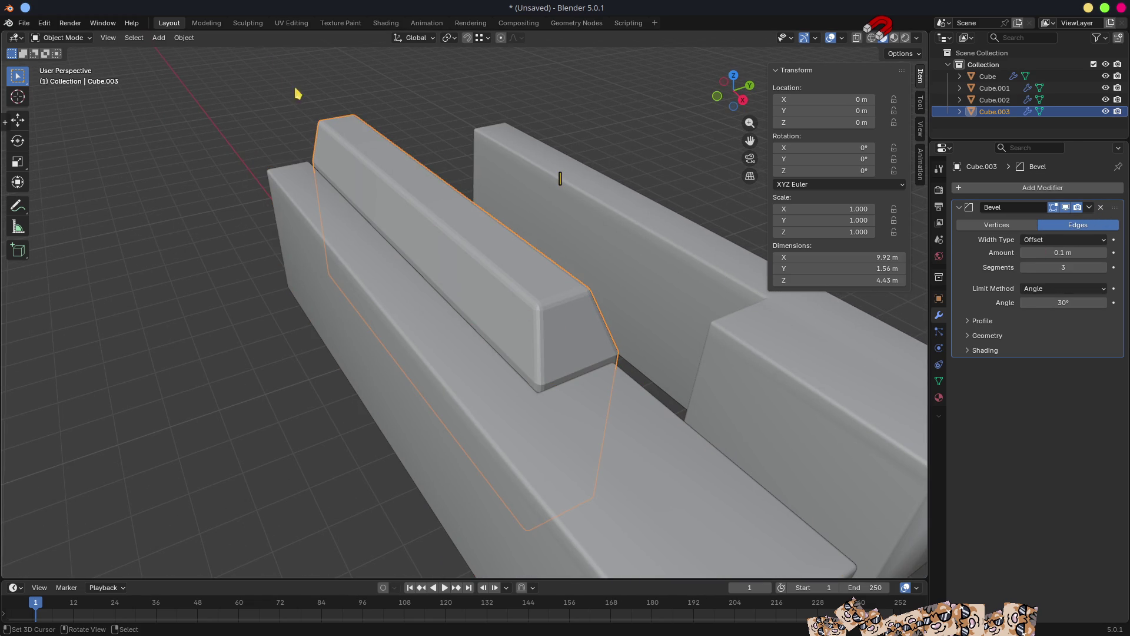
left_click(182, 39)
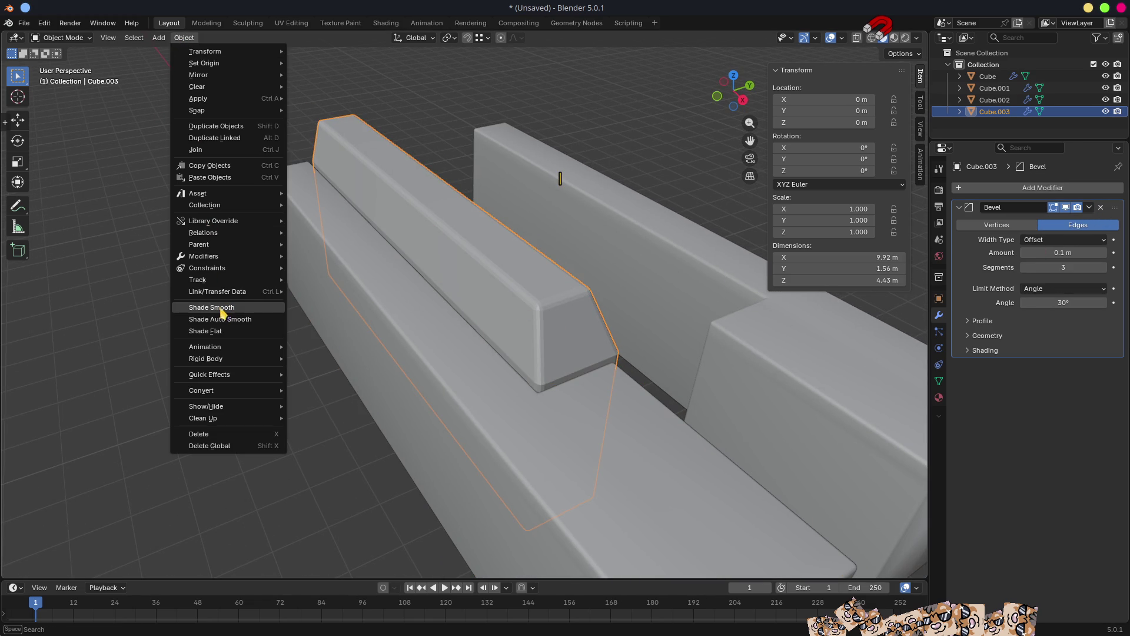
left_click(222, 312)
mouse_move(668, 413)
middle_mouse_down()
mouse_move(608, 394)
mouse_move(669, 396)
middle_mouse_up()
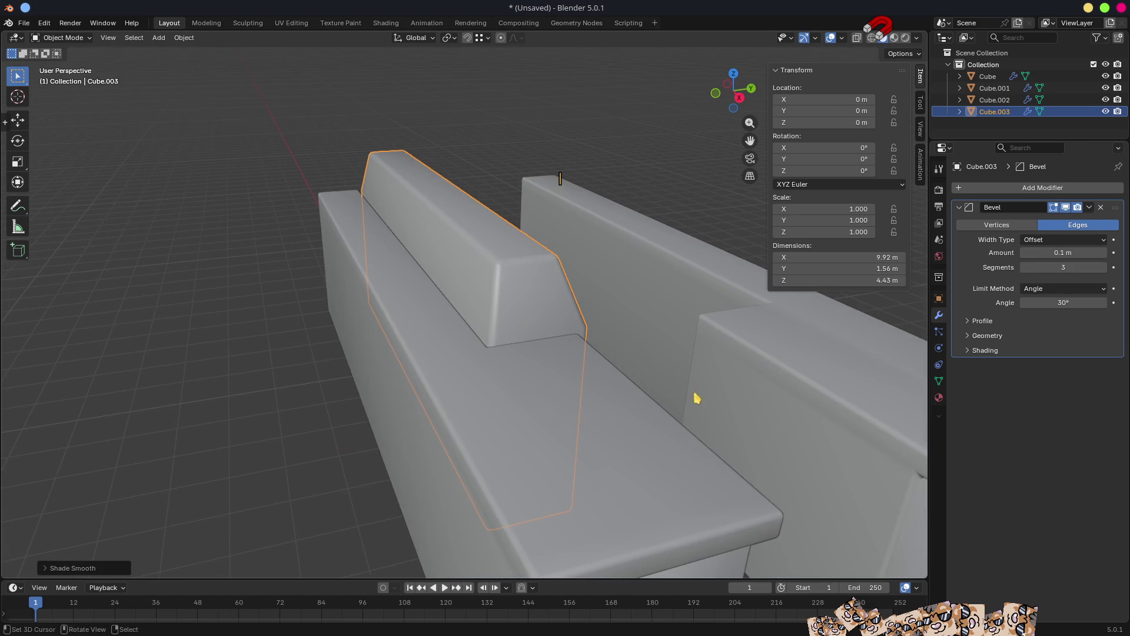
left_click(939, 398)
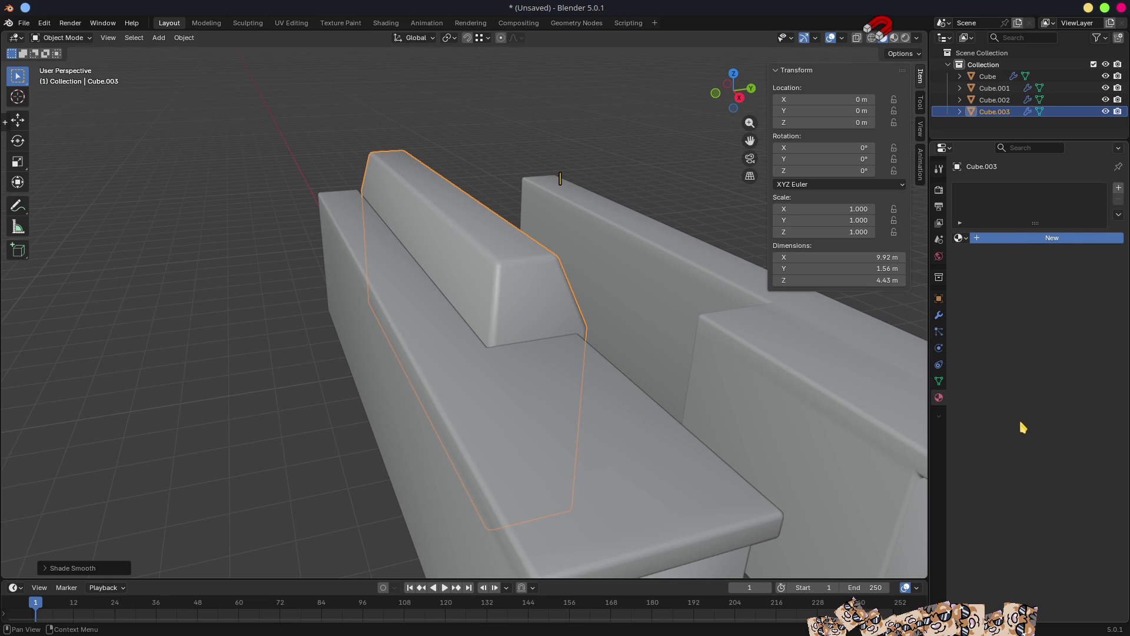
Give the bar a new material bBlack with near-black base colour and roughness about 0.8.
double_click(1036, 237)
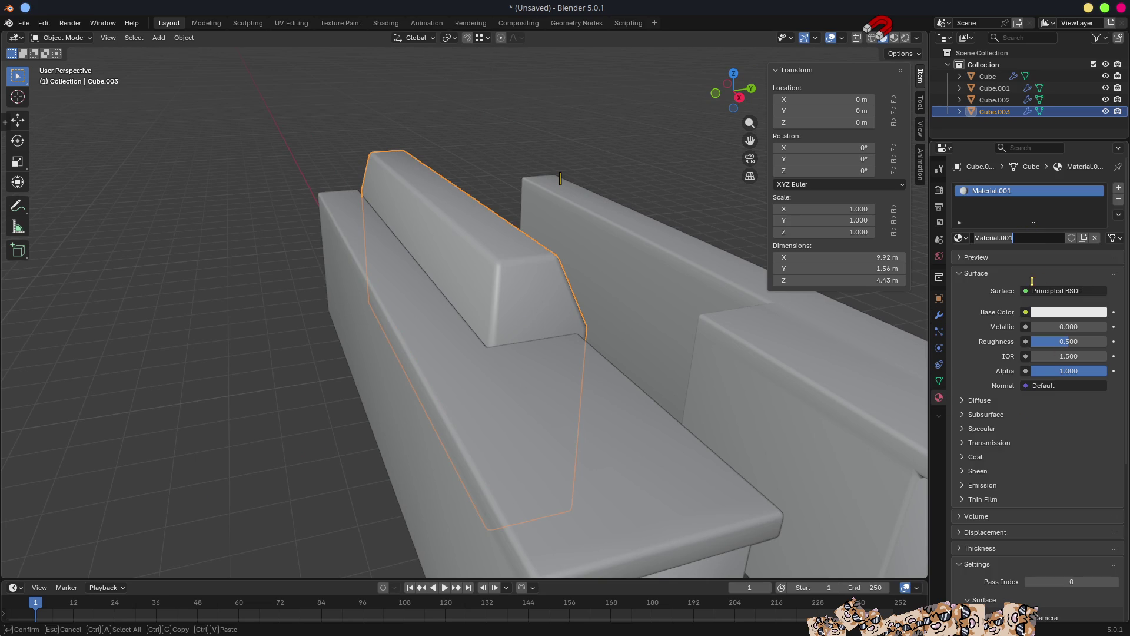
type("bBlack")
key("Return")
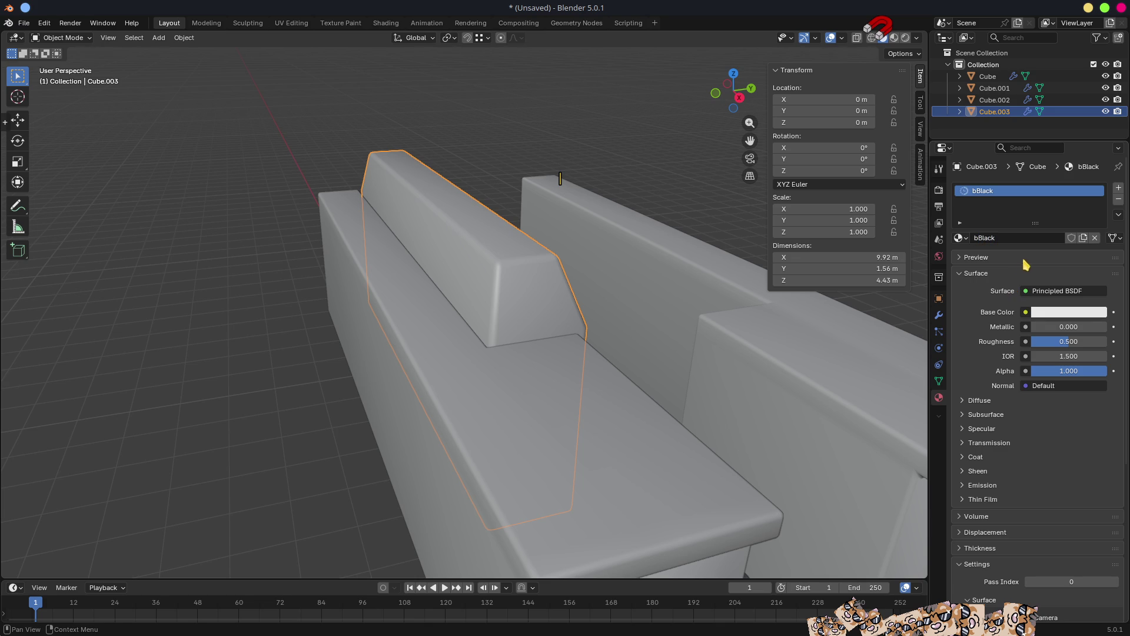
left_click(1041, 313)
left_click_drag(1098, 171, 1098, 192)
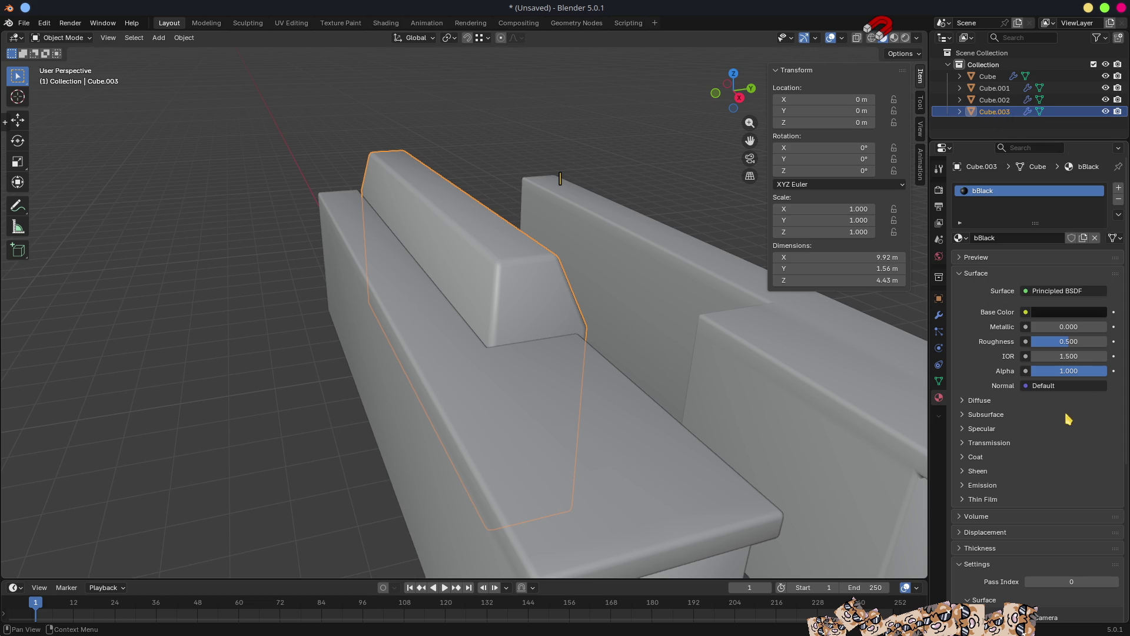
left_click_drag(1069, 348, 1094, 349)
Rename Cube.002's material to bWhite and lower its roughness to 0.169.
left_click(609, 451)
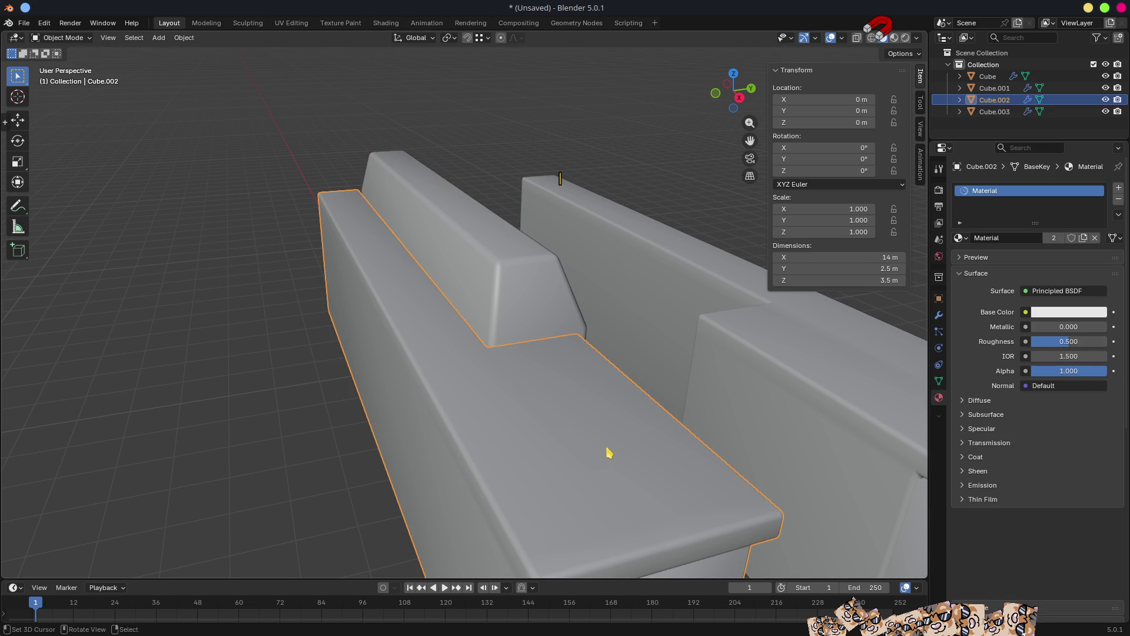
left_click(959, 238)
left_click(990, 238)
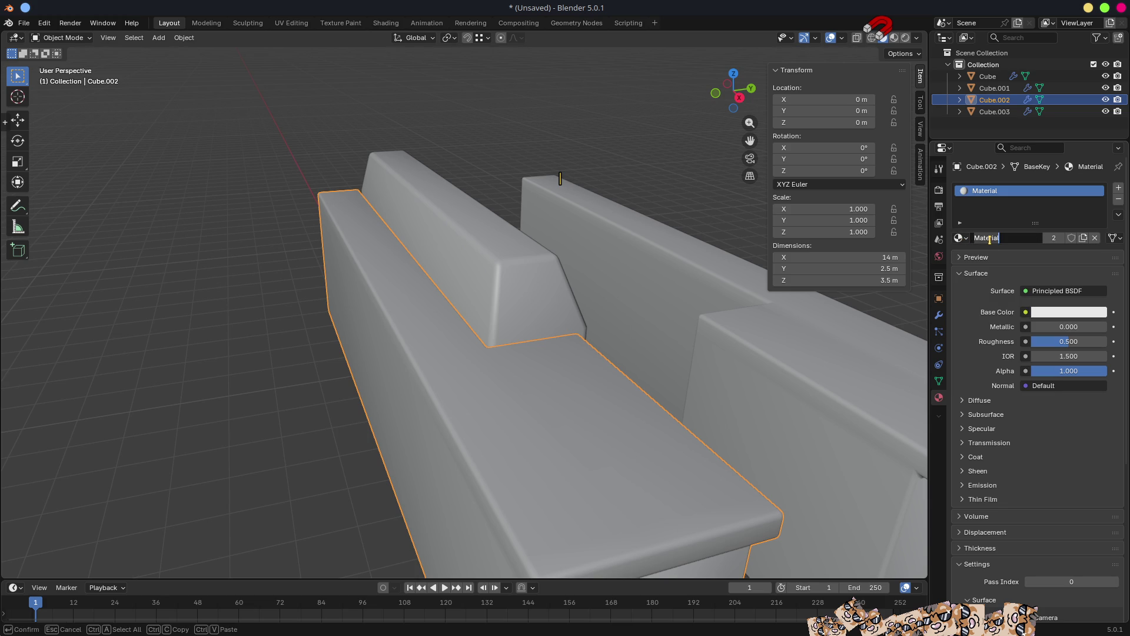
type("bWhite")
key("Return")
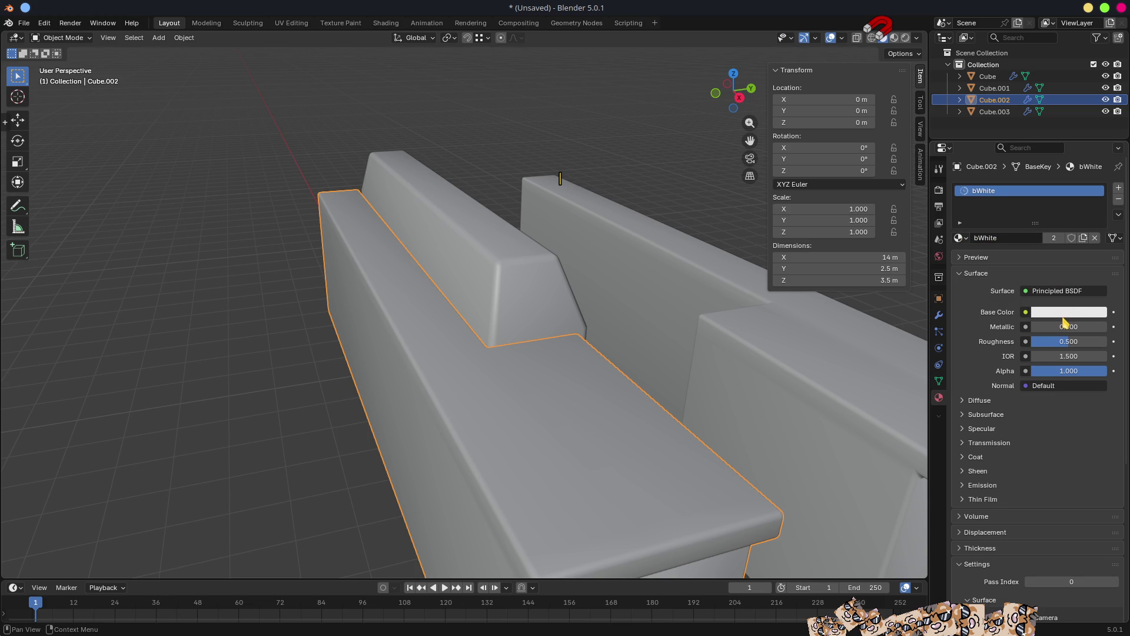
left_click_drag(1069, 341, 1045, 342)
scroll(752, 348, "down", 6)
mouse_move(803, 366)
middle_mouse_down()
mouse_move(762, 353)
mouse_move(617, 365)
mouse_move(502, 351)
middle_mouse_up()
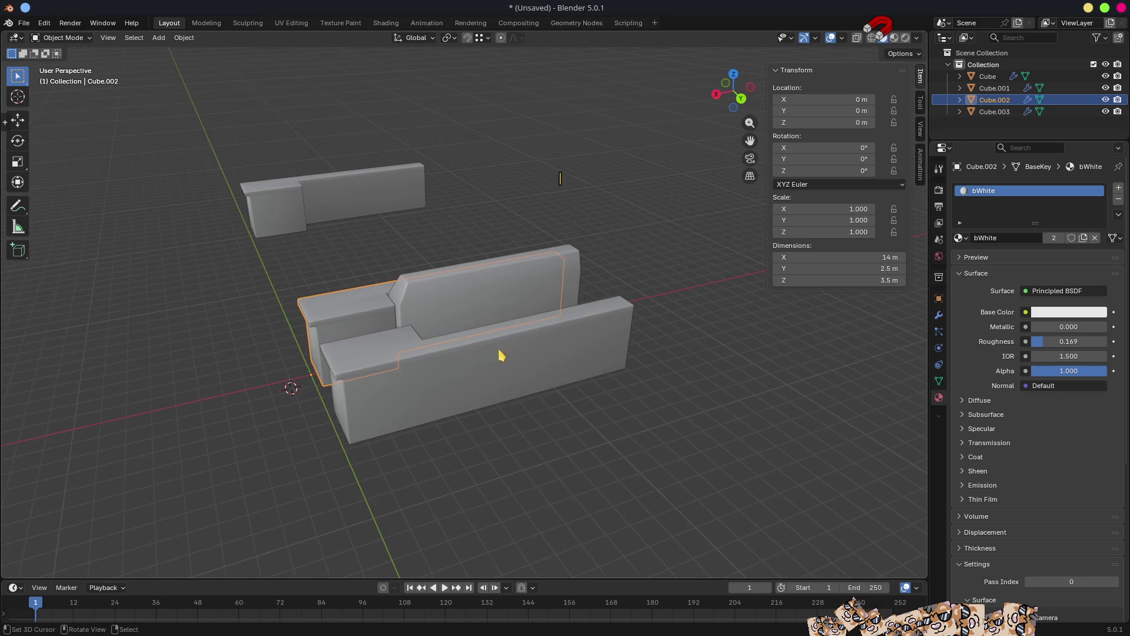
Link Cube.002's bWhite material to Cube.001 and Cube, and switch to Material Preview shading.
left_click(417, 383, "shift")
left_click(316, 189, "shift")
left_click(364, 299, "shift")
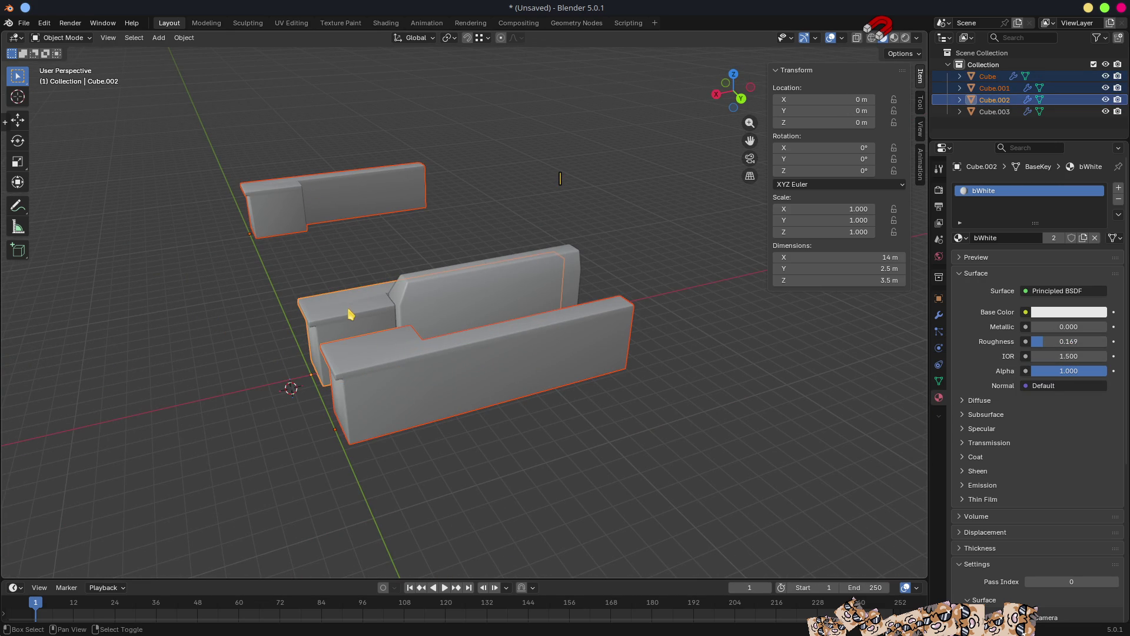
key("ctrl+l")
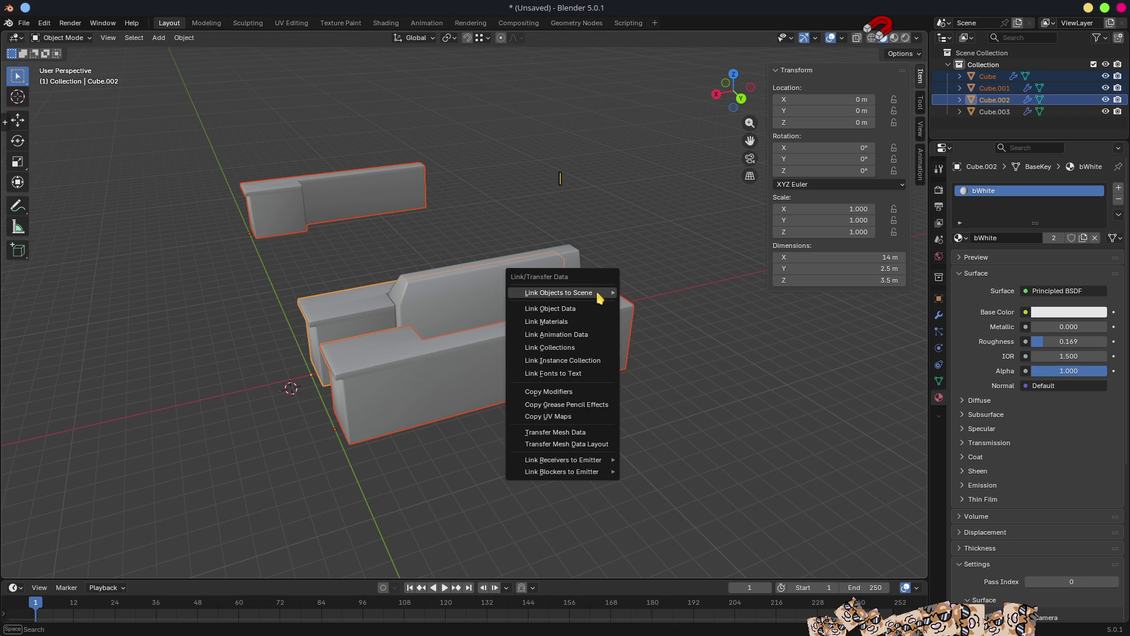
key("Down")
key("Down")
key("Return")
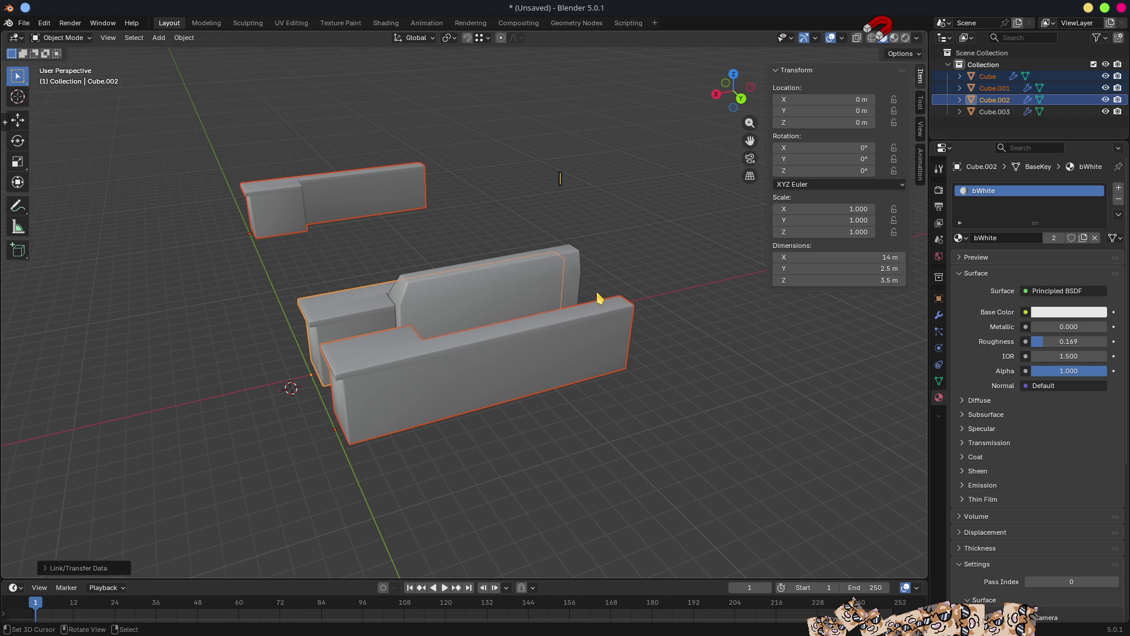
key("z")
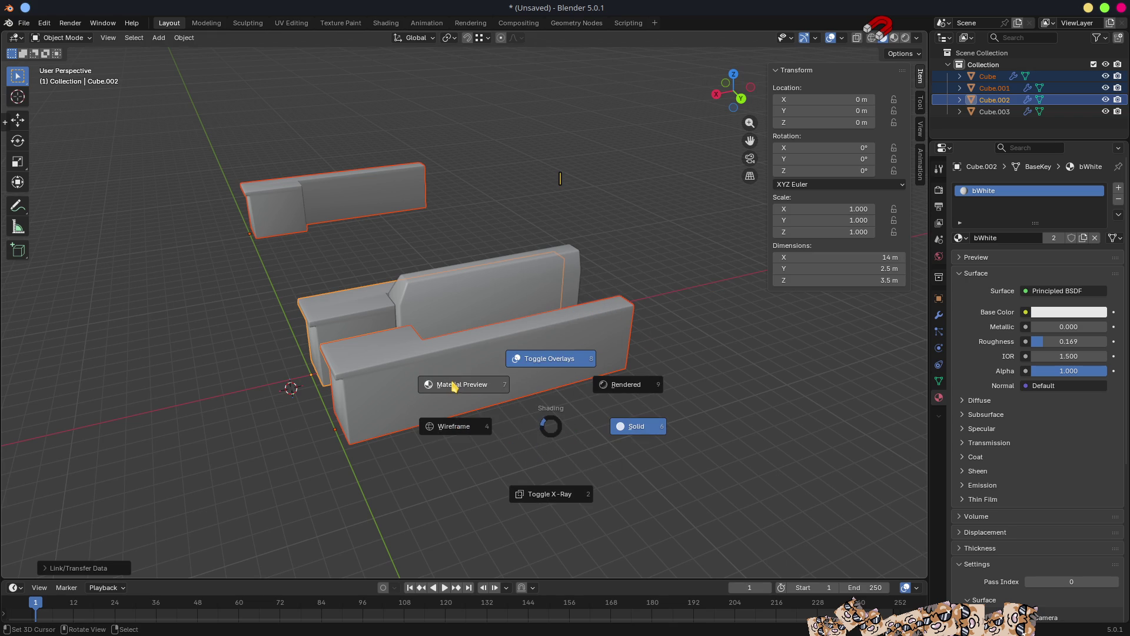
left_click(455, 385)
Orbit around the shaded keys to inspect them, selecting the black key Cube.003.
mouse_move(348, 320)
middle_mouse_down()
mouse_move(486, 378)
mouse_move(449, 365)
mouse_move(437, 346)
mouse_move(487, 378)
middle_mouse_up()
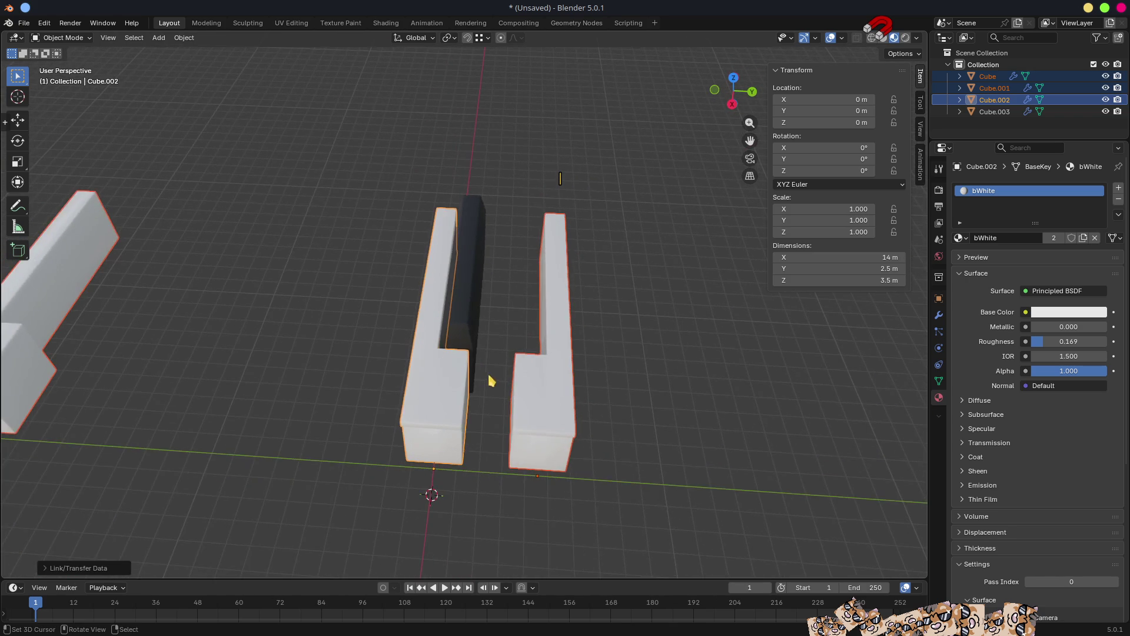
scroll(487, 378, "up", 6)
mouse_move(537, 306)
middle_mouse_down()
mouse_move(575, 295)
mouse_move(522, 260)
mouse_move(548, 261)
middle_mouse_up()
left_click(524, 186)
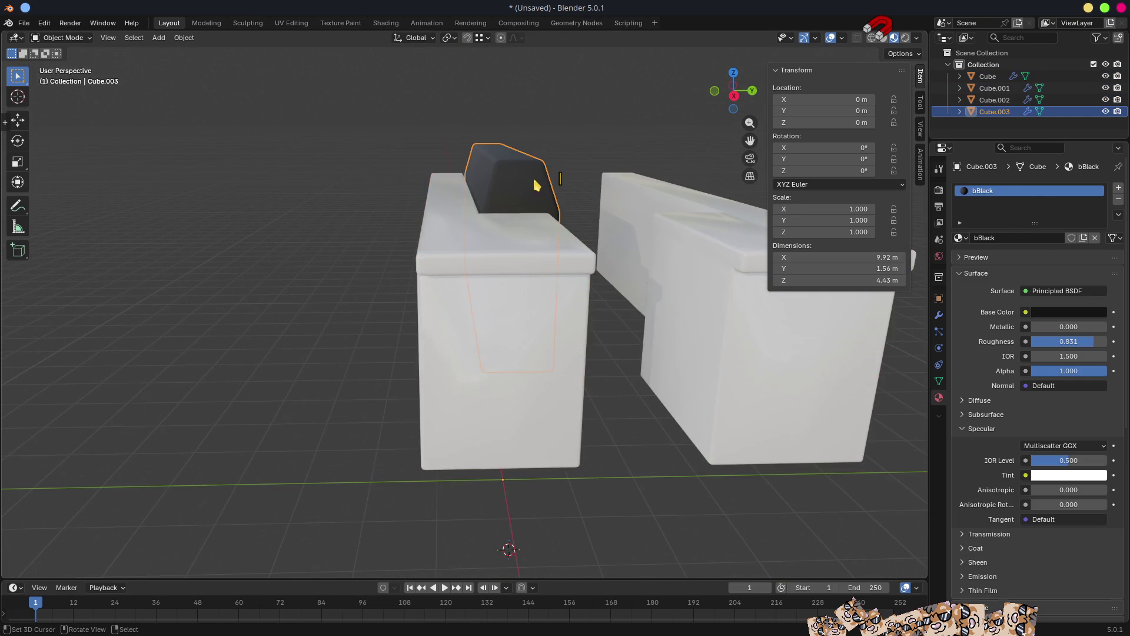
scroll(533, 201, "down", 7)
mouse_move(537, 222)
middle_mouse_down()
mouse_move(540, 351)
mouse_move(471, 282)
mouse_move(383, 261)
mouse_move(529, 277)
middle_mouse_up()
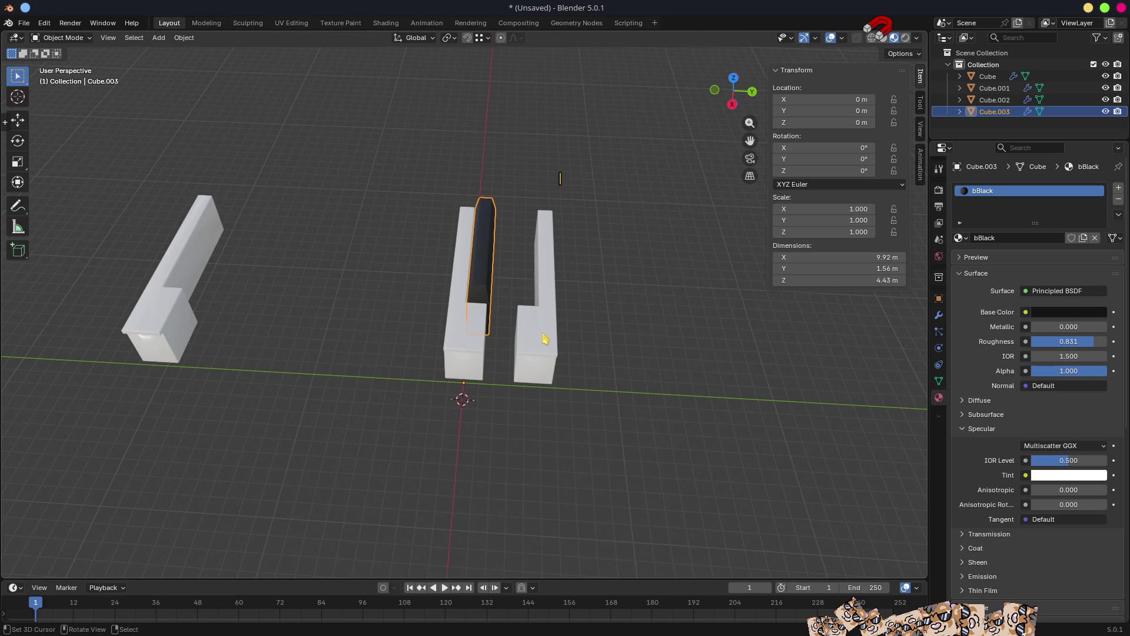
Make Cube.002's mesh single-user as BaseKey.002, then select the Cube key.
left_click(458, 357)
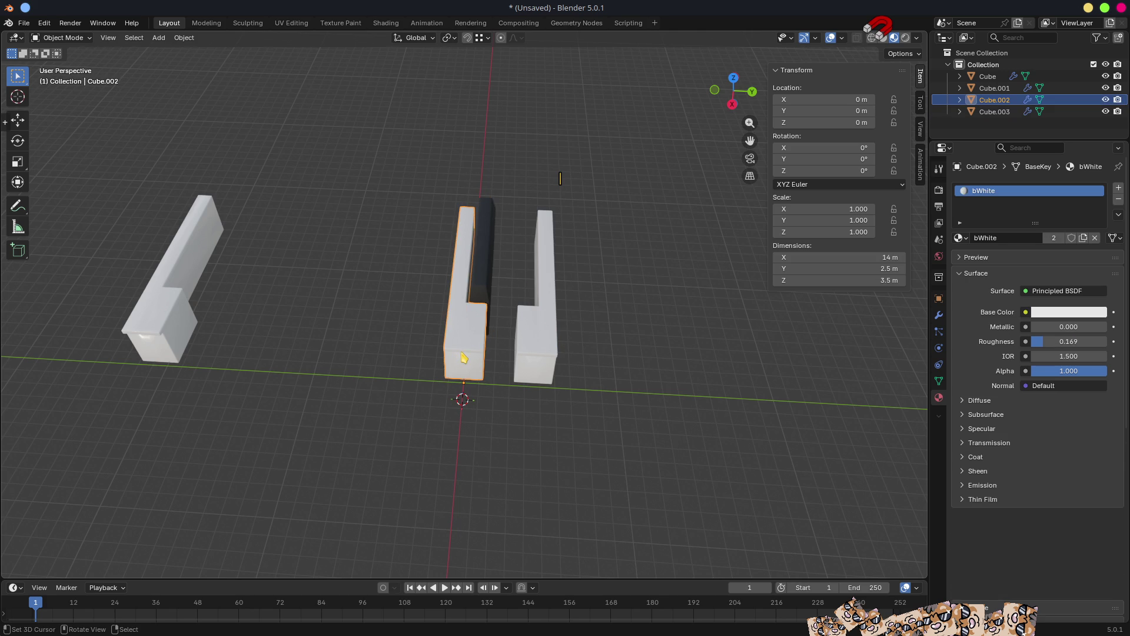
left_click(940, 381)
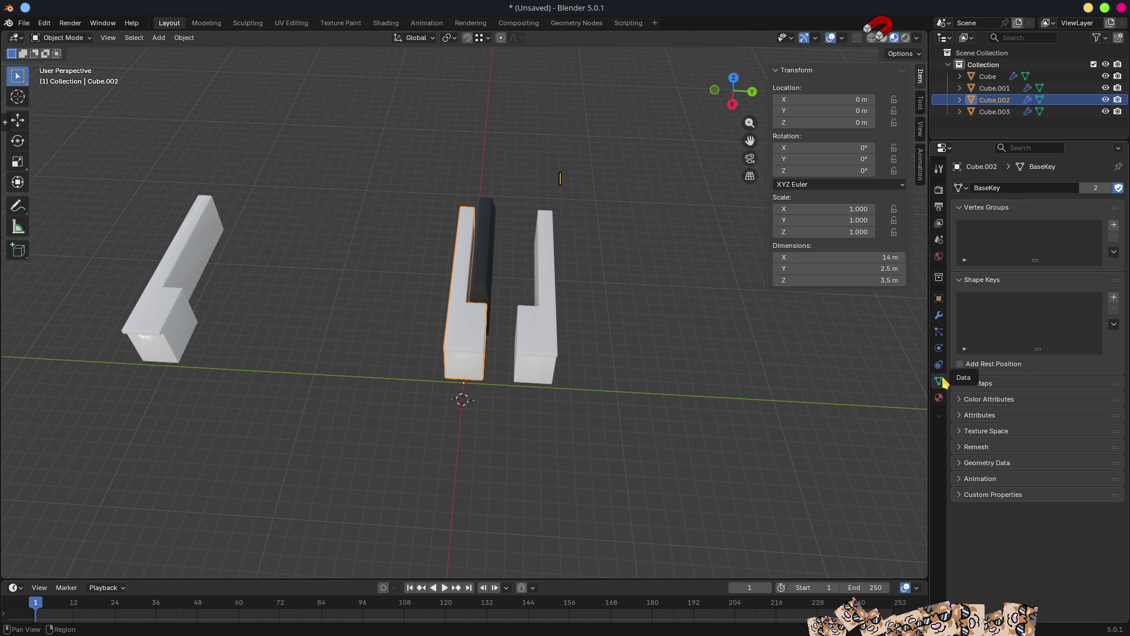
left_click(1096, 189)
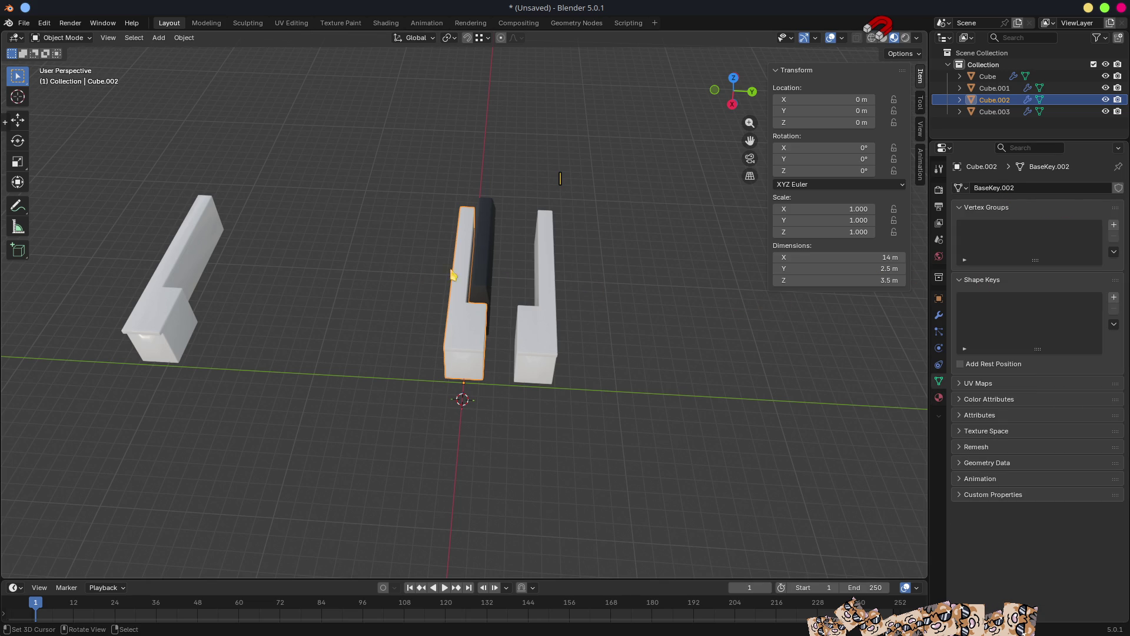
left_click(555, 339)
left_click(481, 358)
left_click(164, 327)
middle_click_drag(185, 318, 338, 330)
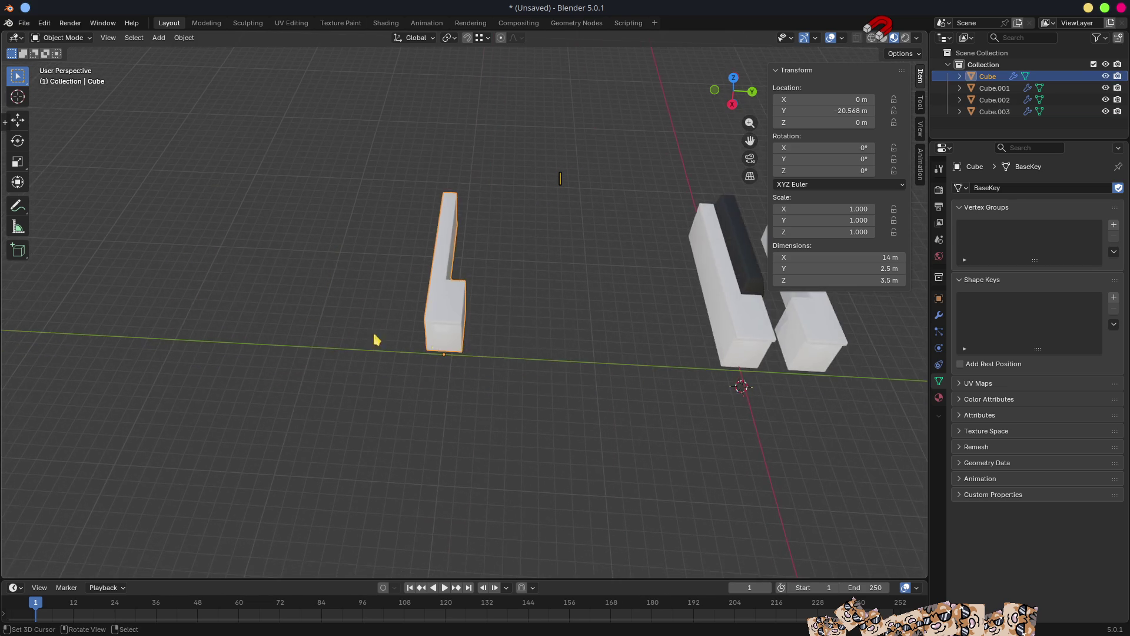
In Edit Mode on Cube, delete the stepped wall faces: top face, strips and large front face.
scroll(338, 330, "up", 5)
key("Tab")
middle_click_drag(533, 267, 476, 279)
mouse_move(659, 361)
middle_mouse_down()
mouse_move(406, 378)
mouse_move(374, 278)
middle_mouse_up()
left_click(304, 184)
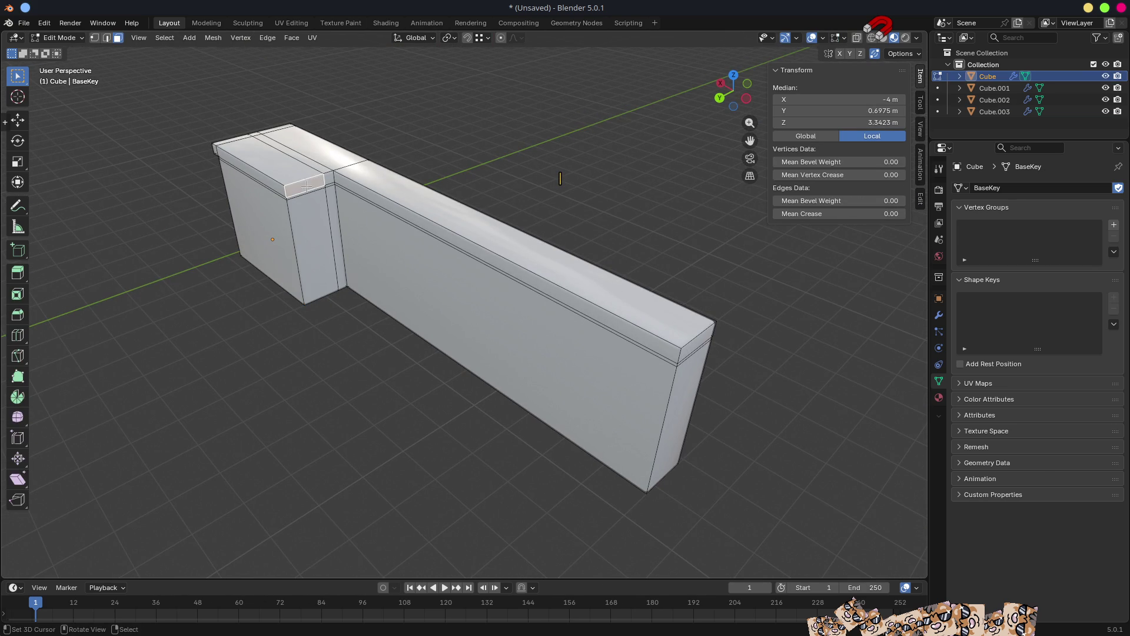
left_click(332, 203, "ctrl")
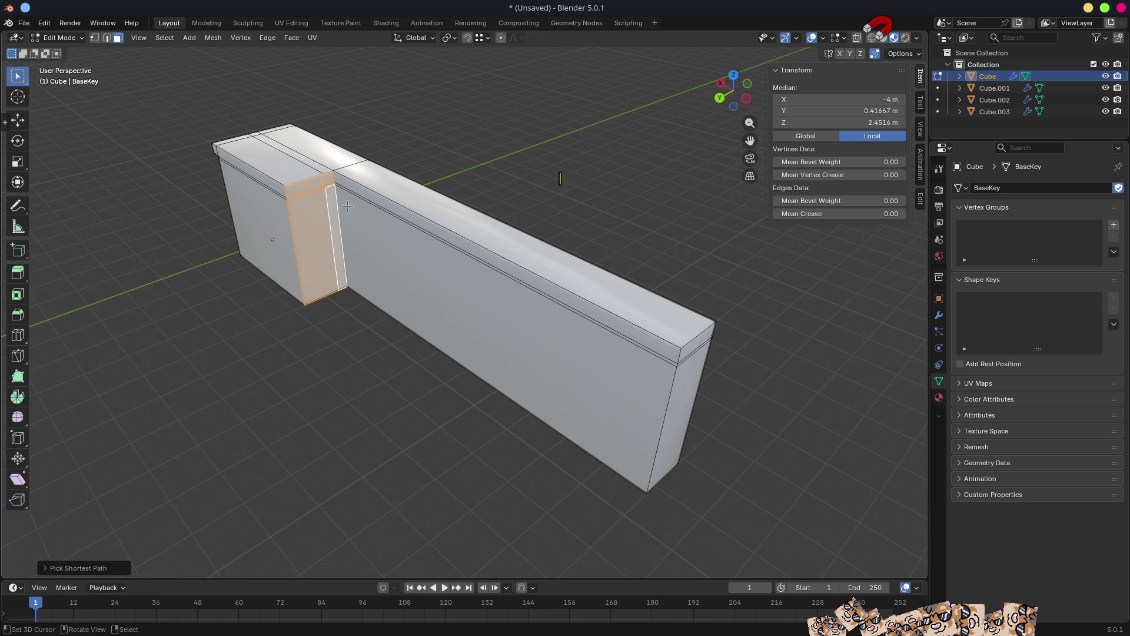
middle_click_drag(346, 206, 404, 206)
left_click(365, 234)
left_click(366, 295, "ctrl")
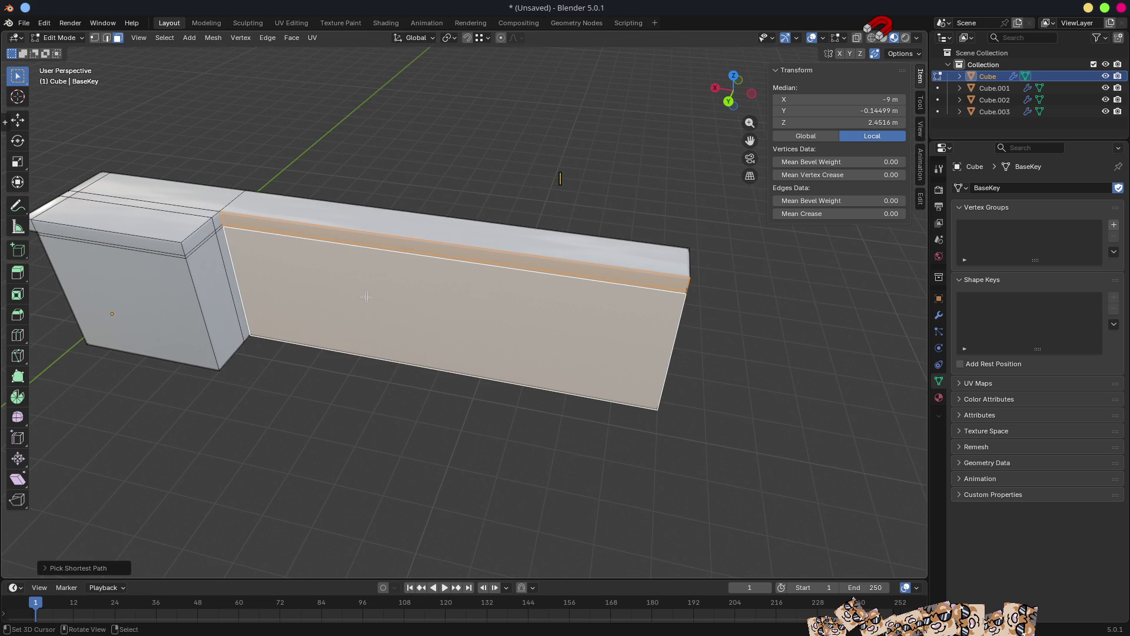
key("x")
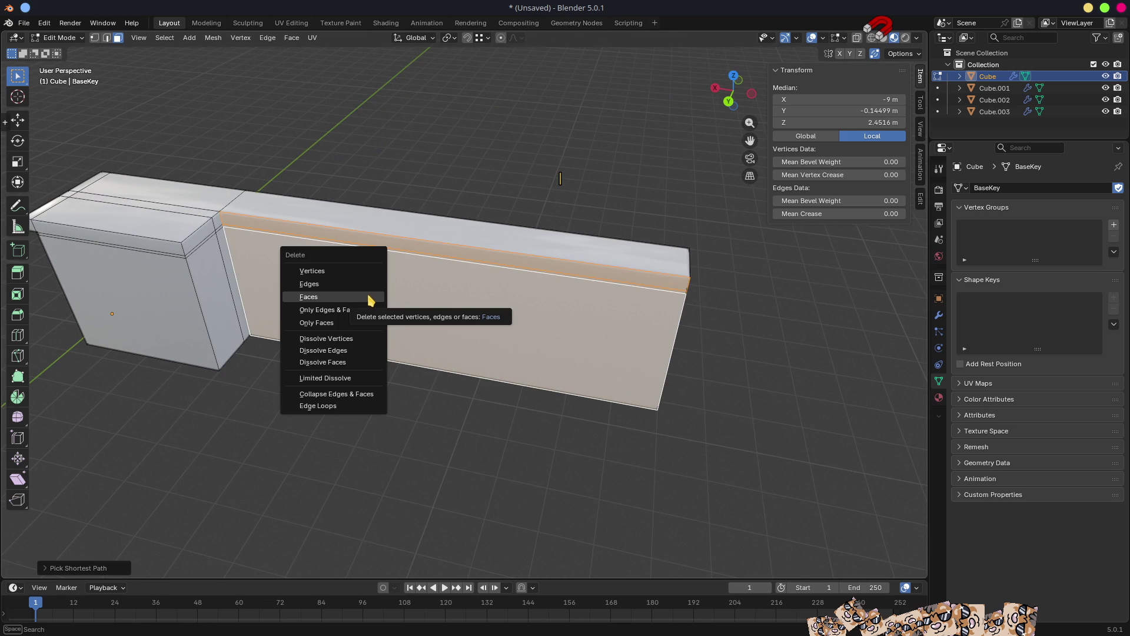
left_click(366, 296)
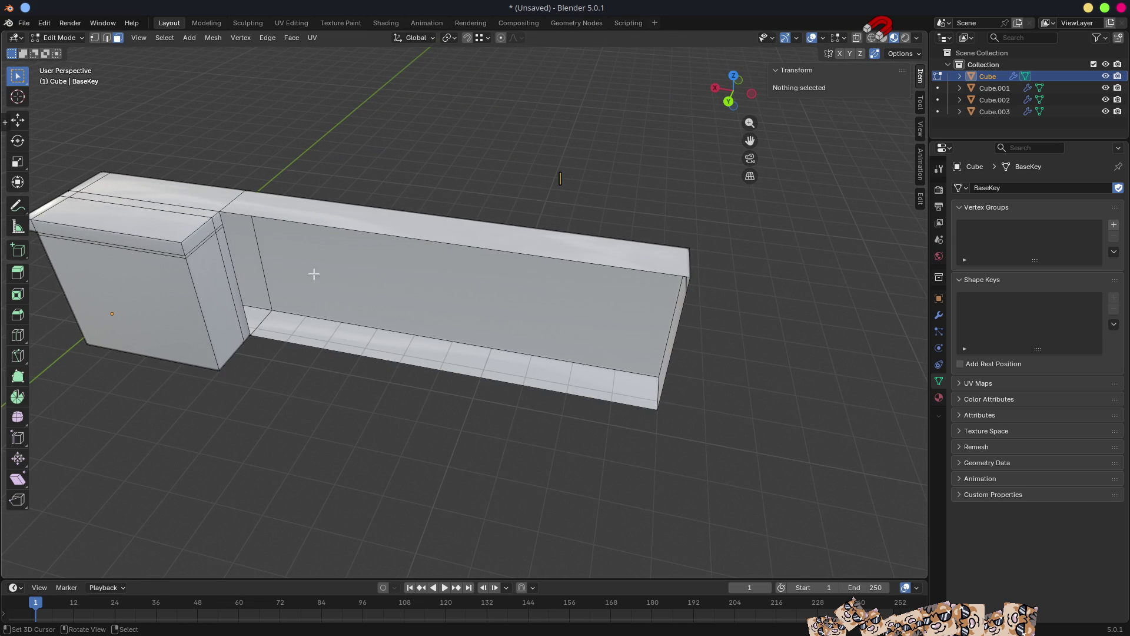
Extrude the narrow end strip along X to the wall's far end, closing the opening.
left_click(215, 222)
left_click(218, 330, "ctrl")
scroll(399, 273, "up", 3)
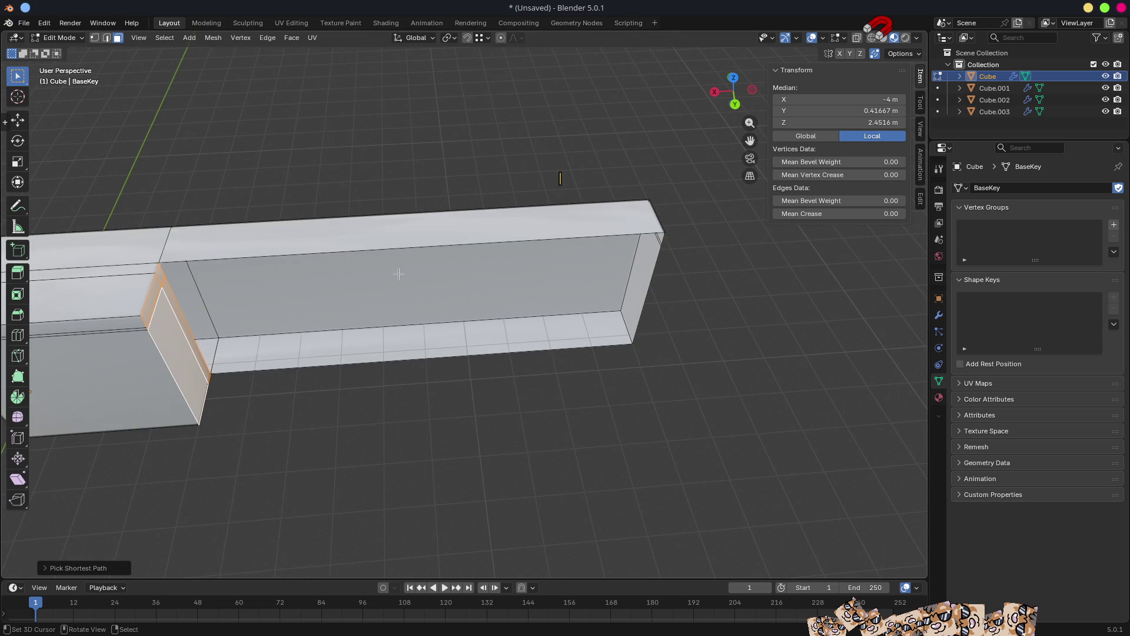
key("e")
key("x")
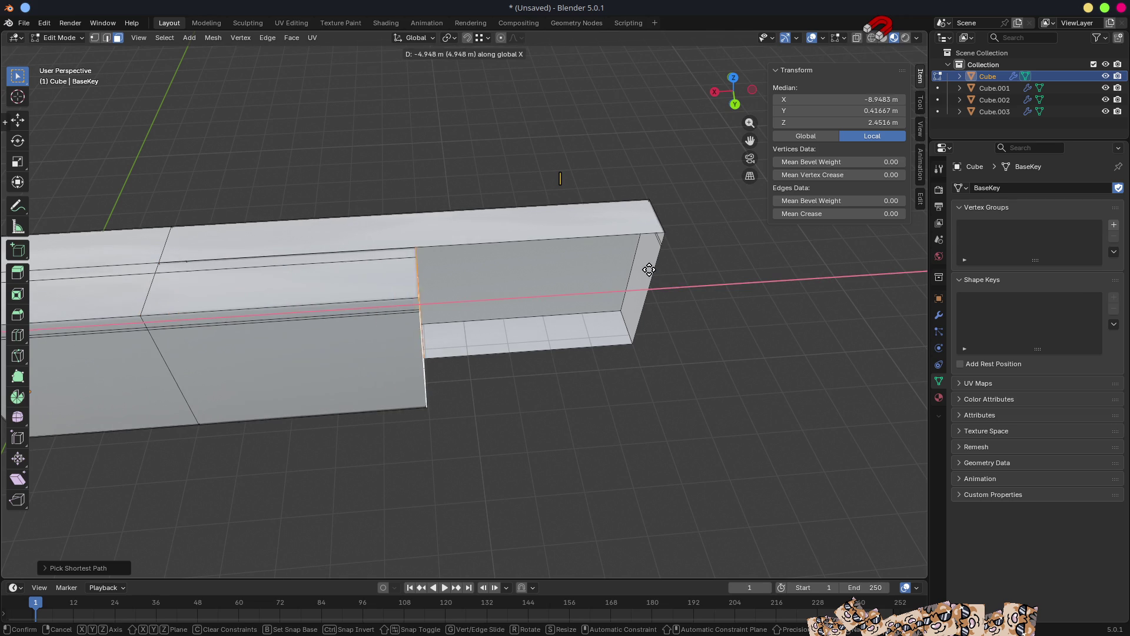
left_click(666, 233, "ctrl")
mouse_move(667, 233)
middle_mouse_down()
mouse_move(542, 315)
mouse_move(638, 283)
mouse_move(381, 338)
mouse_move(372, 366)
middle_mouse_up()
Hide a side face, try deleting the inner side and top faces, then undo and exit Edit Mode.
left_click(371, 366)
key("h")
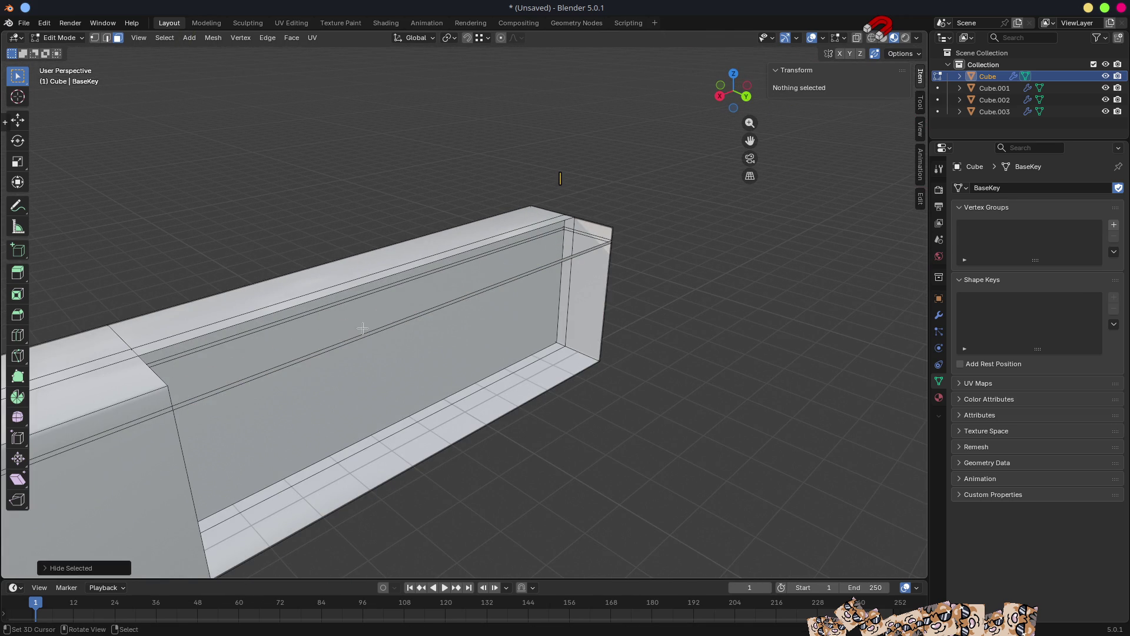
left_click(408, 358)
mouse_move(409, 357)
middle_mouse_down()
mouse_move(386, 302)
mouse_move(415, 289)
middle_mouse_up()
left_click(436, 281, "ctrl")
key("x")
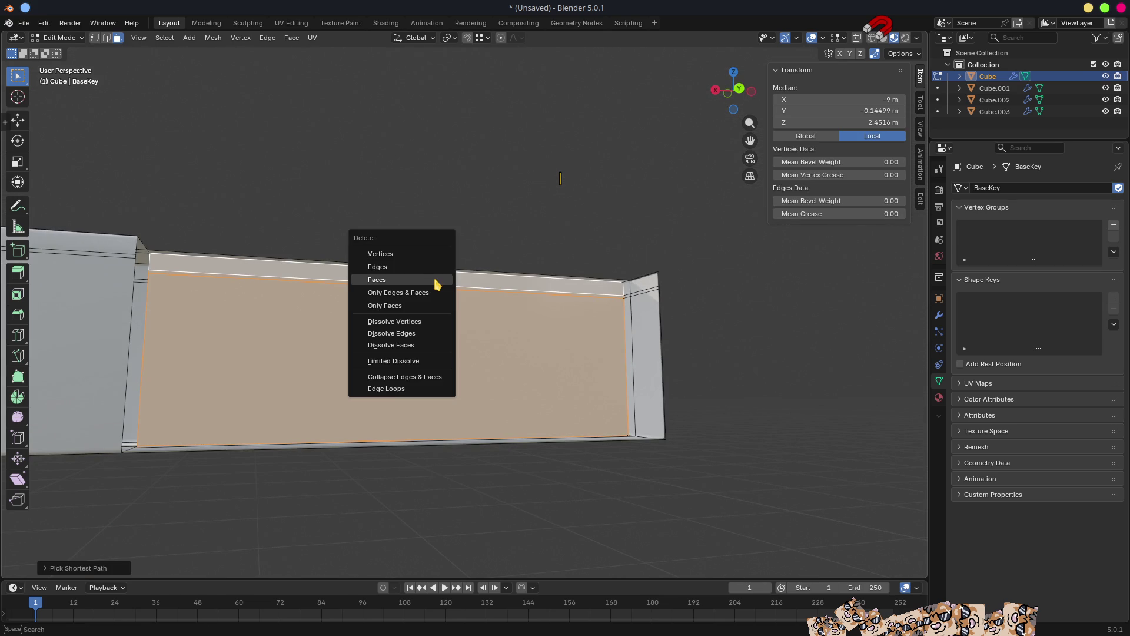
left_click(438, 282)
middle_click_drag(490, 272, 544, 326)
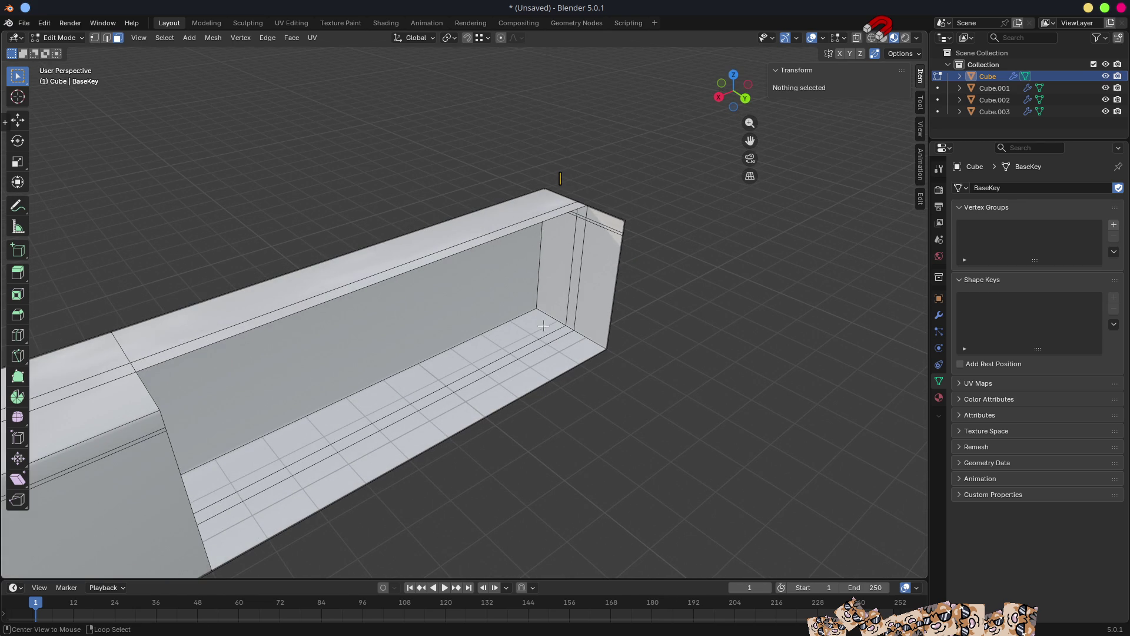
key("ctrl+z")
key("Tab")
Re-enter Edit Mode, start and cancel a loop cut, and return to Object Mode.
mouse_move(631, 348)
middle_mouse_down()
mouse_move(449, 295)
mouse_move(589, 341)
middle_mouse_up()
key("Tab")
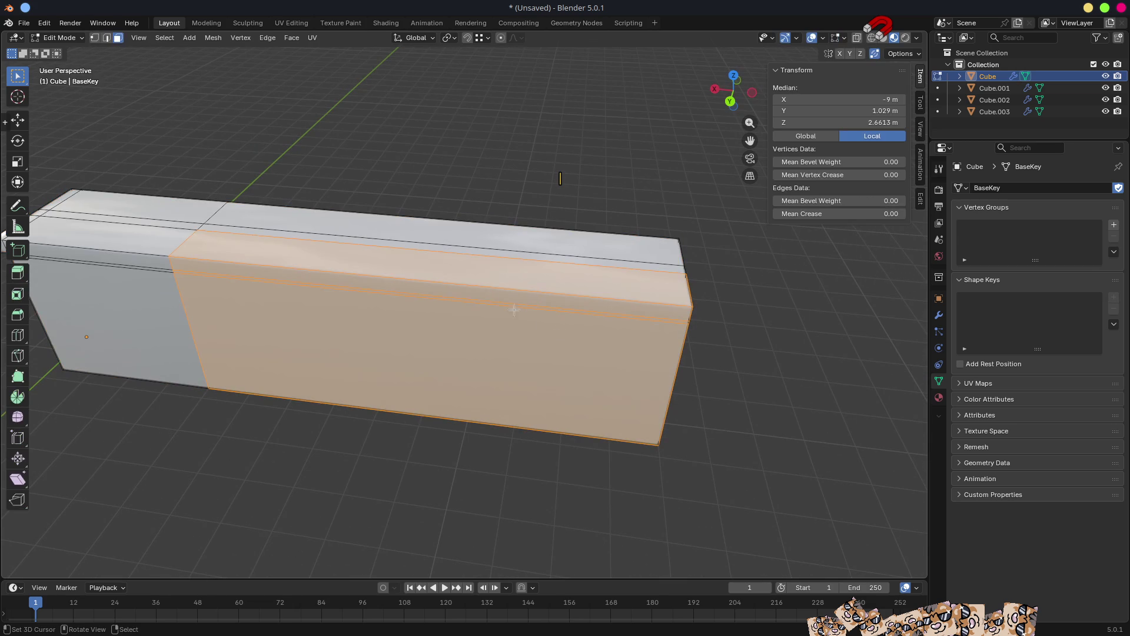
key("ctrl+r")
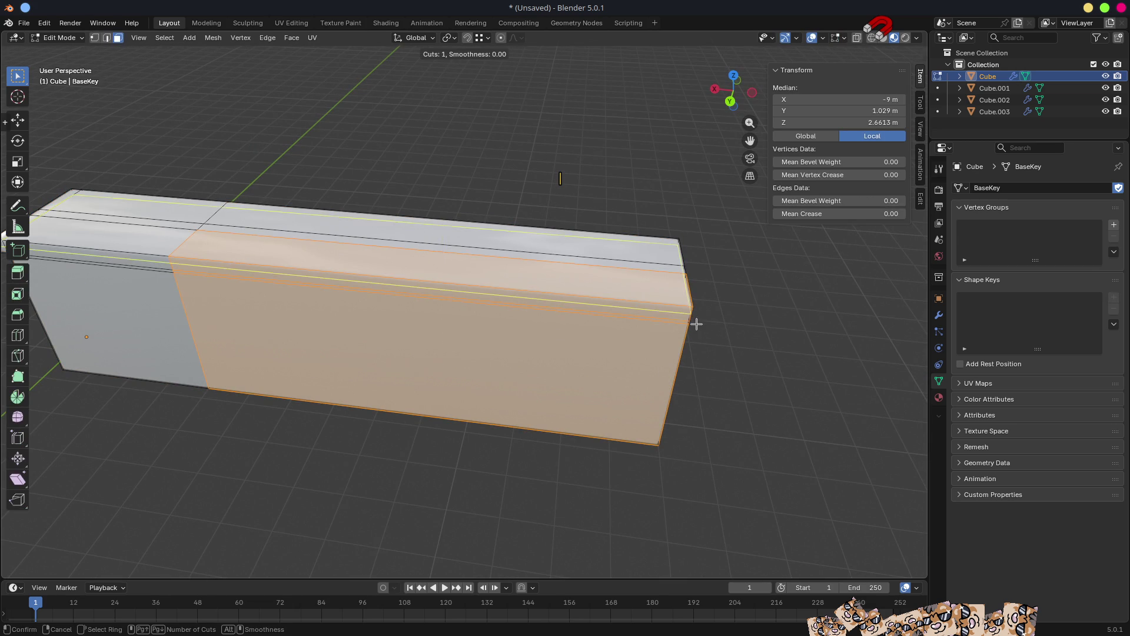
key("Escape")
mouse_move(463, 348)
middle_mouse_down()
mouse_move(538, 335)
mouse_move(548, 312)
mouse_move(630, 339)
mouse_move(512, 301)
middle_mouse_up()
key("Tab")
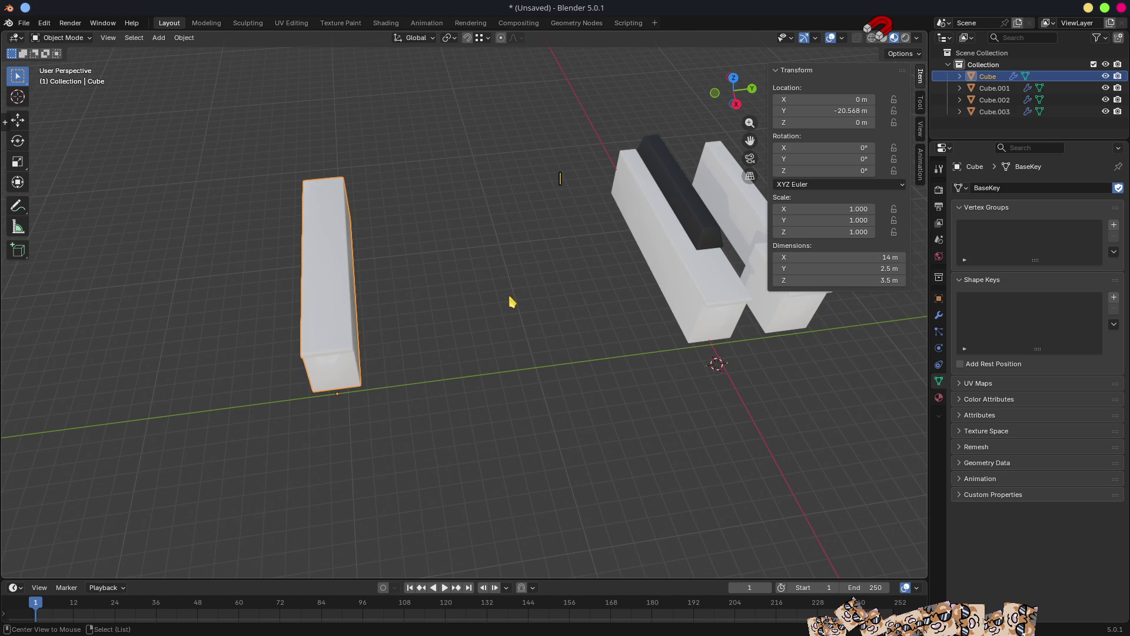
Move Cube.002 and Cube.001 into a new collection named Others and hide it.
left_click(716, 311)
left_click(807, 315, "shift")
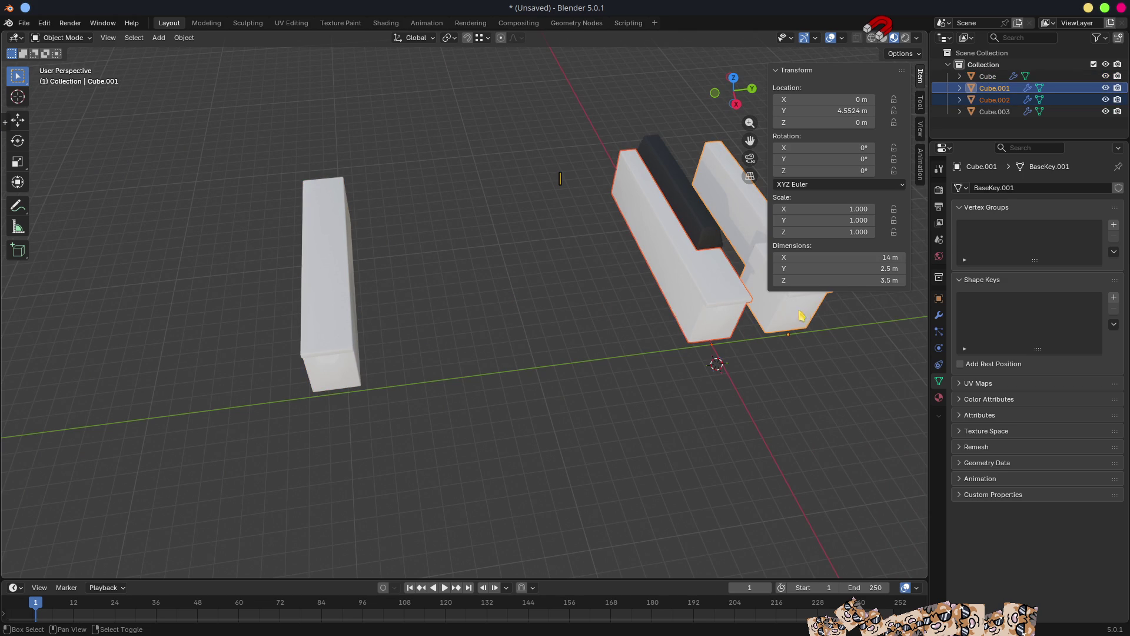
key("m")
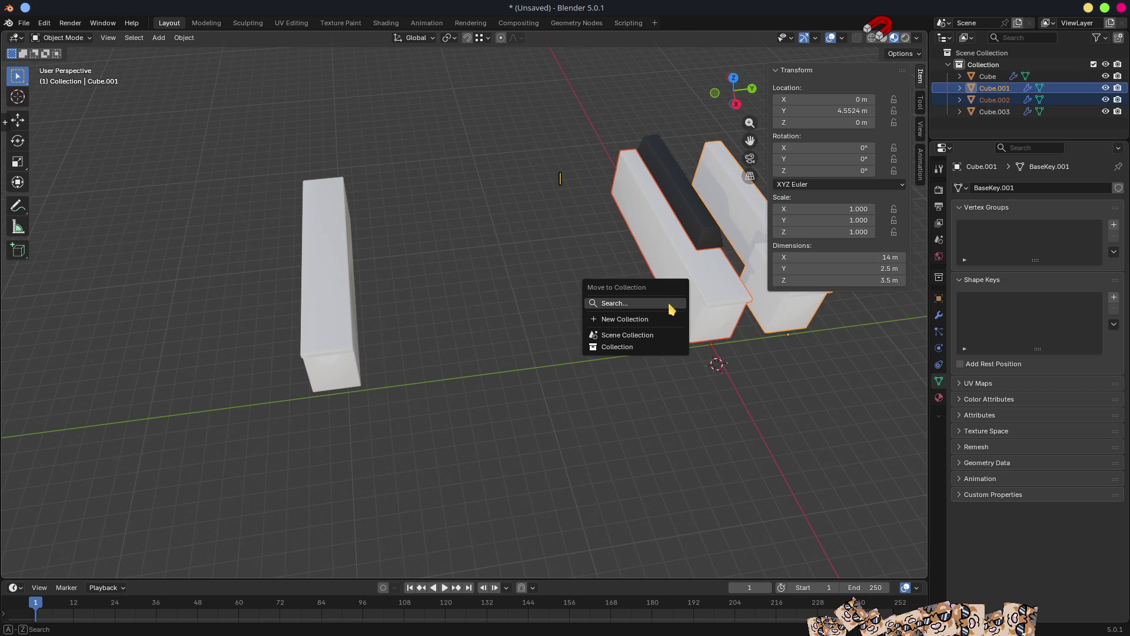
left_click(657, 320)
type("Others")
key("Return")
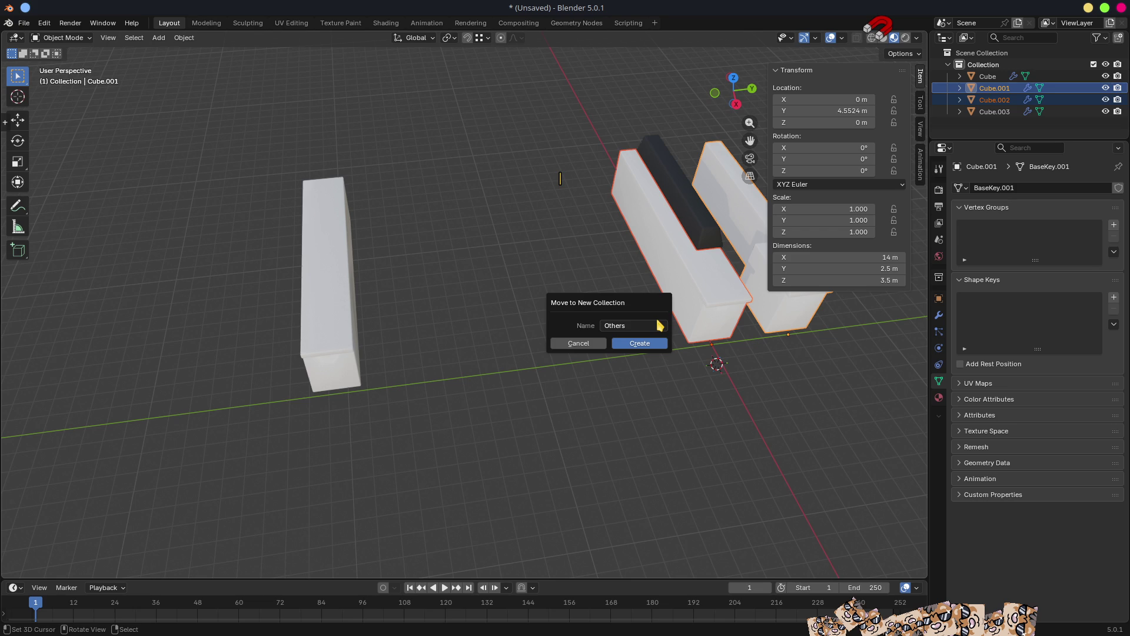
key("Return")
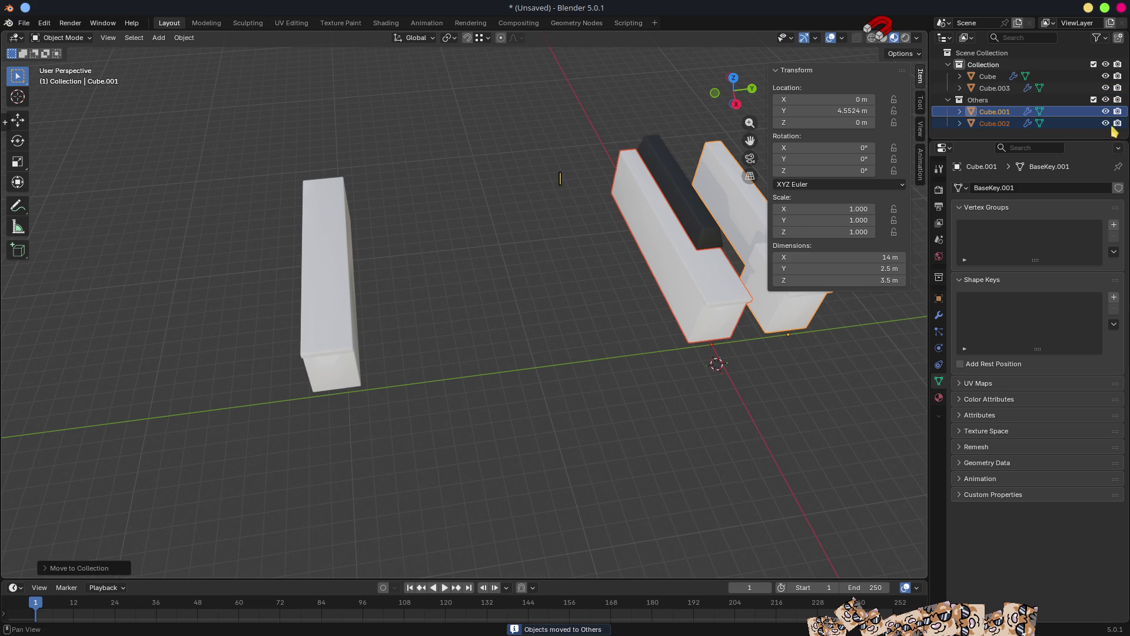
left_click(1106, 100)
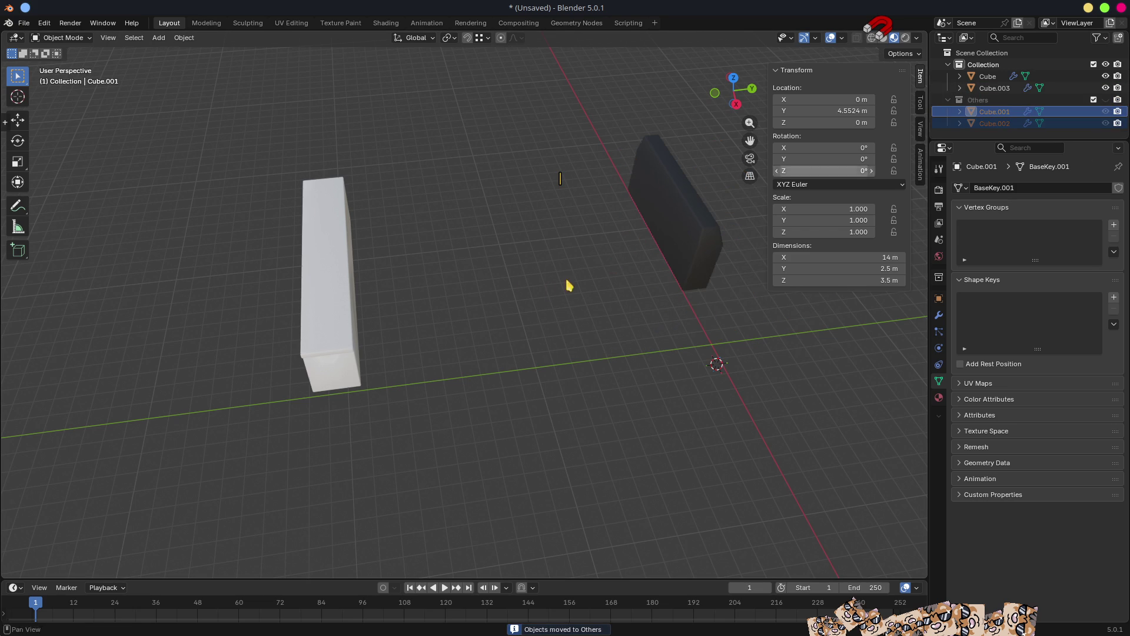
Reset the Cube key's location to the world origin and view its modifiers.
left_click(330, 332)
key("alt+g")
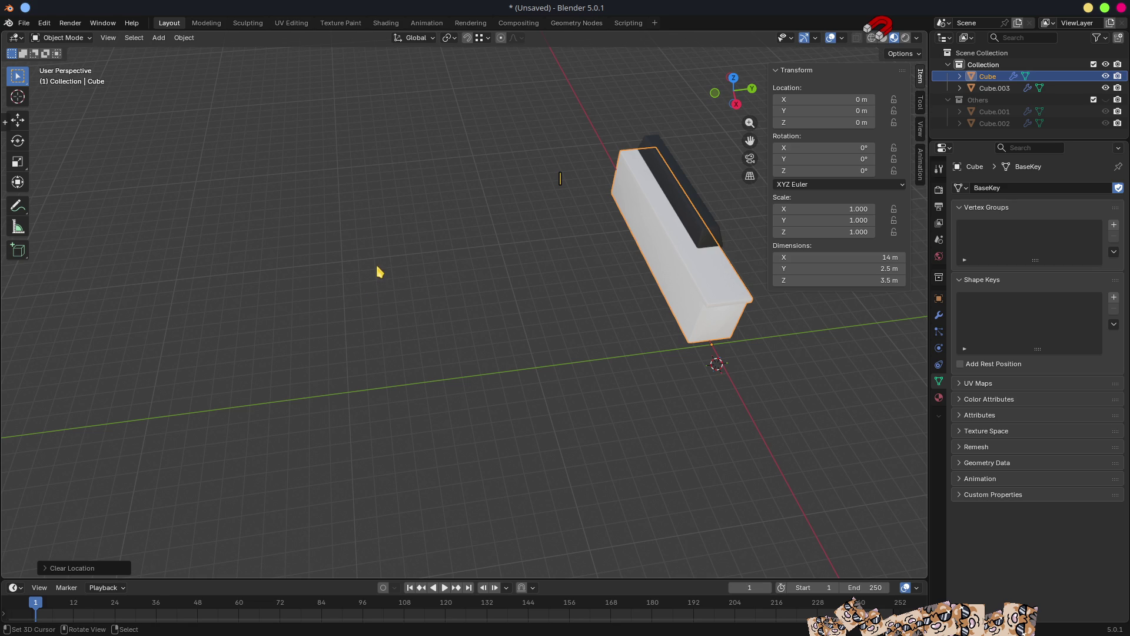
left_click(939, 316)
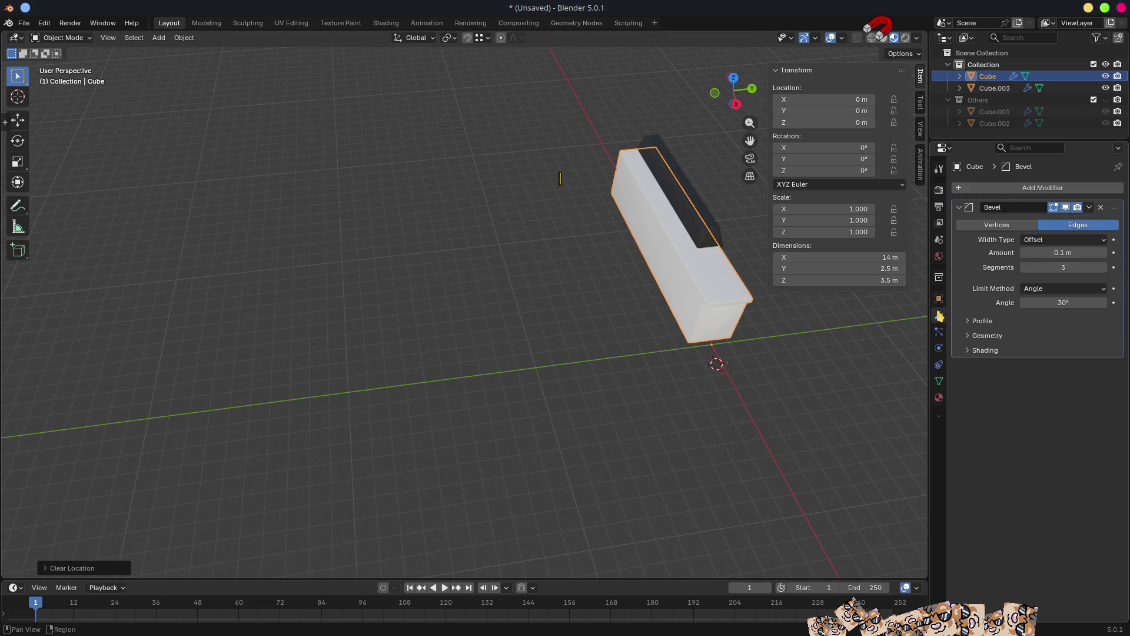
Add an Array modifier to the Cube key with relative offset X 0 and Y 1.
left_click(1008, 188)
mouse_move(1007, 189)
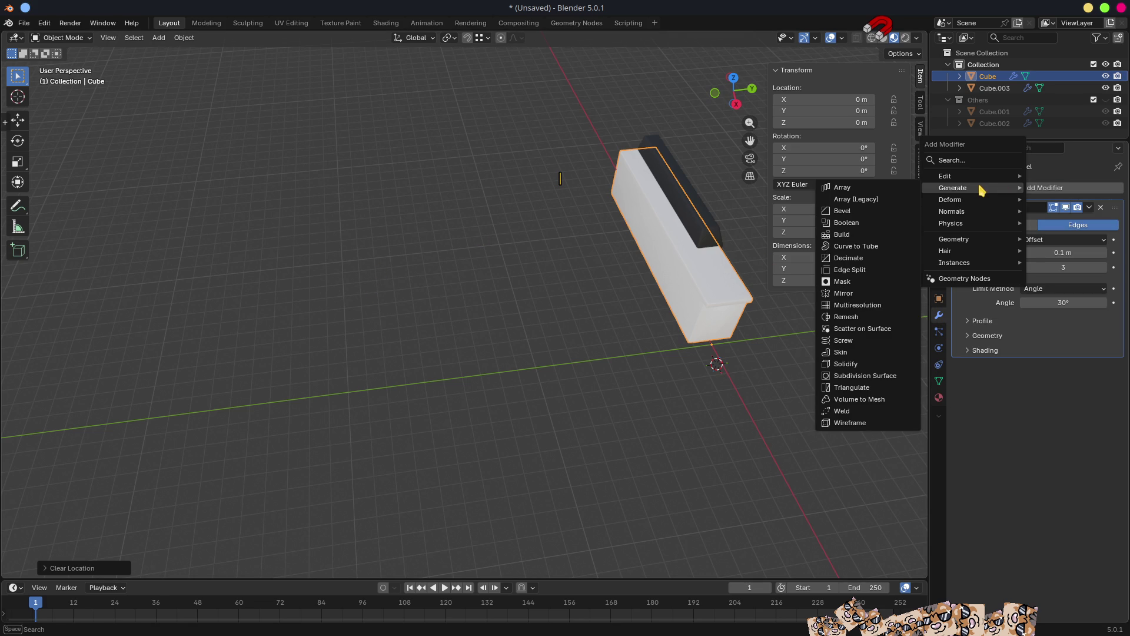
left_click(830, 188)
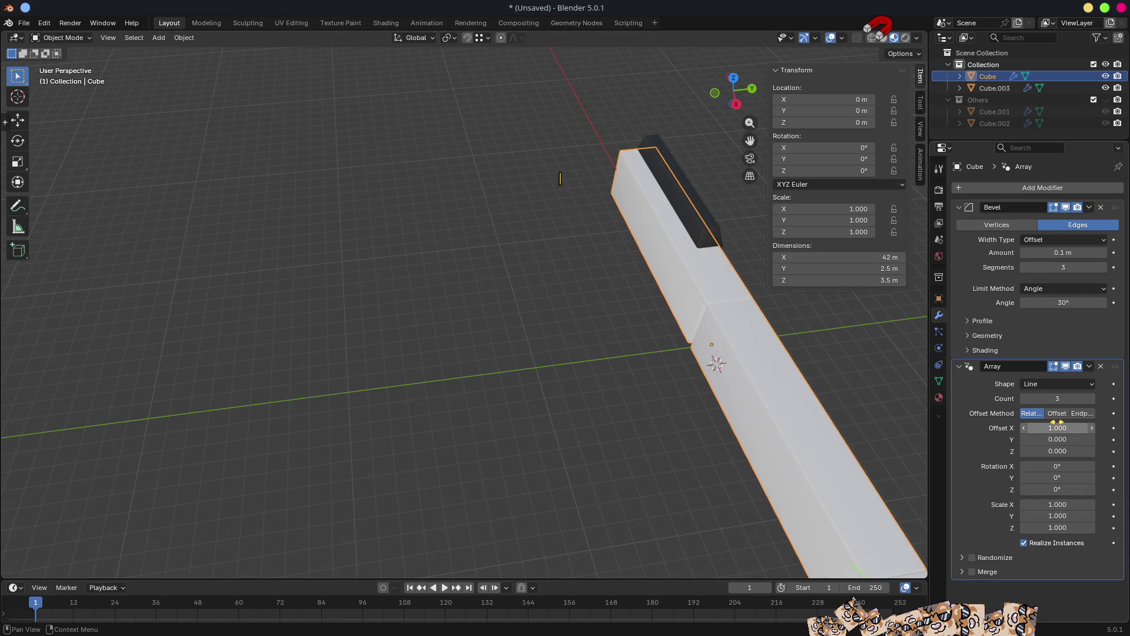
key("ctrl+c")
key("ctrl+v")
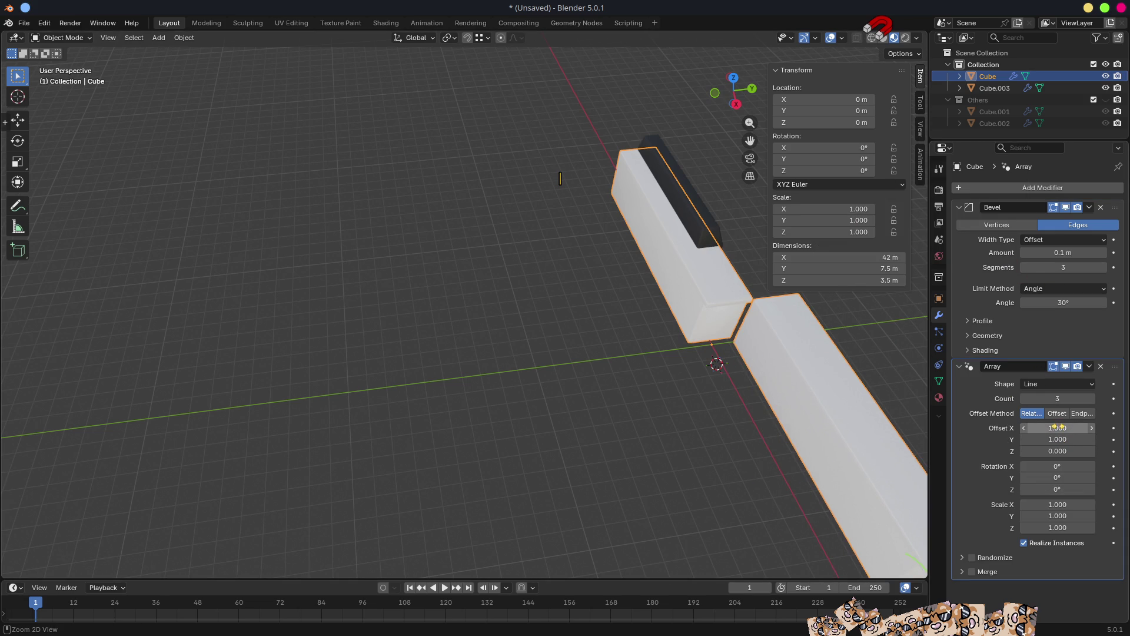
key("BackSpace")
mouse_move(834, 372)
middle_mouse_down()
mouse_move(800, 390)
mouse_move(841, 396)
mouse_move(727, 397)
middle_mouse_up()
Try array Y offsets of 1.100 and then 1.050 to space the keys.
key("g")
left_click(585, 308)
scroll(585, 308, "up", 3)
mouse_move(586, 308)
middle_mouse_down()
mouse_move(482, 329)
mouse_move(589, 353)
middle_mouse_up()
left_click(1074, 439)
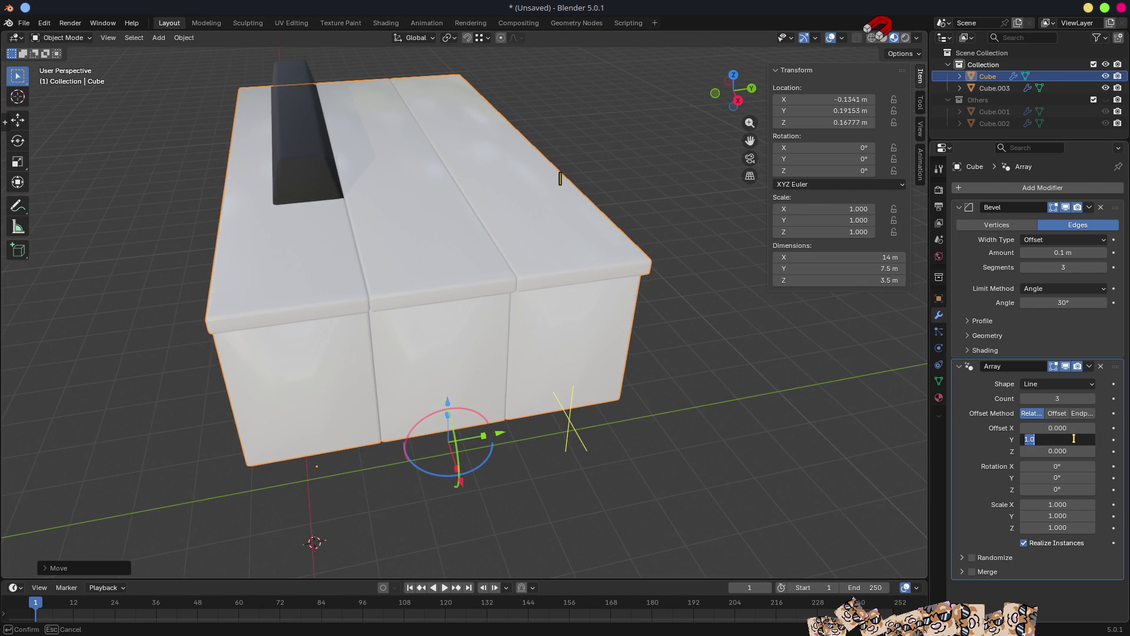
left_click(1050, 442)
type("1.100")
key("Return")
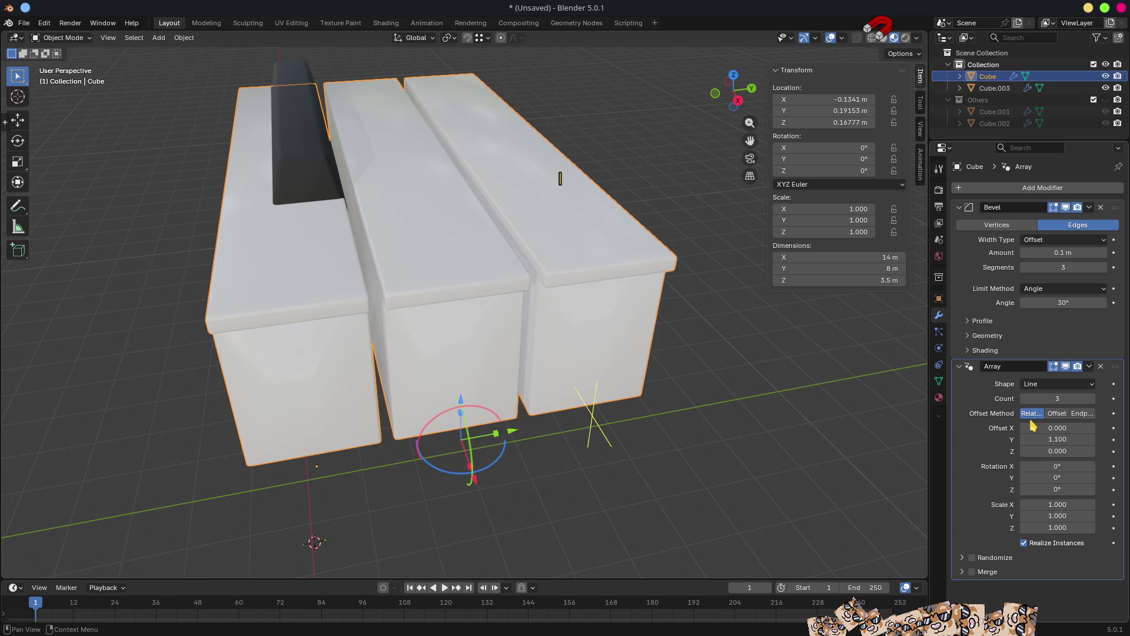
left_click(1051, 439)
type("1.05")
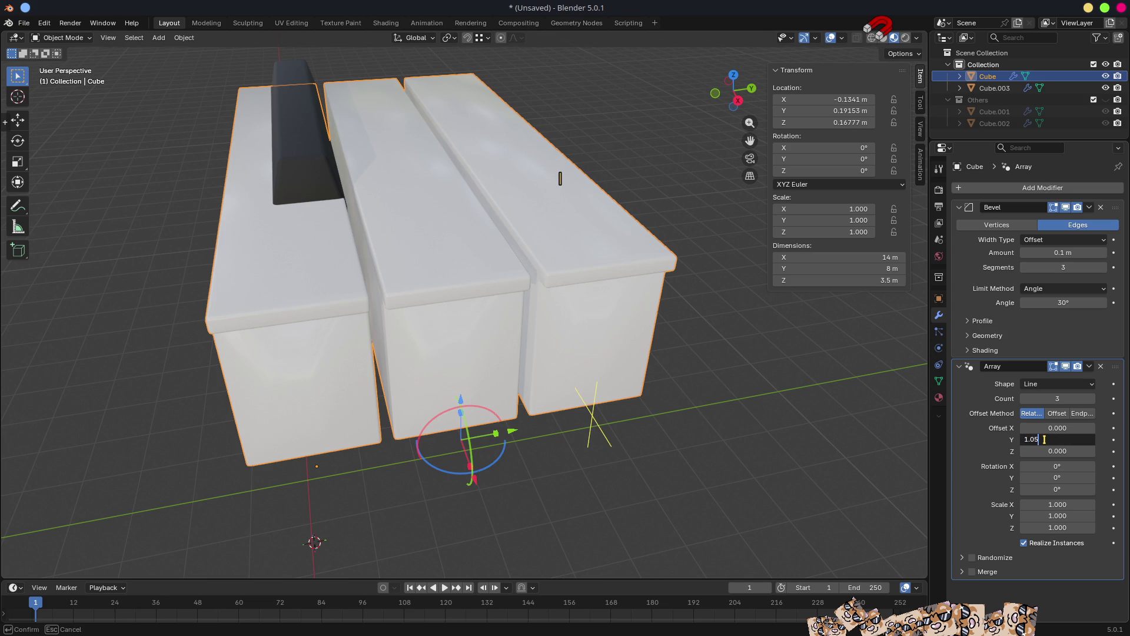
key("Return")
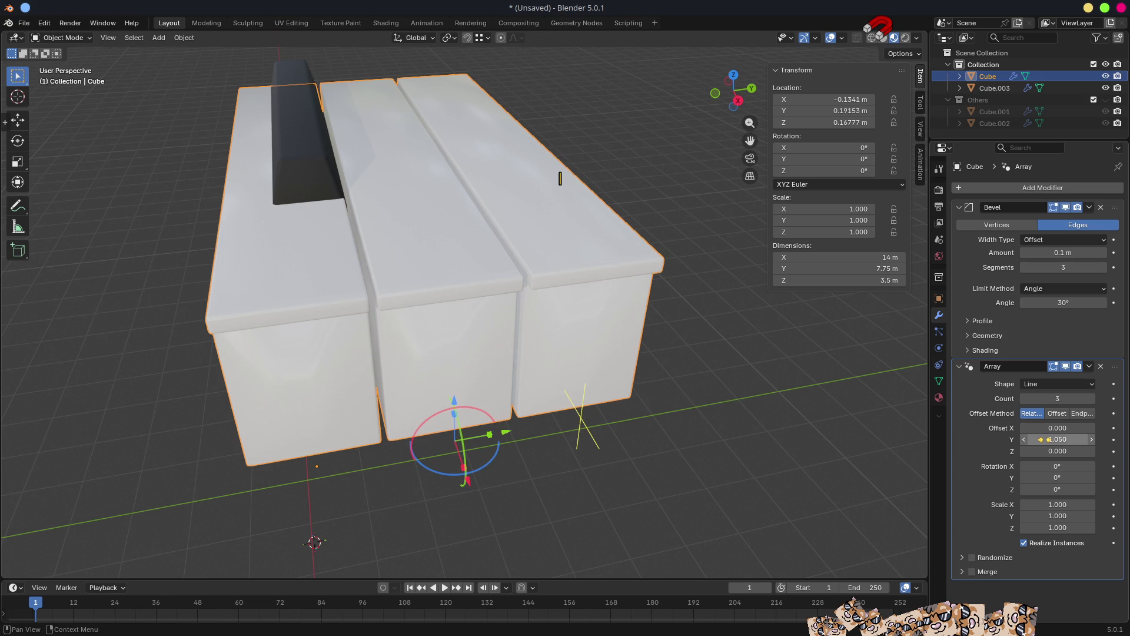
Set the array Y offset to 1.025 and review the three keys from above.
left_click(1049, 439)
left_click(1045, 438)
type("1.025")
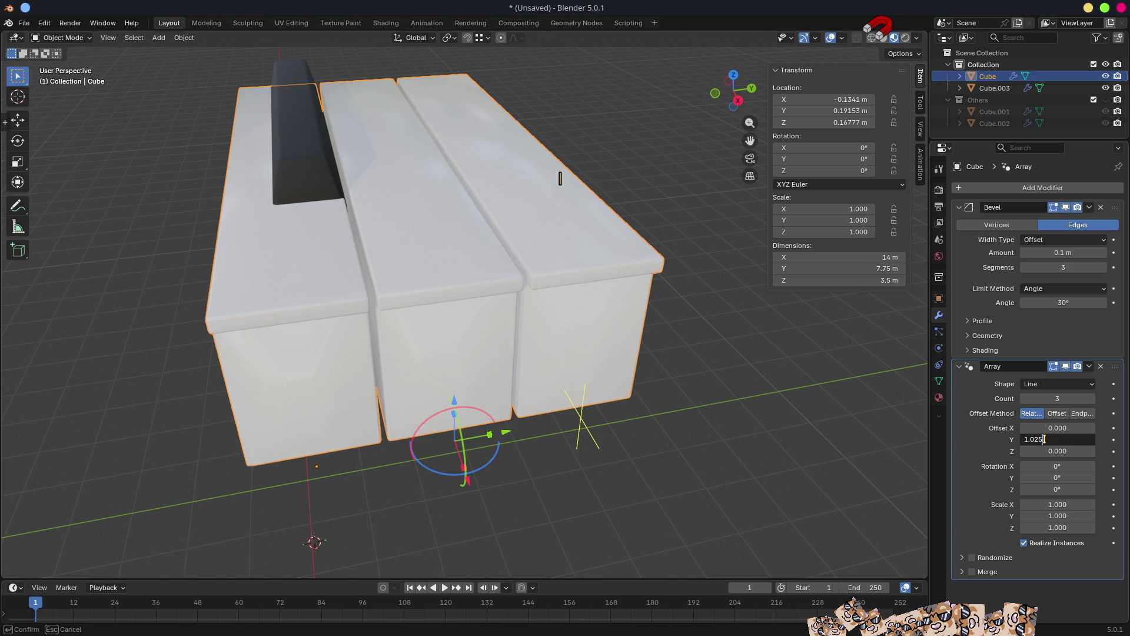
key("Return")
mouse_move(765, 483)
middle_mouse_down()
mouse_move(729, 497)
mouse_move(656, 489)
mouse_move(673, 546)
mouse_move(724, 538)
mouse_move(714, 462)
mouse_move(598, 423)
mouse_move(739, 442)
mouse_move(453, 337)
middle_mouse_up()
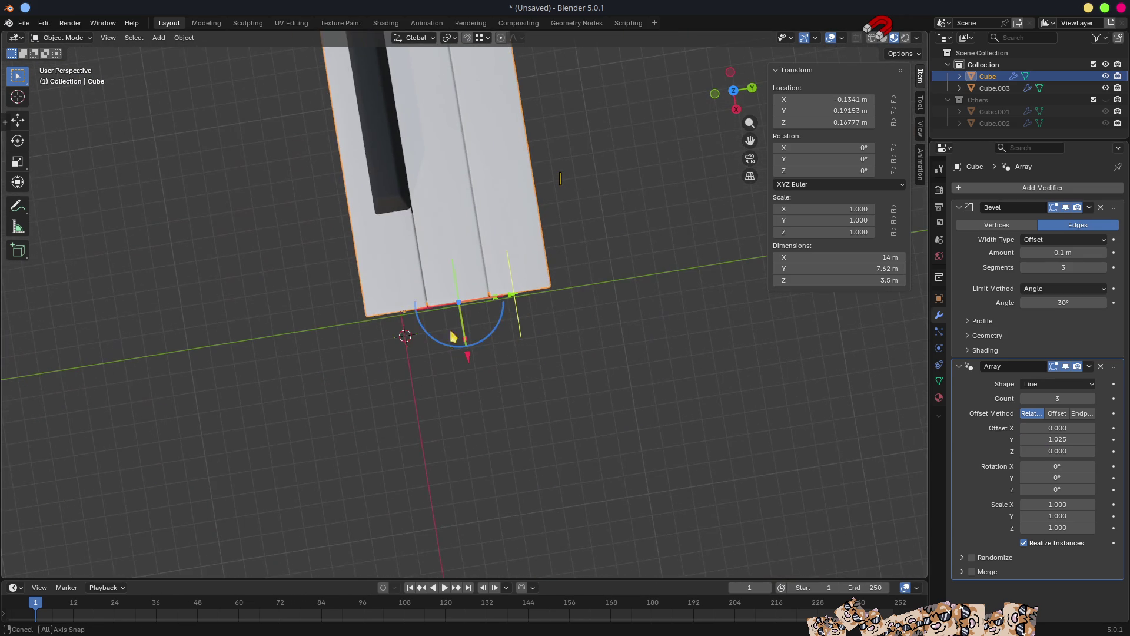
left_click(394, 194)
scroll(409, 209, "down", 4)
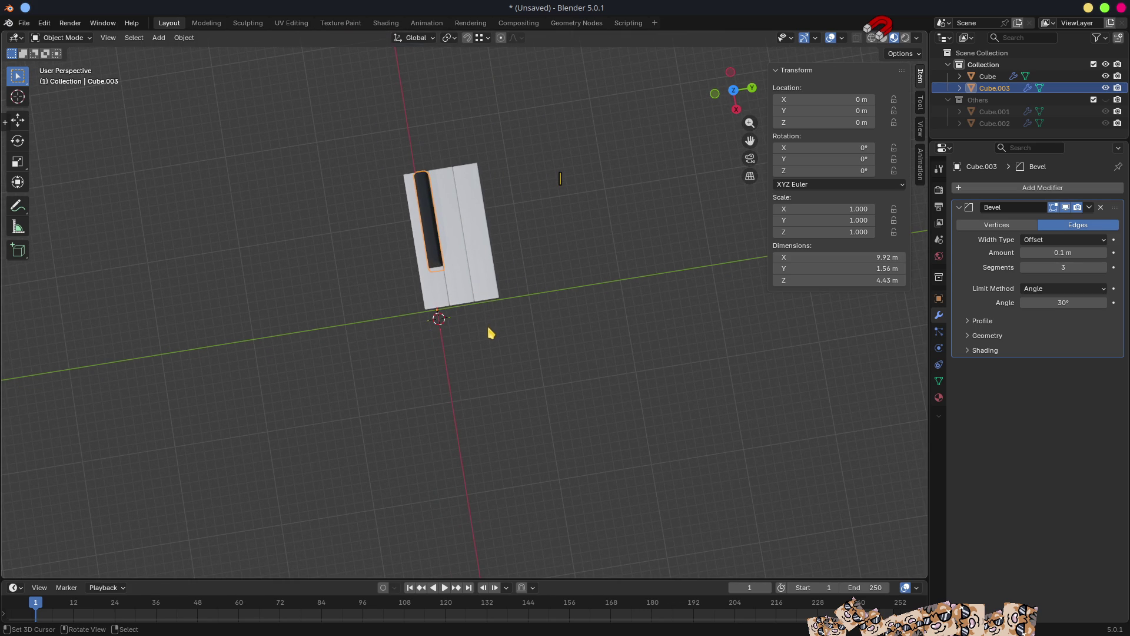
Raise the white key row's Array count to 7 so the row holds seven keys.
middle_click_drag(507, 361, 490, 278)
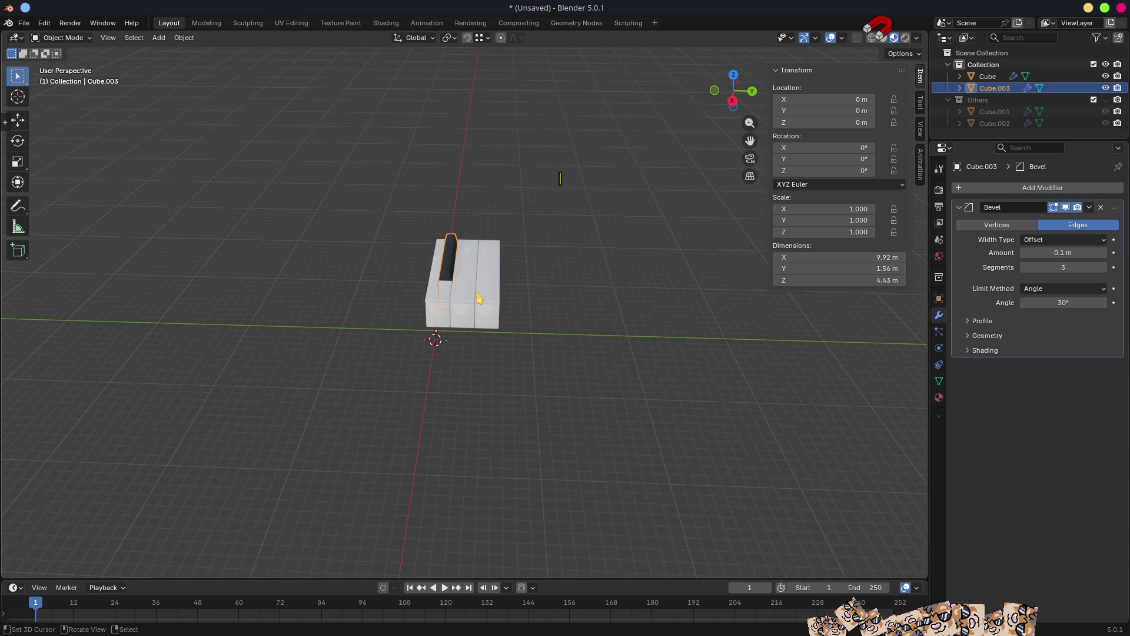
left_click(438, 320)
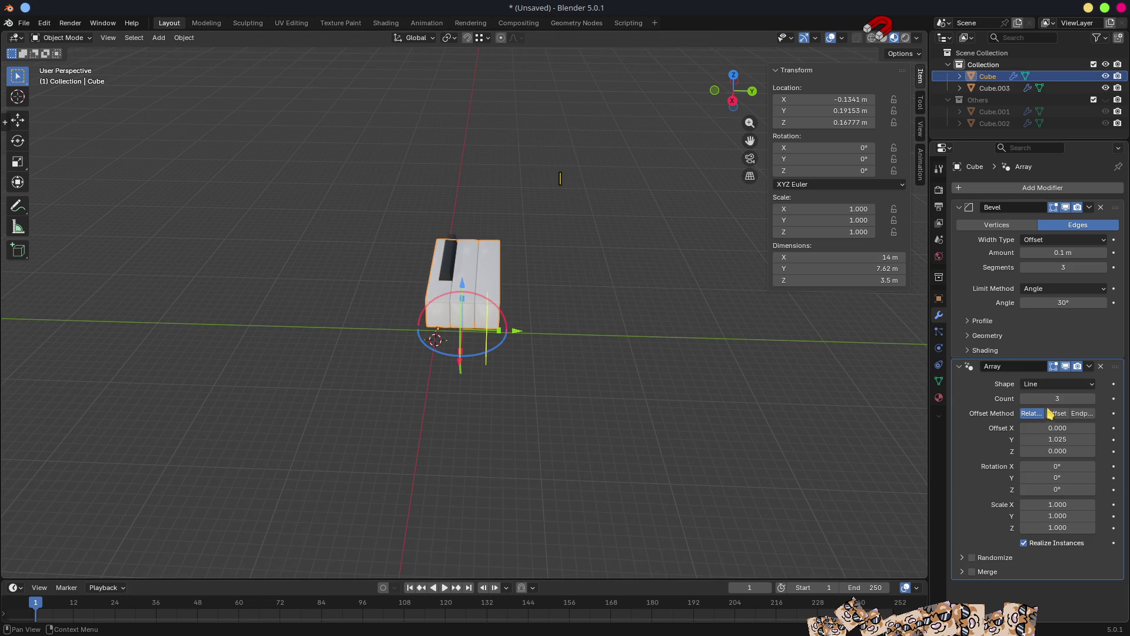
left_click(1063, 399)
type("7")
key("Return")
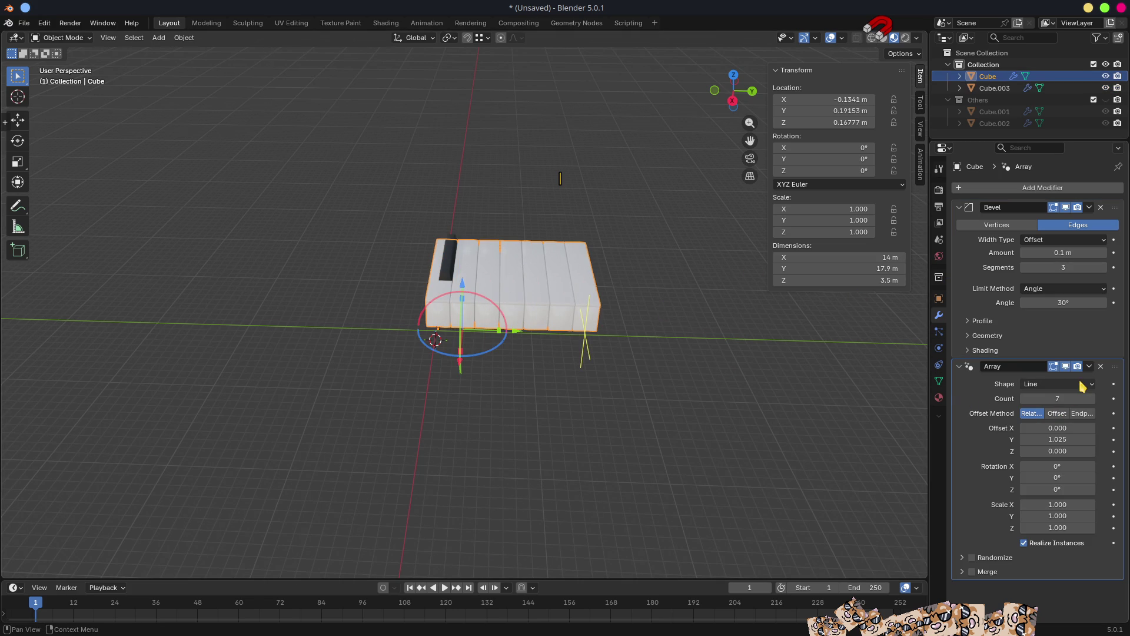
mouse_move(654, 330)
middle_mouse_down()
mouse_move(654, 421)
mouse_move(661, 333)
mouse_move(565, 310)
middle_mouse_up()
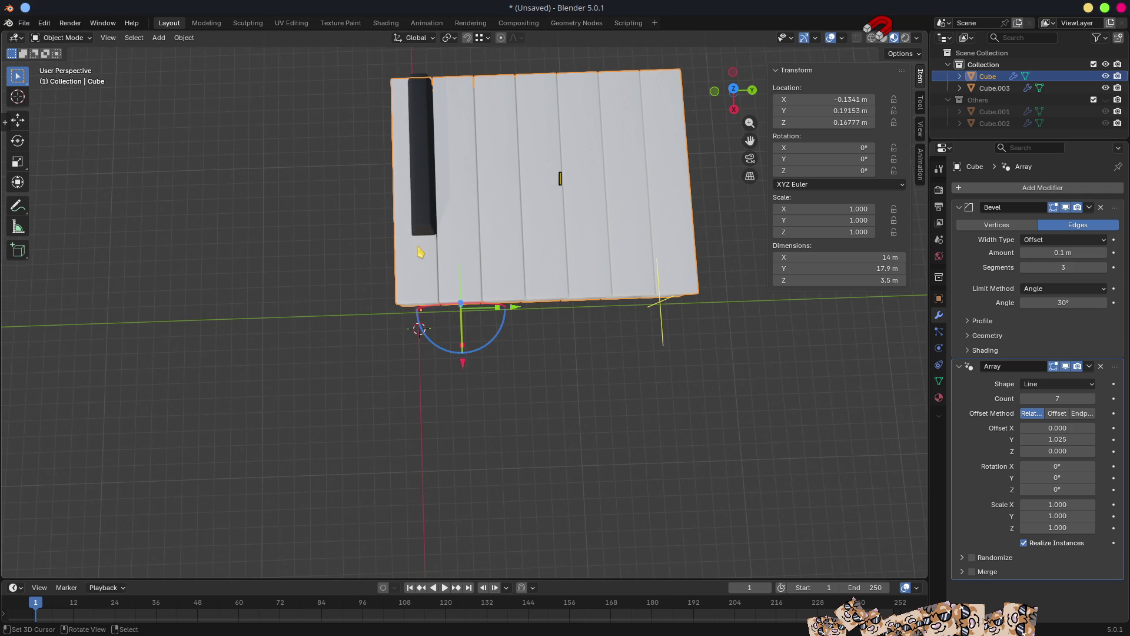
Copy the white row's Array modifier onto the black key with Copy to Selected.
left_click(426, 218, "shift")
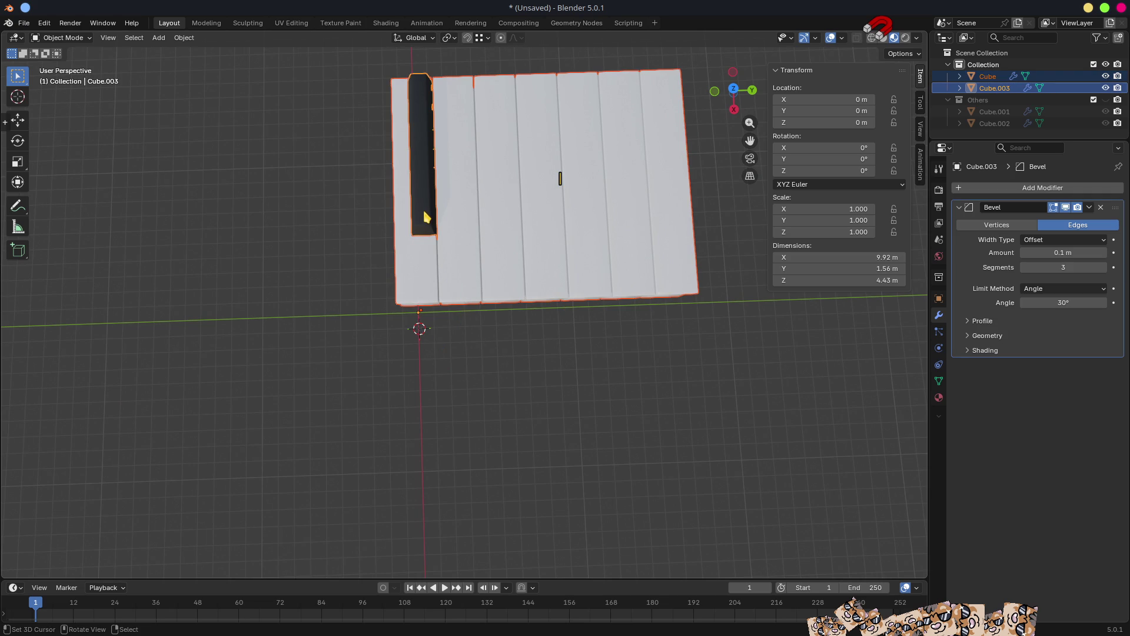
left_click(419, 280, "shift")
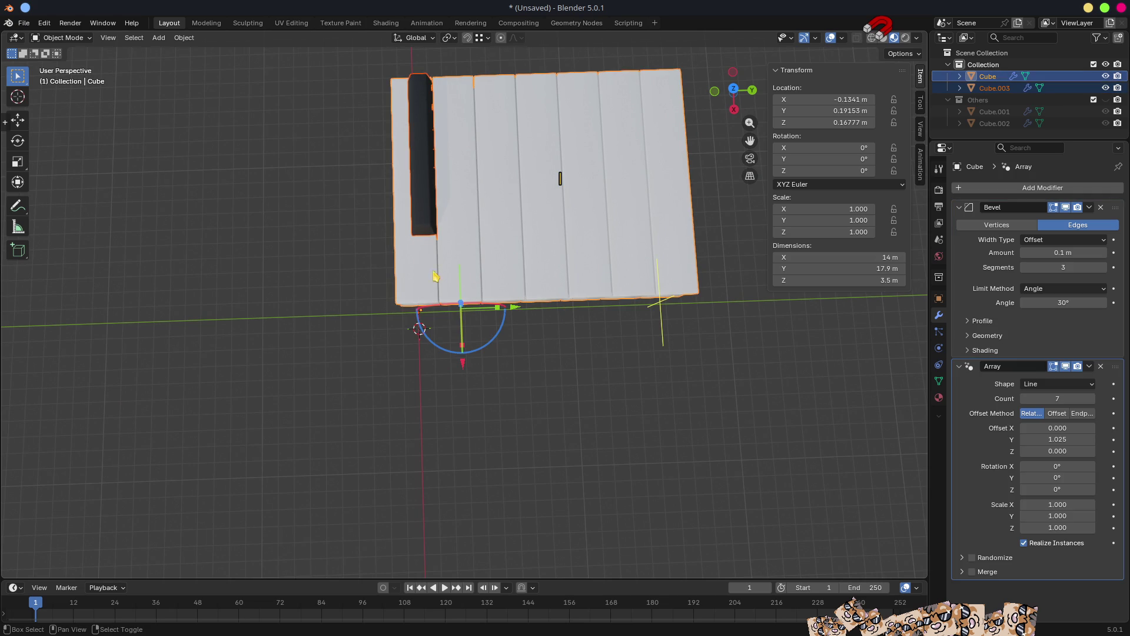
left_click(1091, 367)
left_click(1051, 406)
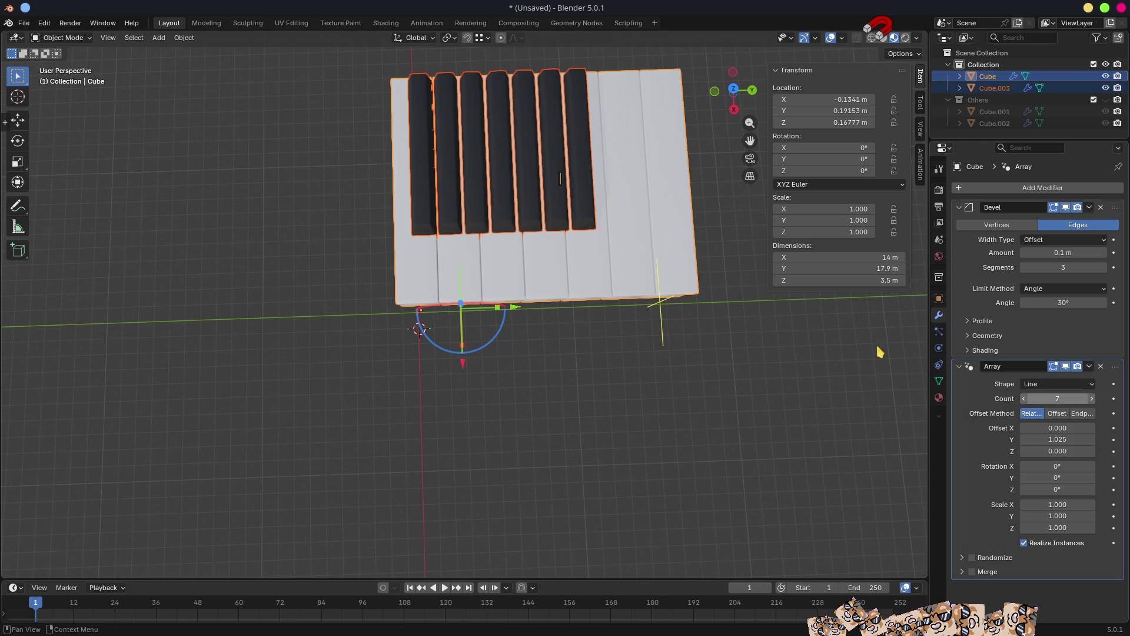
Select only the black keys and isolate them in Local view.
mouse_move(643, 345)
middle_mouse_down()
mouse_move(630, 277)
mouse_move(653, 264)
mouse_move(644, 256)
middle_mouse_up()
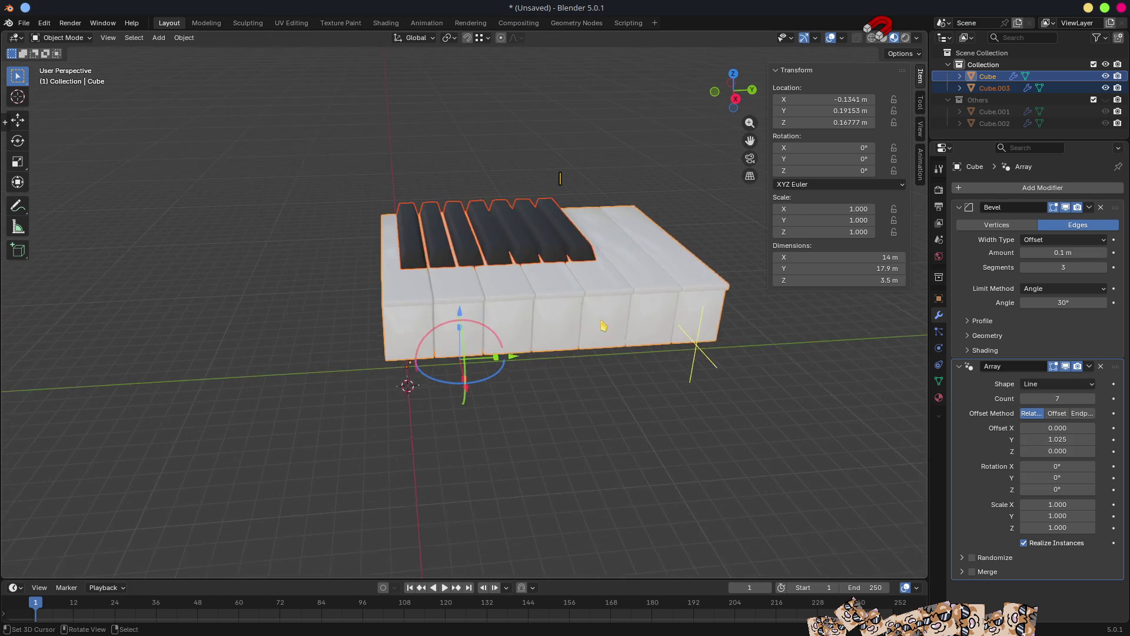
scroll(373, 220, "up", 3)
left_click(381, 221)
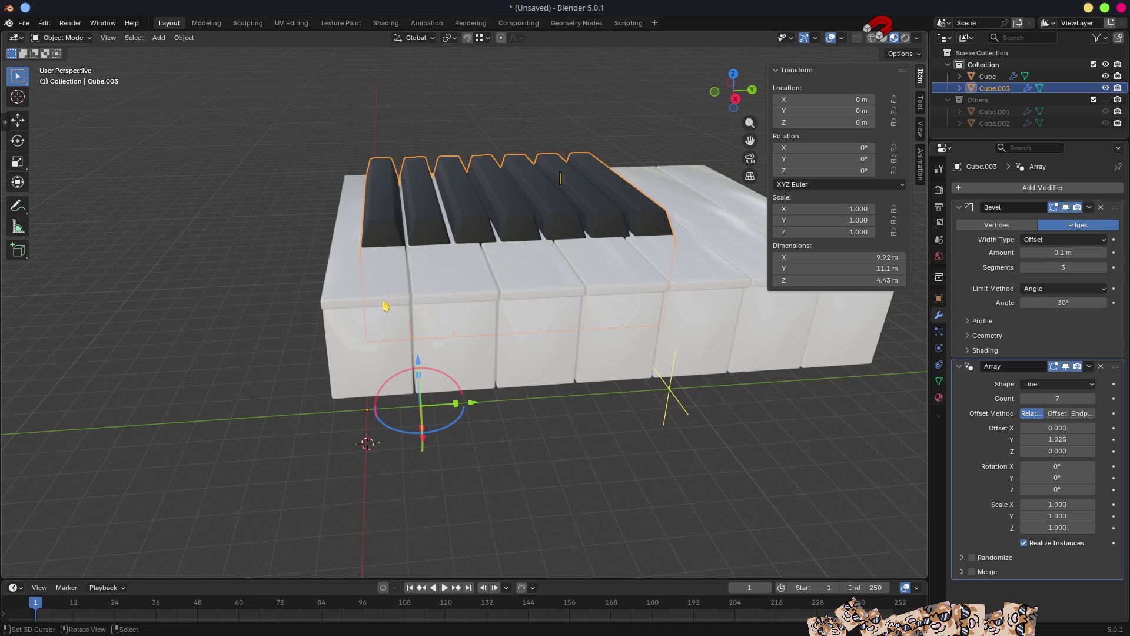
key("KP_Divide")
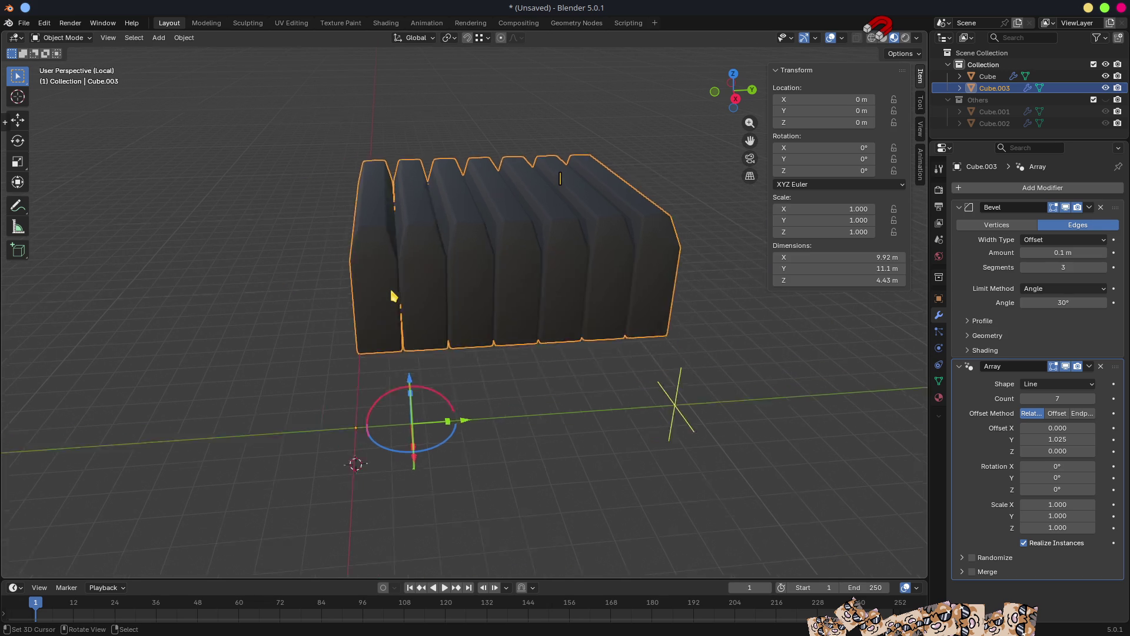
In Edit Mode, extend a short bottom edge of the black keys along X to X 0.
key("Tab")
scroll(391, 345, "down", 5)
mouse_move(416, 361)
middle_mouse_down()
mouse_move(492, 391)
mouse_move(506, 412)
mouse_move(485, 318)
mouse_move(497, 320)
middle_mouse_up()
scroll(497, 320, "up", 5)
key("2")
left_click(403, 232)
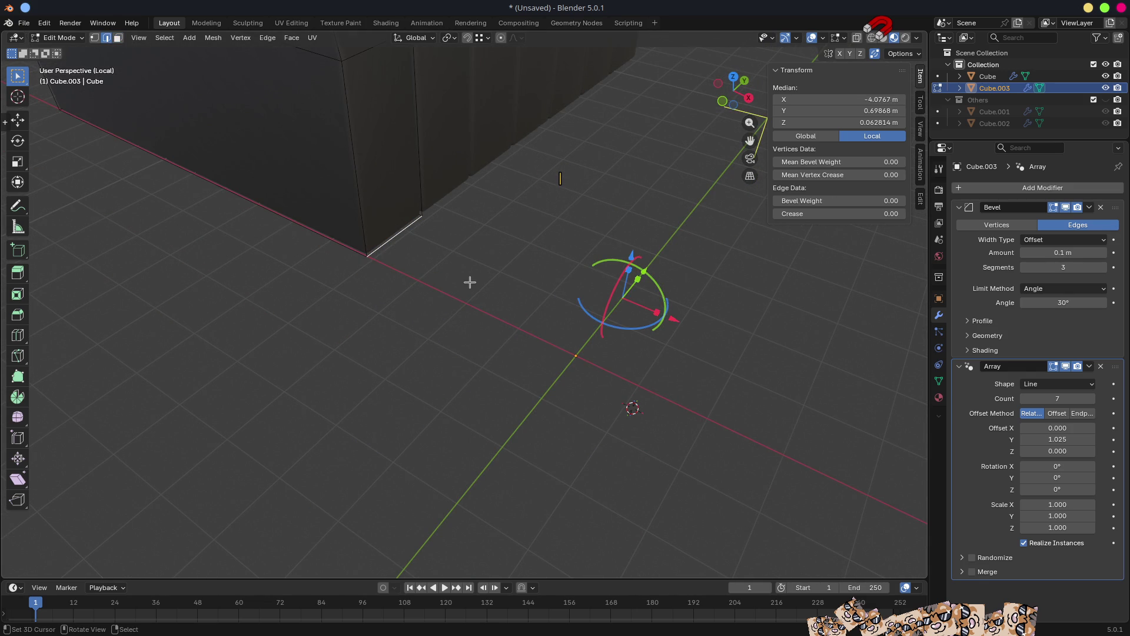
key("g")
key("x")
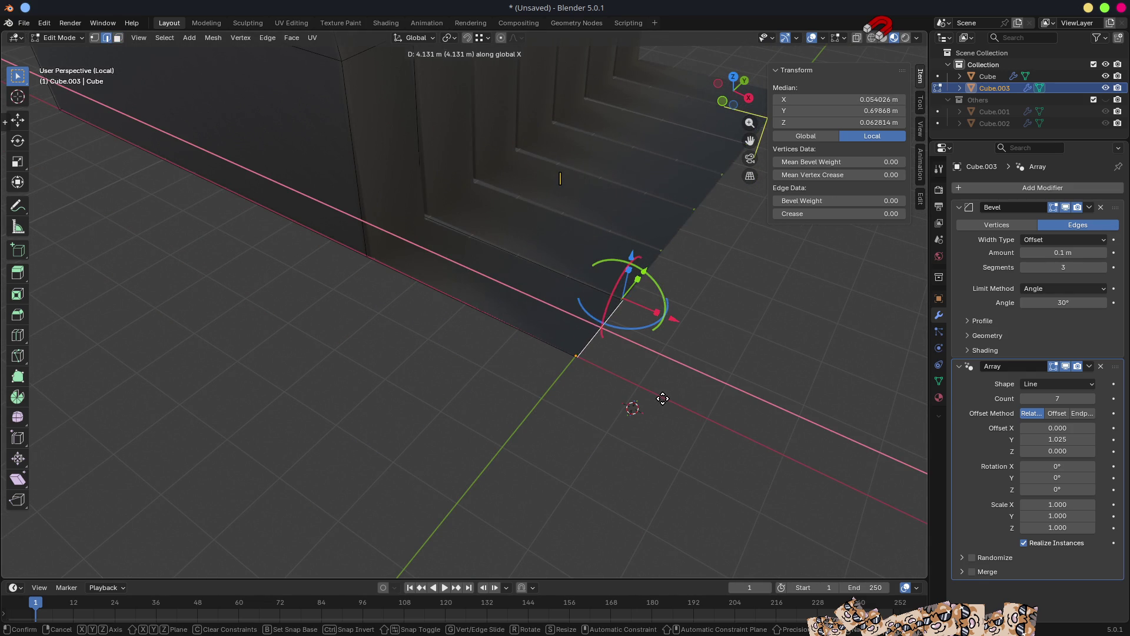
left_click(664, 399)
left_click(867, 100)
type("0")
key("Return")
Subdivide the extruded edge and snap the 3D cursor to its selected vertex.
middle_click_drag(730, 276, 651, 361)
key("F3")
type("subdiv")
left_click(651, 366)
middle_click_drag(373, 270, 407, 311)
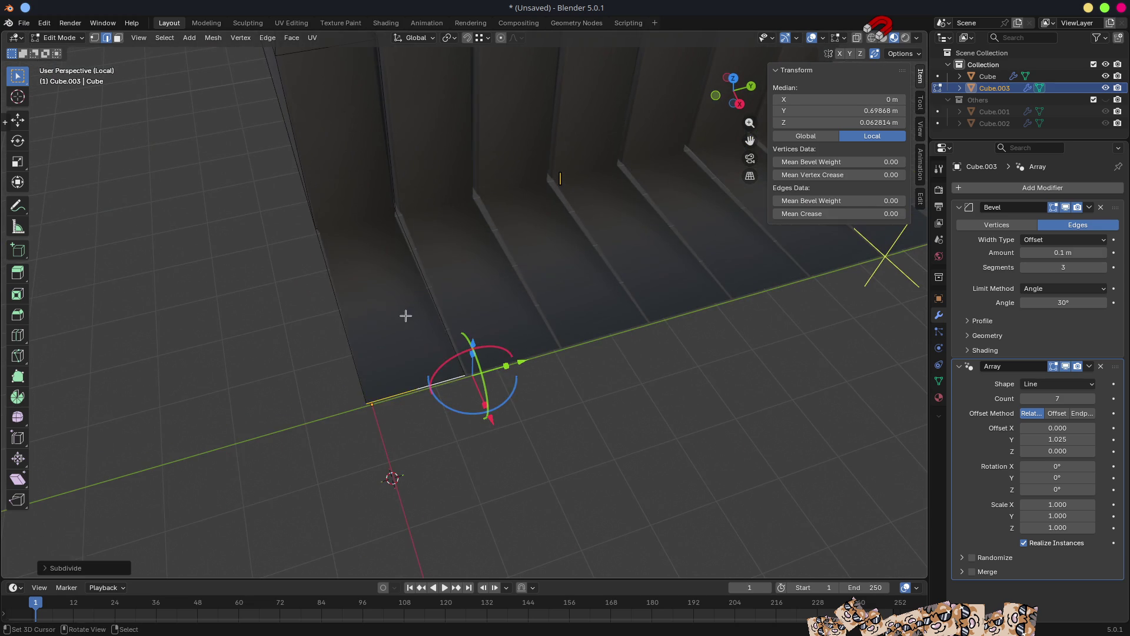
key("1")
key("shift+s")
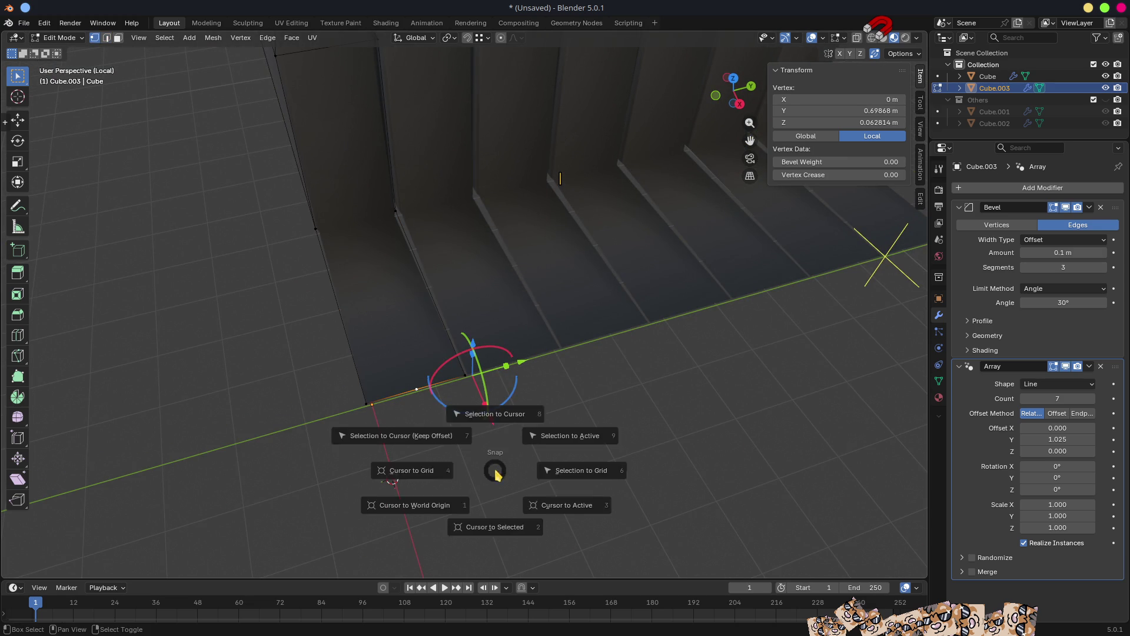
left_click(495, 534)
Drop the vertex to Z 0 and snap the 3D cursor onto it.
mouse_move(486, 535)
middle_mouse_down()
mouse_move(562, 482)
mouse_move(573, 452)
mouse_move(535, 408)
middle_mouse_up()
key("KP_5")
key("KP_1")
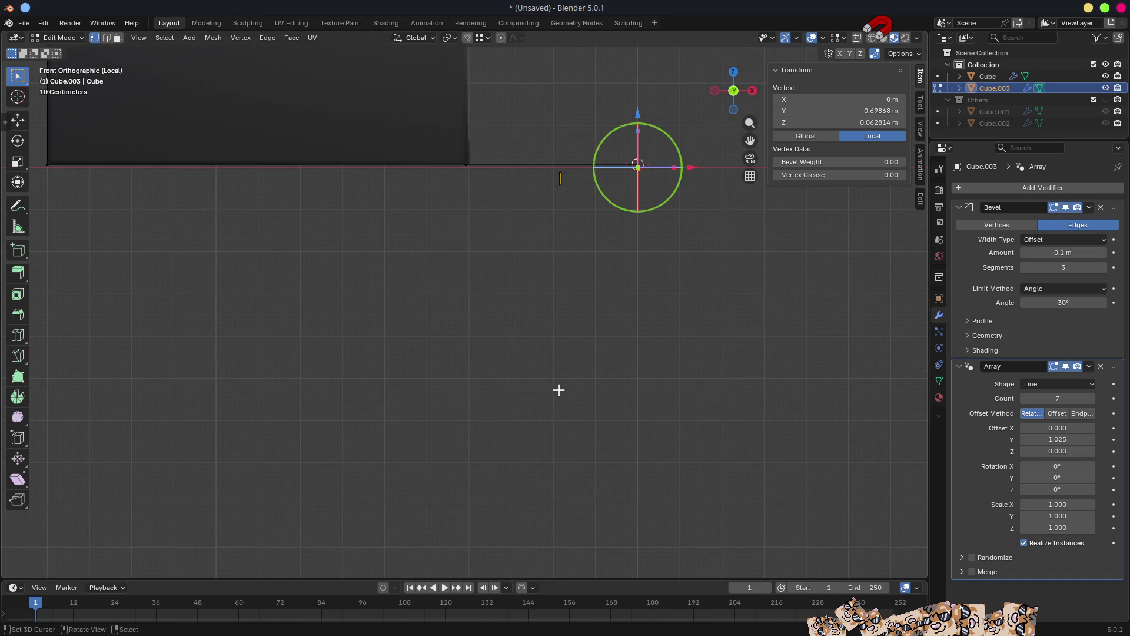
key("KP_Decimal")
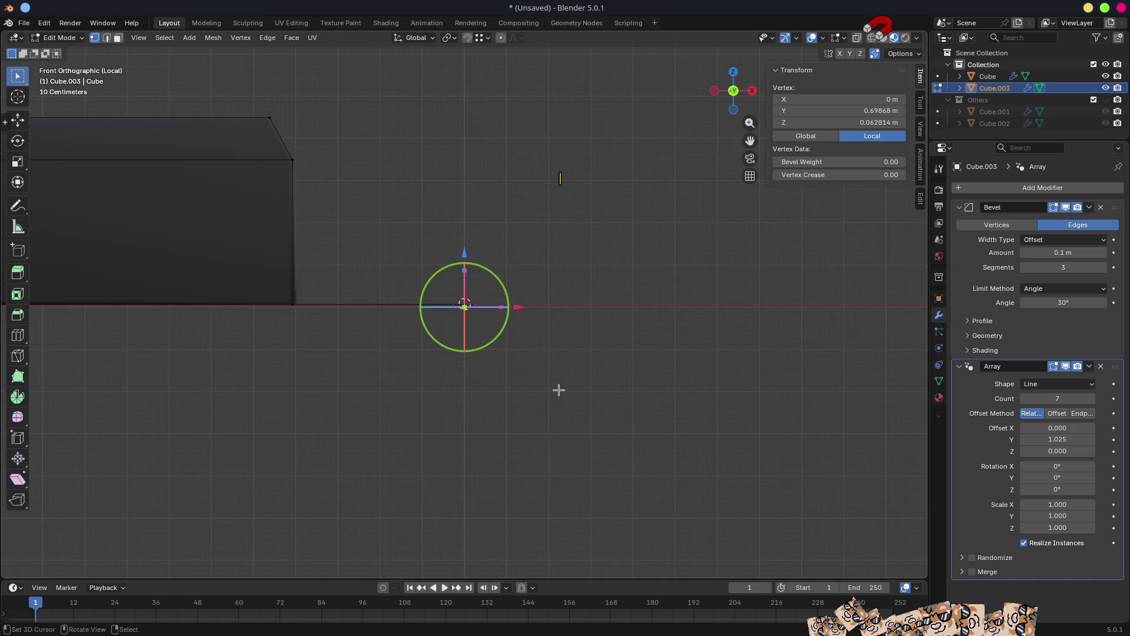
mouse_move(556, 403)
middle_mouse_down()
mouse_move(421, 404)
mouse_move(497, 399)
mouse_move(563, 376)
mouse_move(512, 383)
mouse_move(530, 378)
mouse_move(505, 346)
middle_mouse_up()
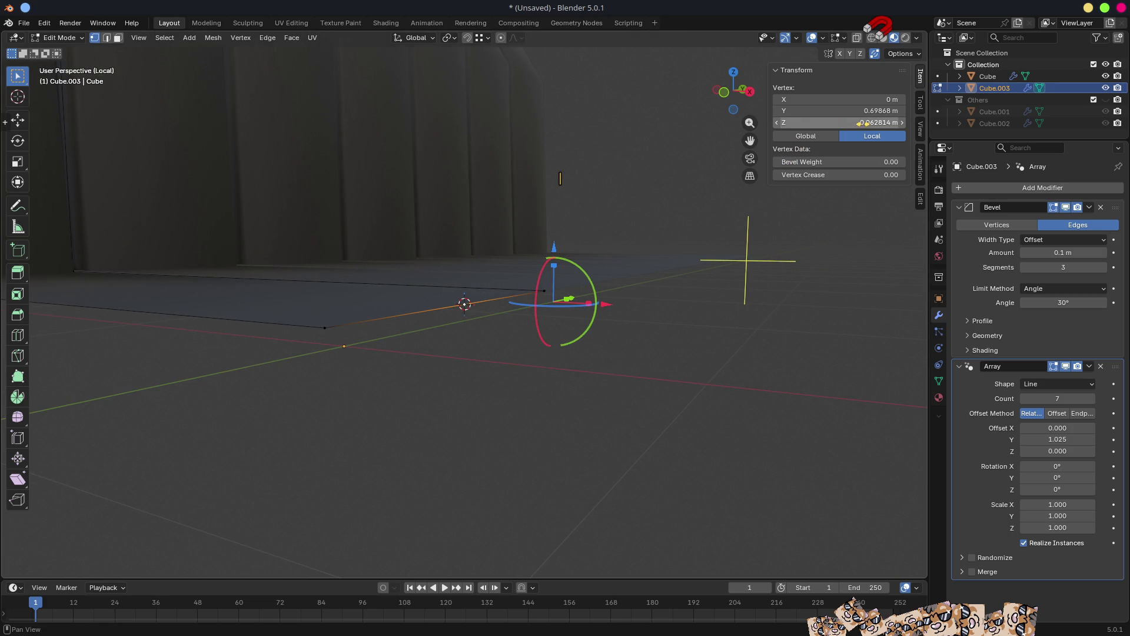
left_click(863, 123)
type("0")
key("Return")
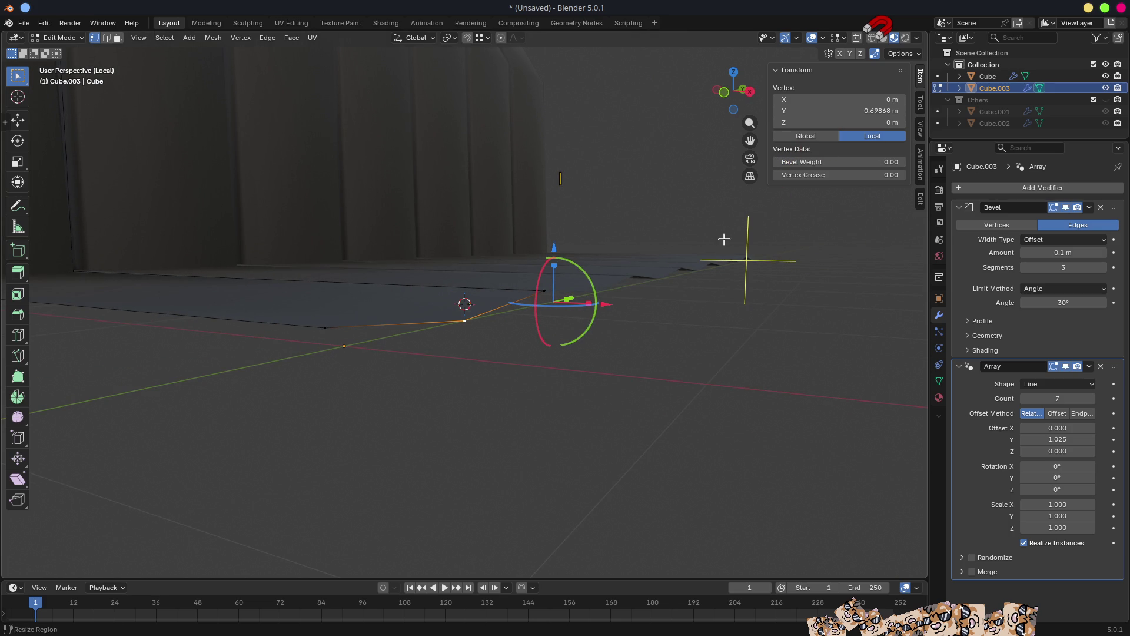
key("shift+s")
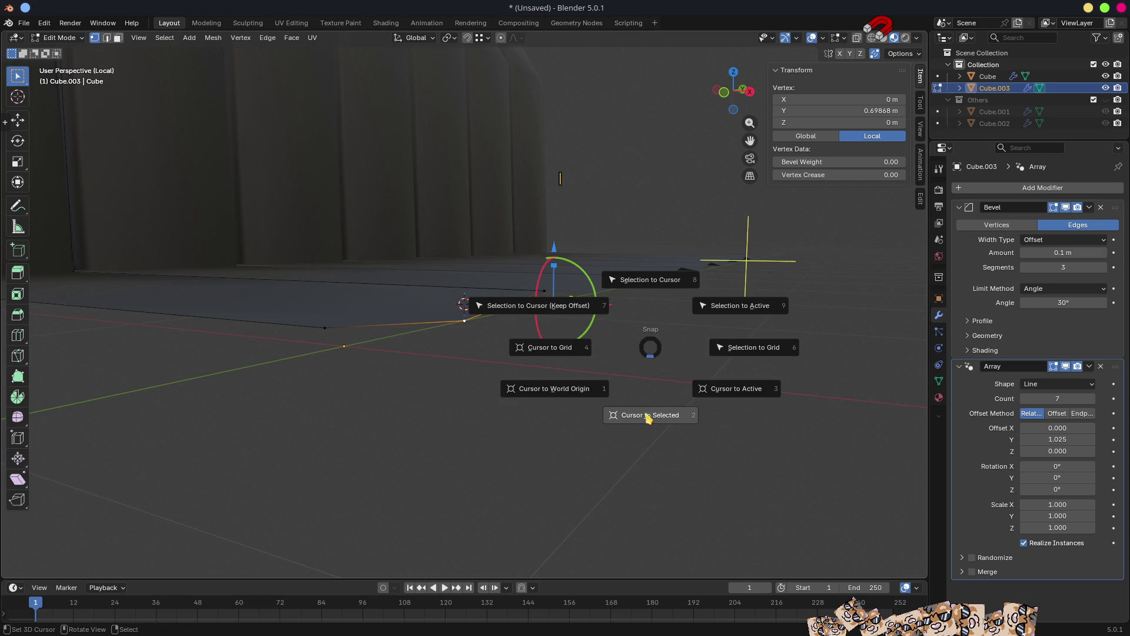
left_click(654, 414)
Back in Object Mode, set the black-key object's origin to the 3D cursor via Quick Favorites.
mouse_move(621, 386)
middle_mouse_down()
mouse_move(609, 380)
mouse_move(618, 373)
middle_mouse_up()
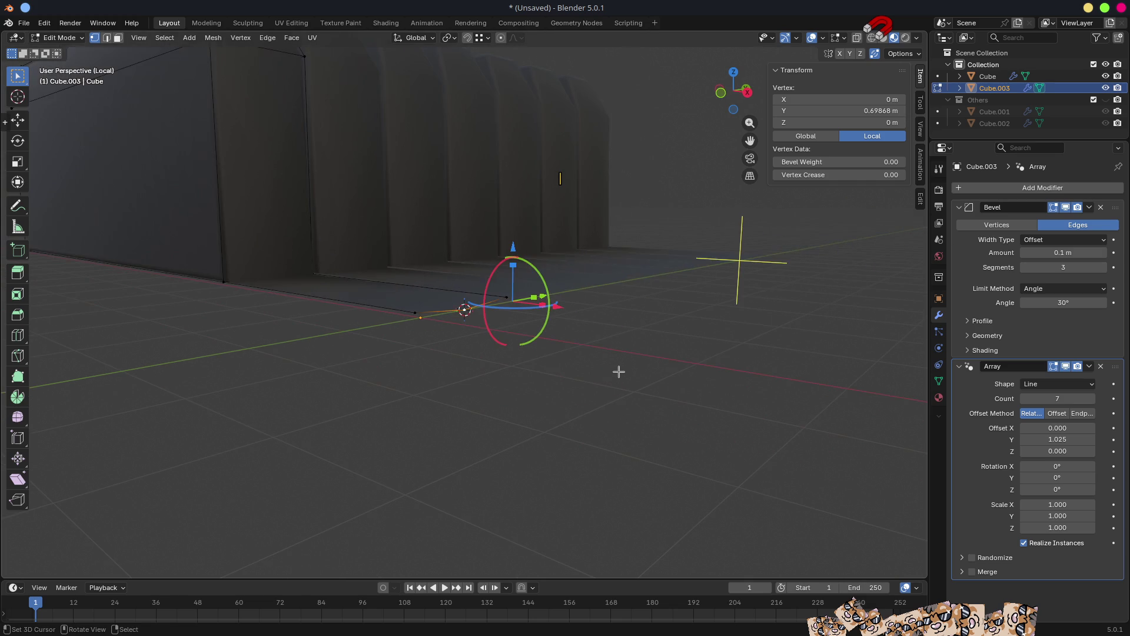
key("Tab")
key("q")
left_click(614, 374)
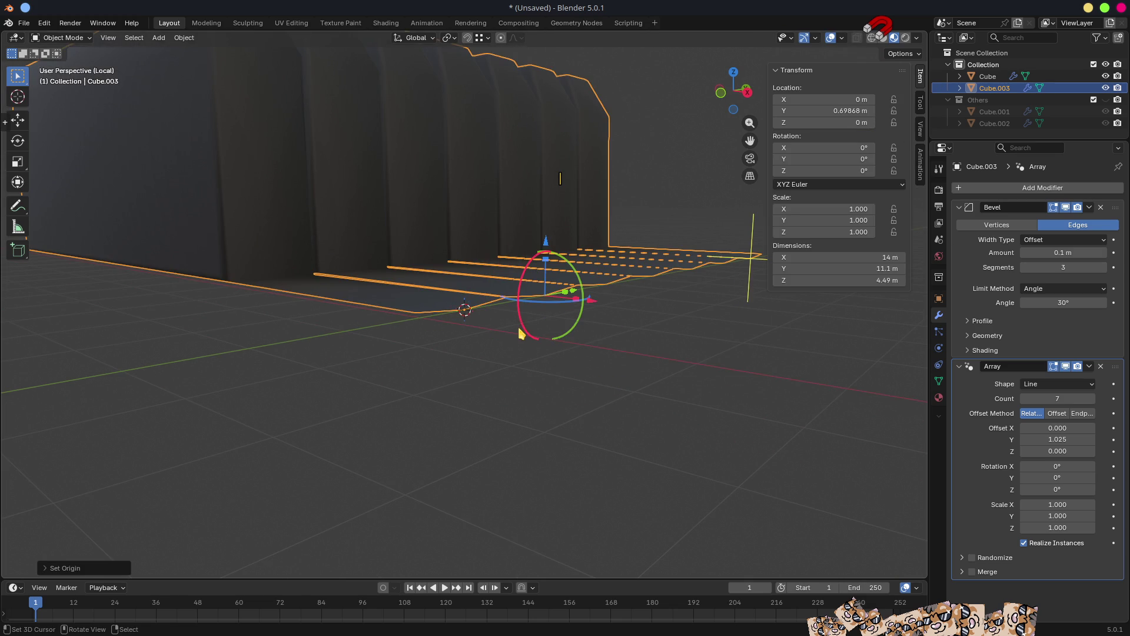
Delete the leftover floor face from the black keys and exit Local view.
middle_click_drag(524, 334, 535, 383)
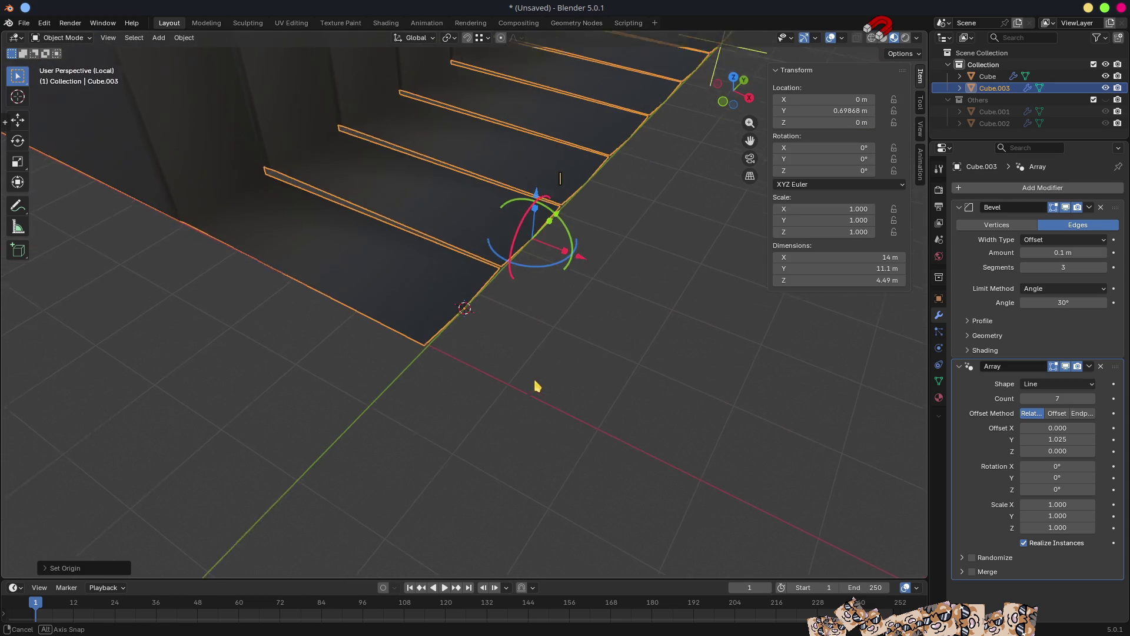
key("Tab")
key("3")
left_click(411, 286)
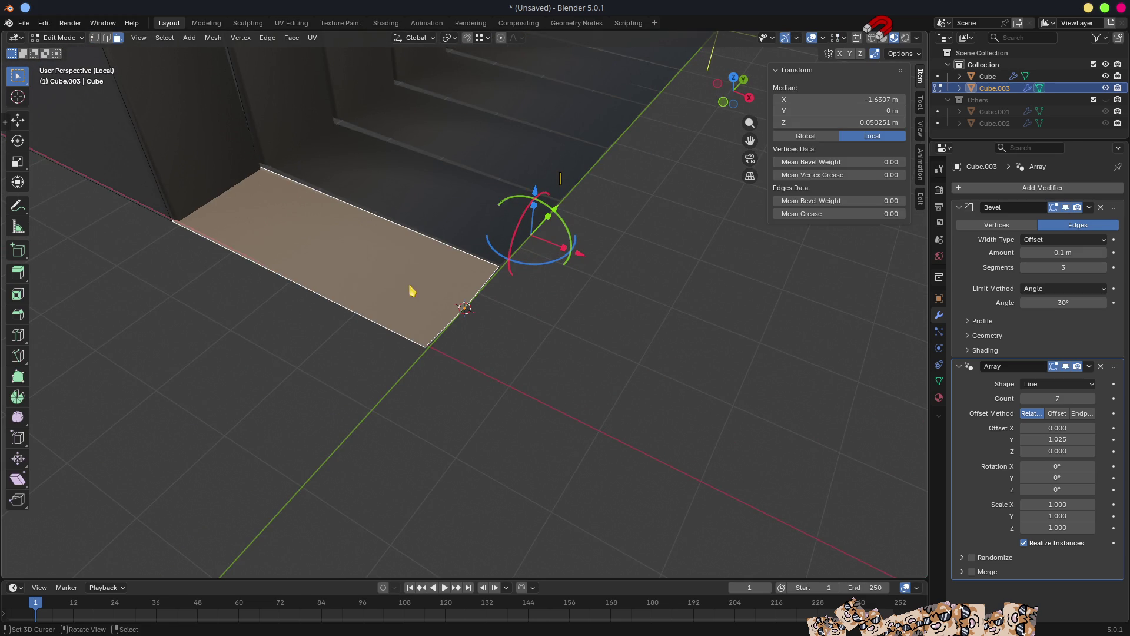
key("x")
left_click(409, 283)
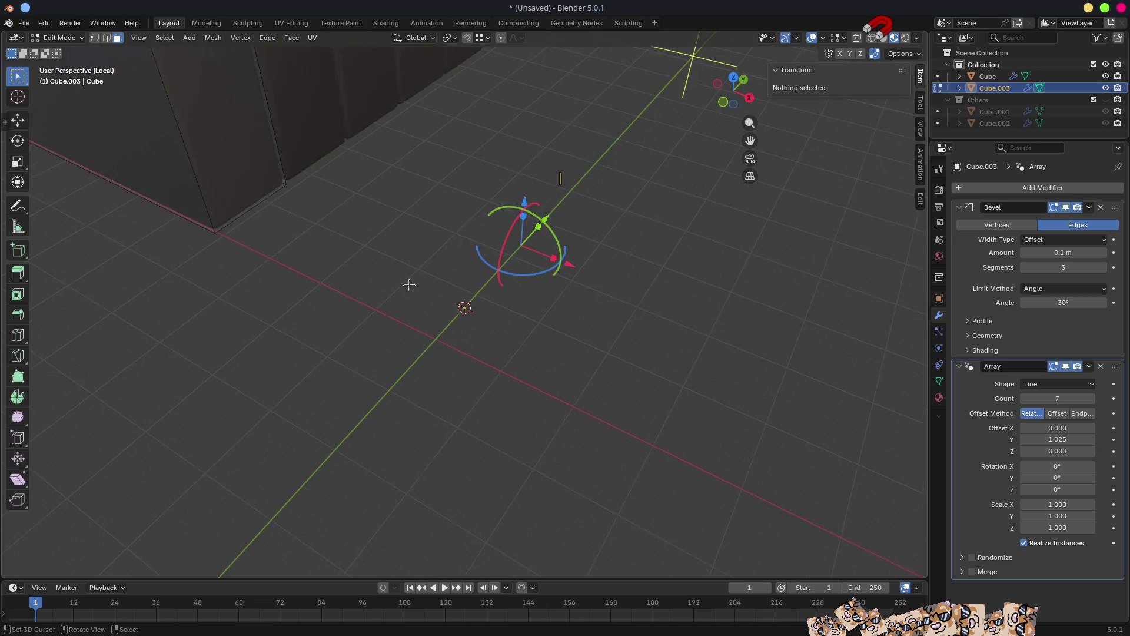
key("Tab")
mouse_move(528, 346)
middle_mouse_down()
mouse_move(449, 271)
mouse_move(592, 214)
middle_mouse_up()
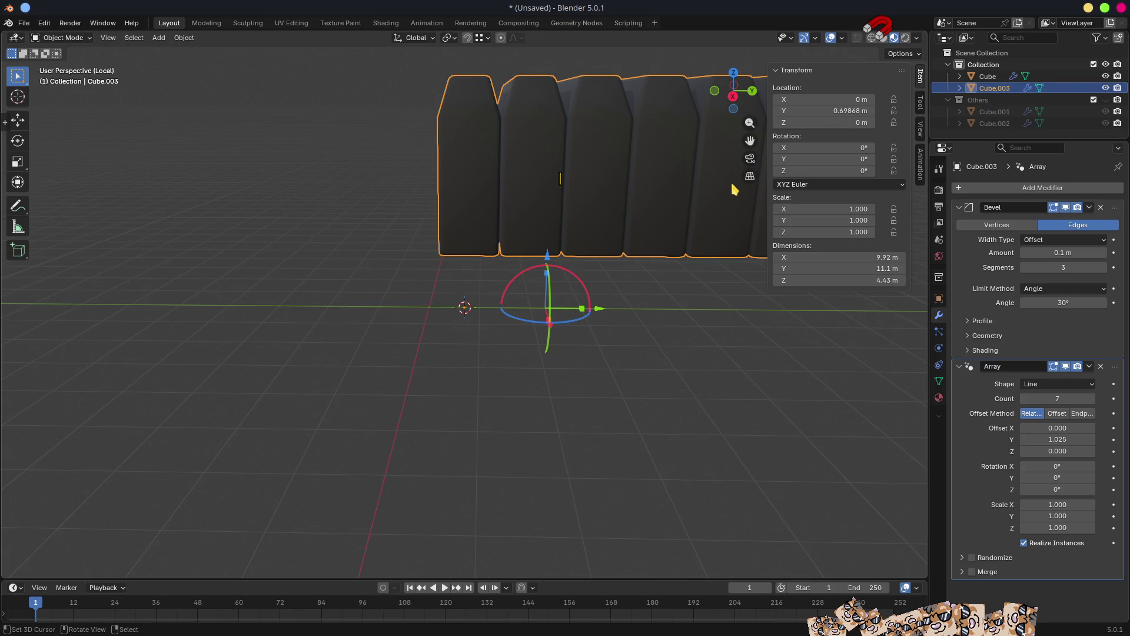
key("KP_Divide")
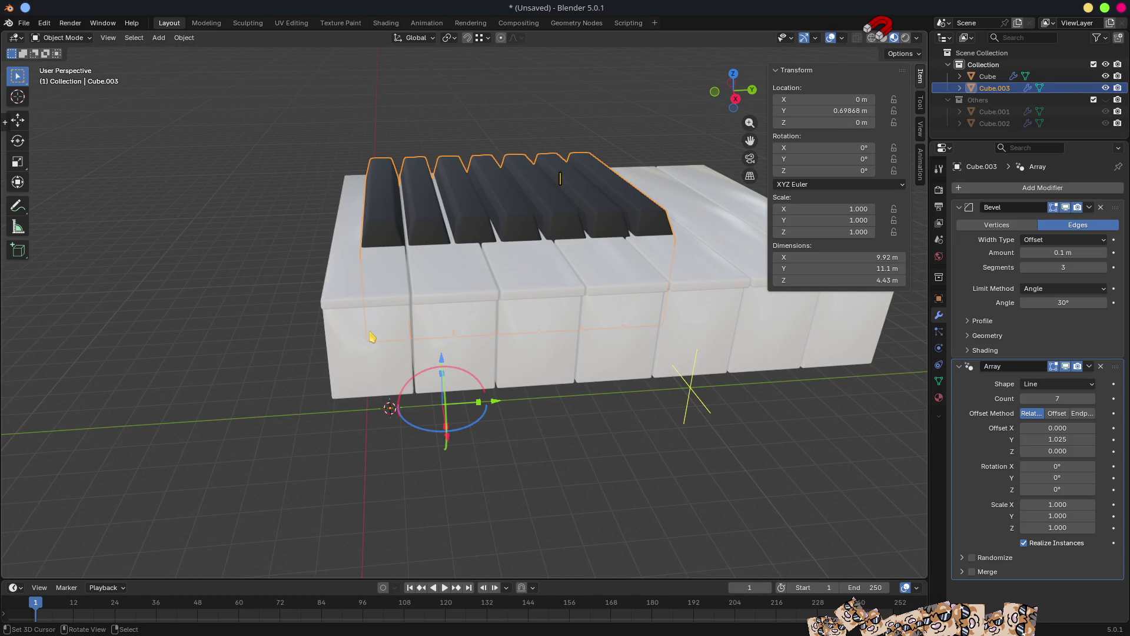
Duplicate the first white key's front faces and move the copy along negative X.
left_click(372, 337)
key("Tab")
middle_click_drag(375, 378, 353, 366)
left_click(351, 365)
left_click(383, 371, "ctrl")
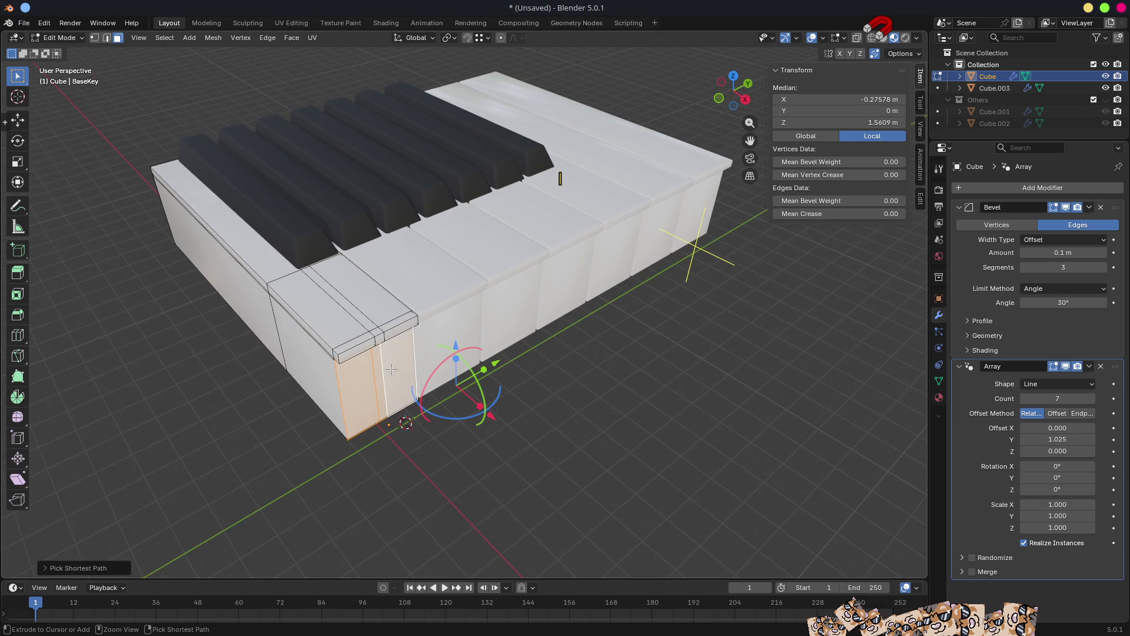
scroll(409, 368, "down", 3)
middle_click_drag(408, 368, 447, 376)
scroll(512, 386, "up", 3)
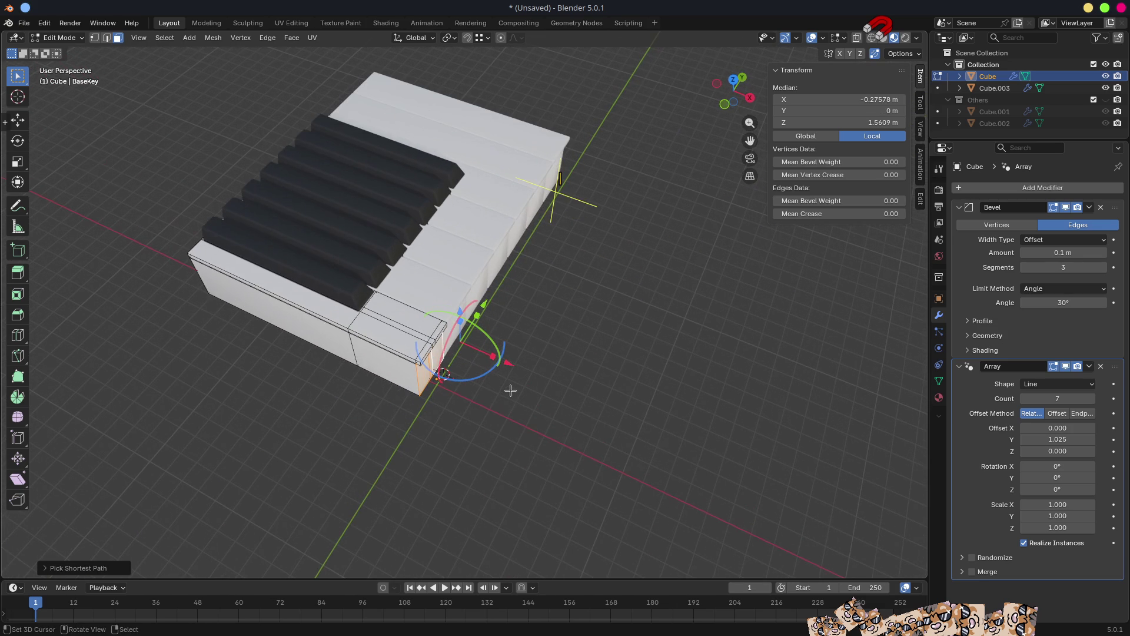
key("g")
key("x")
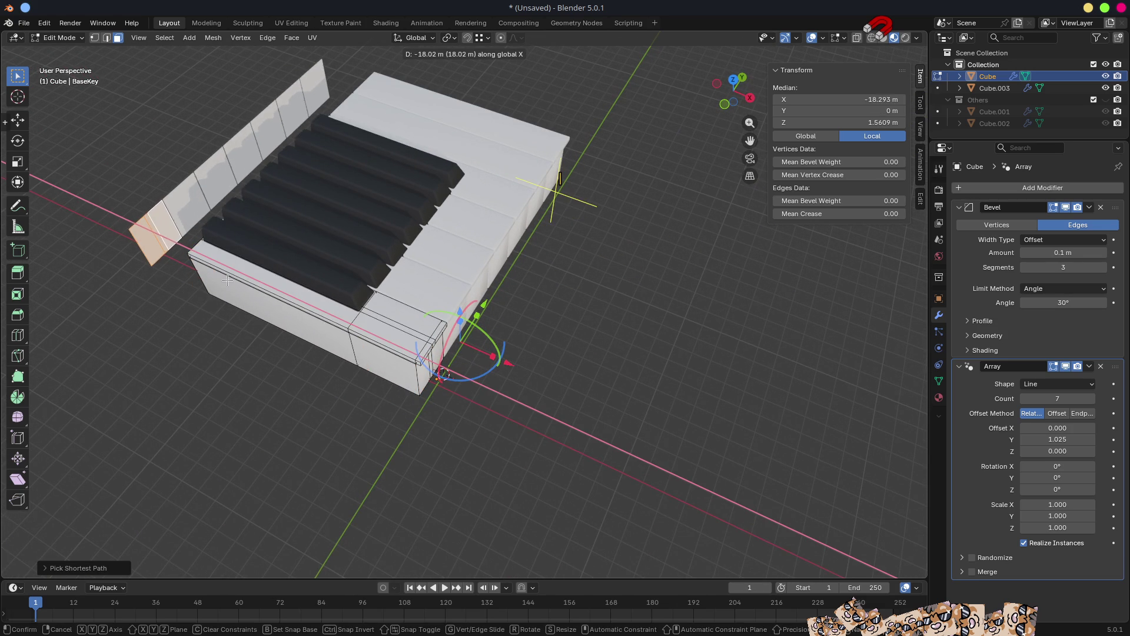
left_click(228, 280)
Separate the copy into its own object and remove its Bevel and Array modifiers.
key("p")
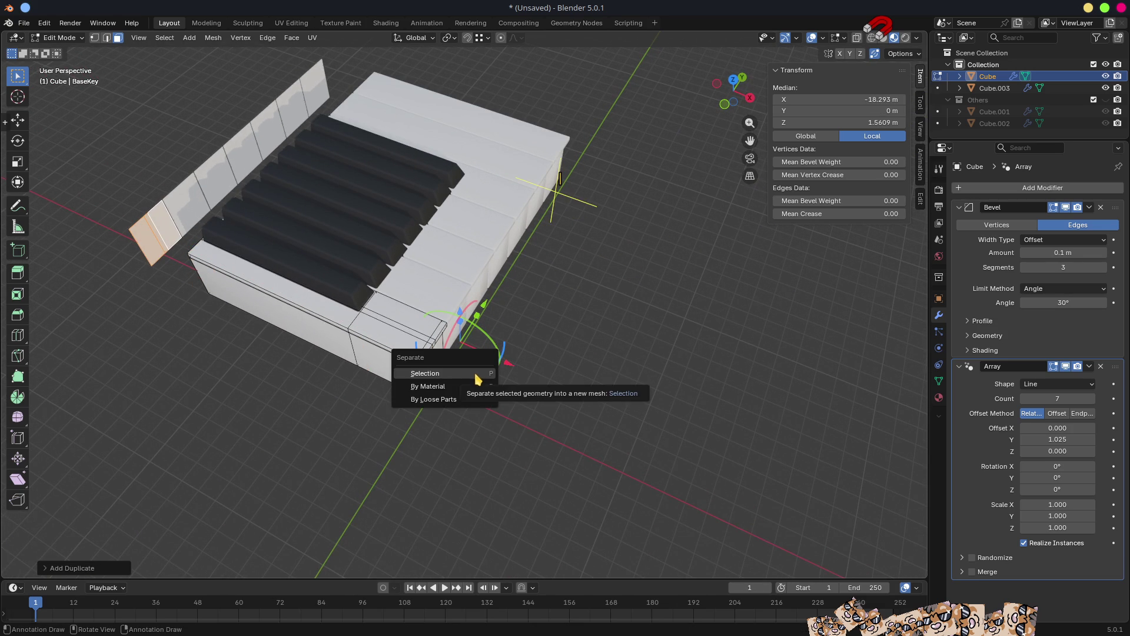
left_click(434, 374)
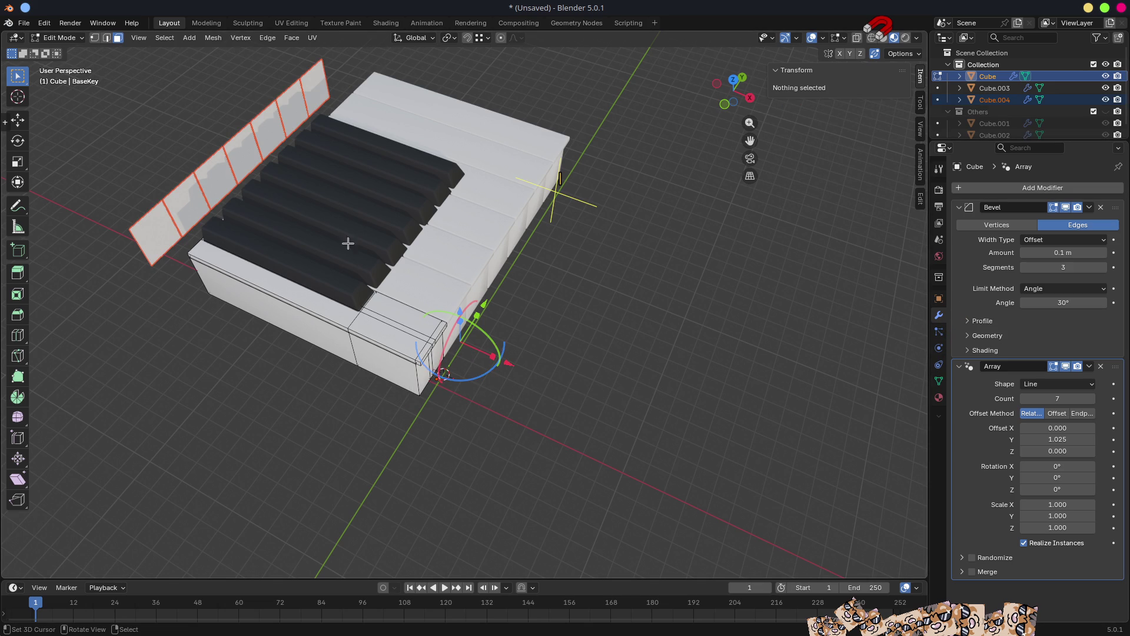
key("Tab")
left_click(160, 242)
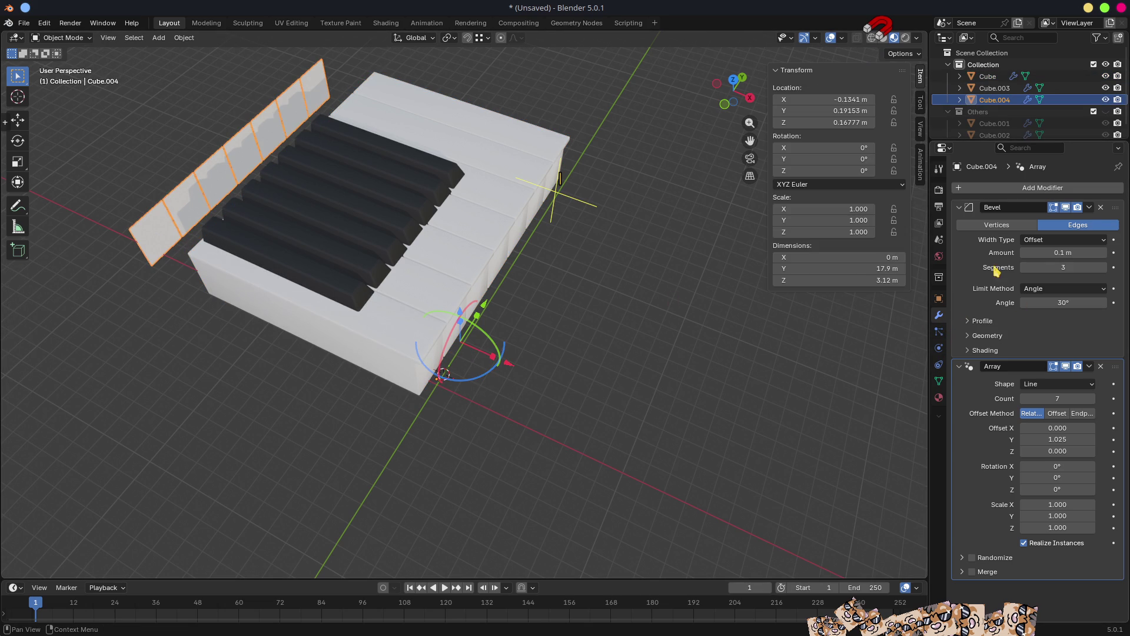
left_click(1101, 207)
left_click(1101, 208)
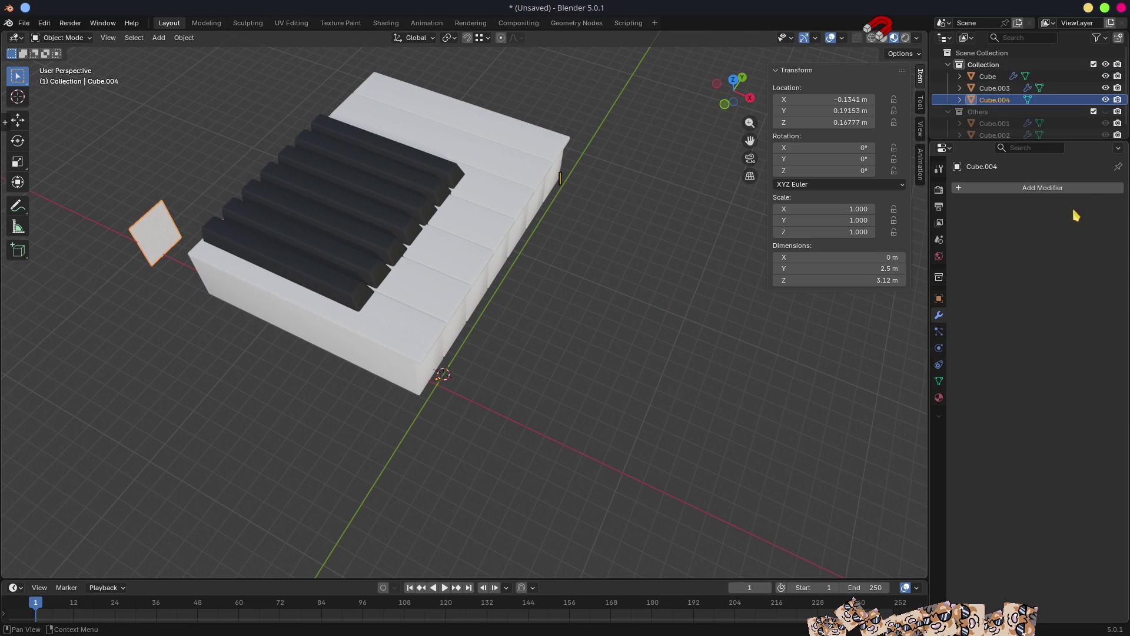
left_click(216, 234, "shift")
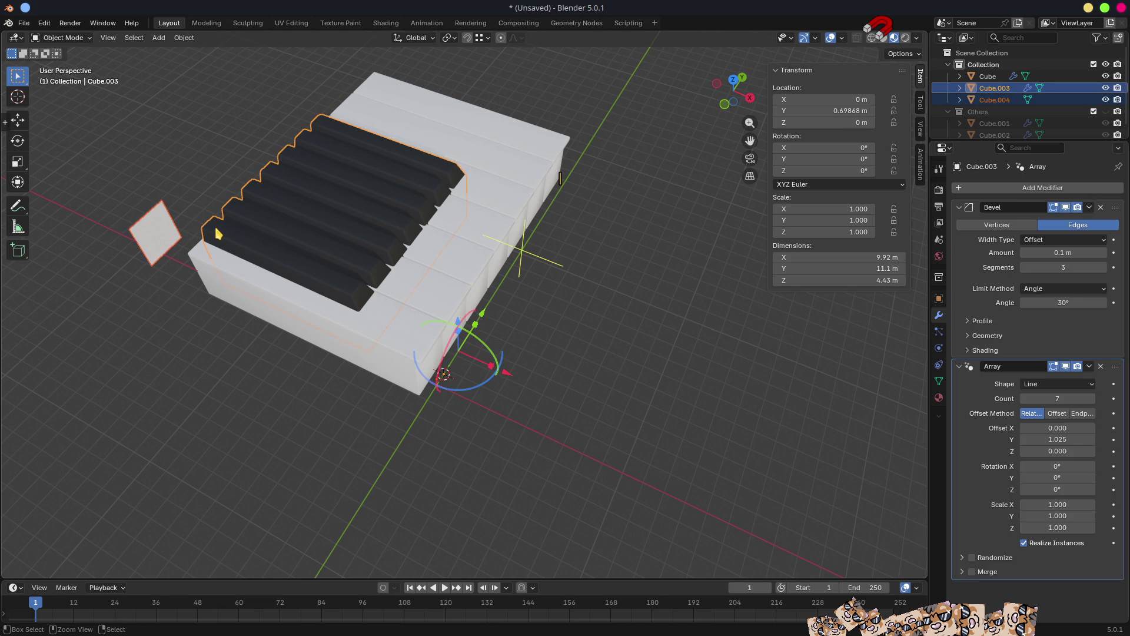
Join the separated tile into the black-key object with Ctrl+J.
key("ctrl+j")
mouse_move(367, 281)
middle_mouse_down()
mouse_move(260, 255)
mouse_move(304, 244)
middle_mouse_up()
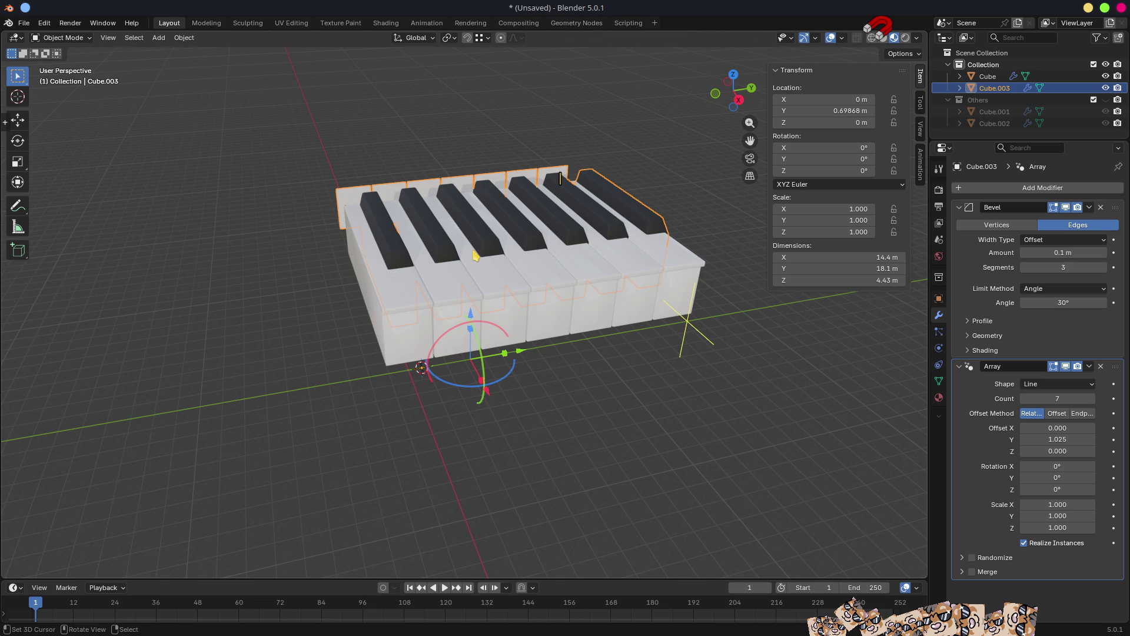
scroll(490, 249, "up", 5)
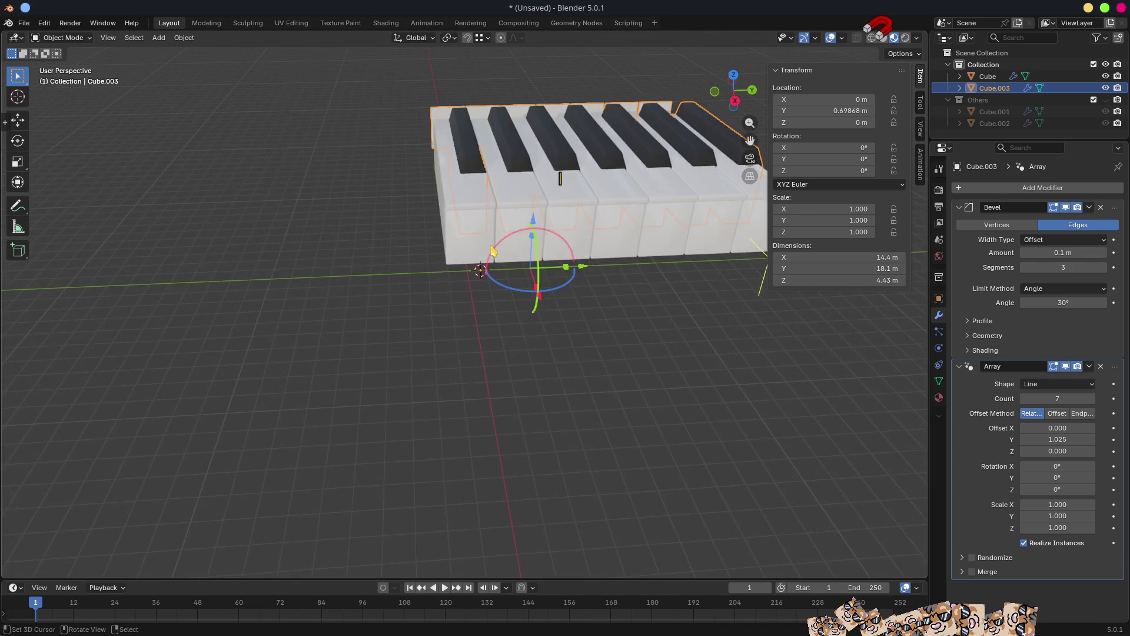
middle_click_drag(505, 248, 506, 293, "shift")
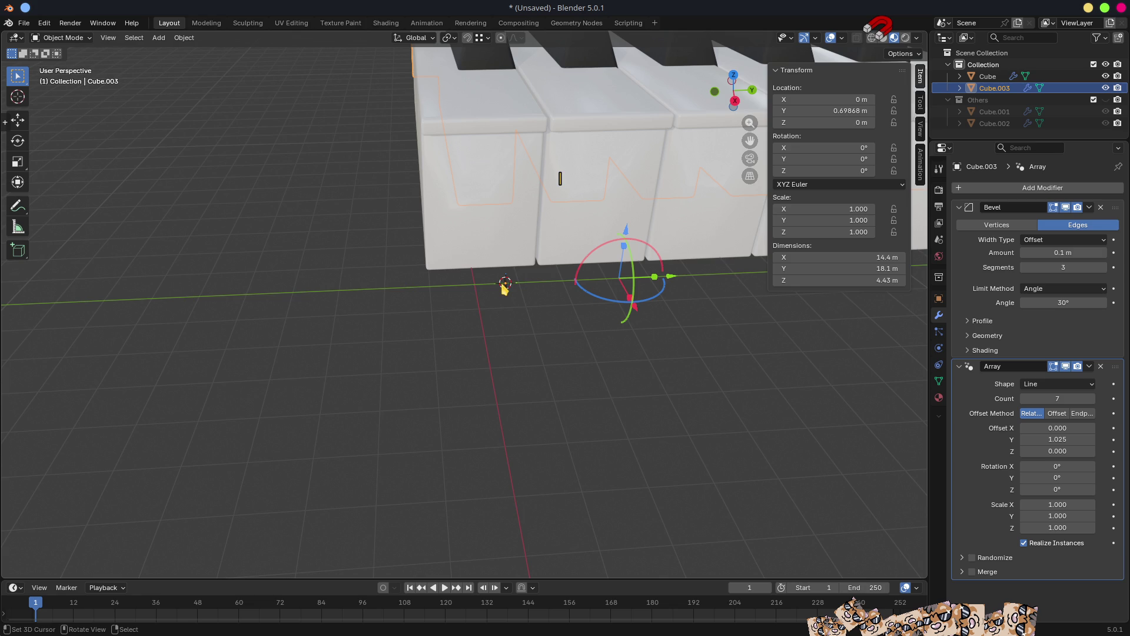
mouse_move(528, 292)
middle_mouse_down()
mouse_move(546, 281)
mouse_move(538, 247)
mouse_move(507, 276)
mouse_move(518, 309)
middle_mouse_up()
scroll(507, 271, "up", 3)
Clear the black-key object's location to zero so it sits on the white keys.
left_click(507, 263)
middle_click_drag(547, 234, 541, 159)
left_click(492, 94)
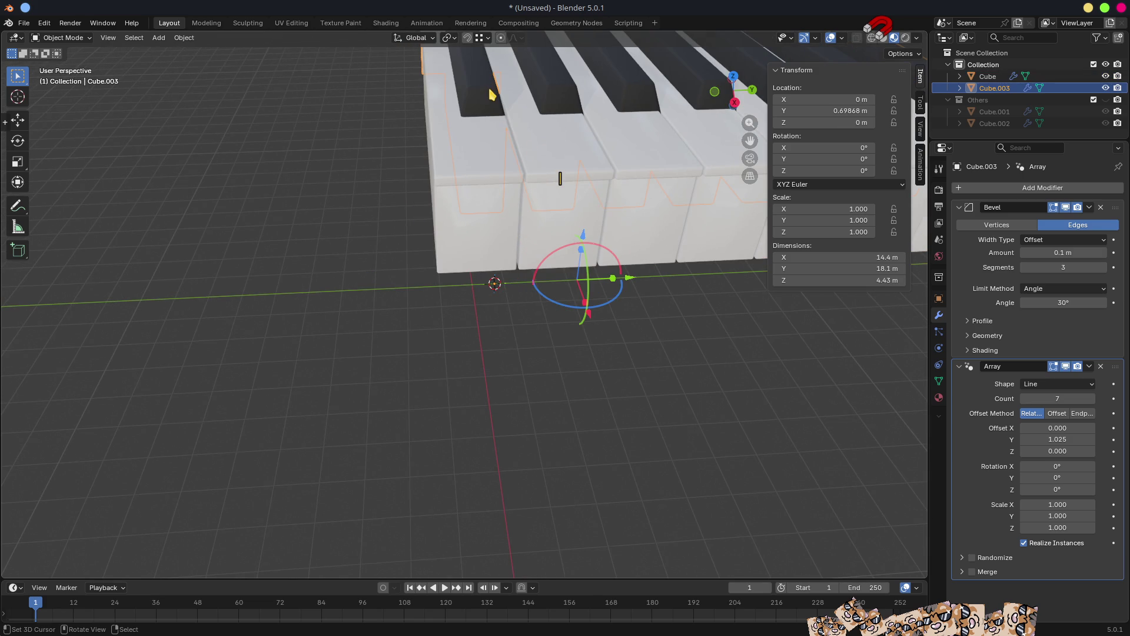
left_click(469, 236)
scroll(470, 237, "up", 1)
scroll(470, 236, "down", 1)
scroll(471, 236, "down", 1)
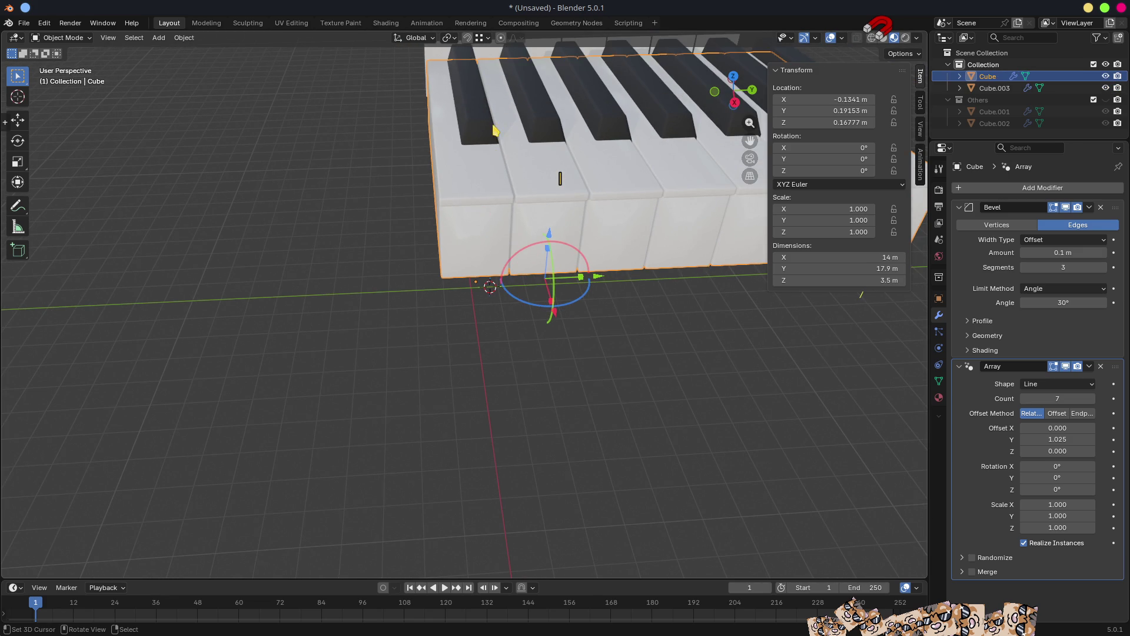
left_click(488, 121)
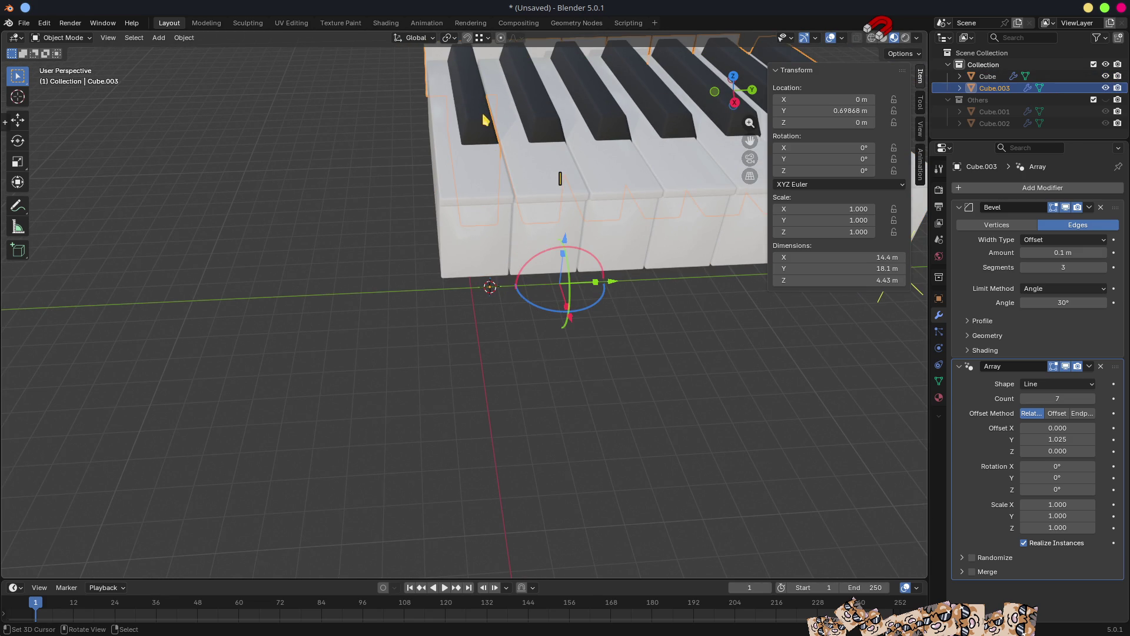
left_click(476, 256)
scroll(489, 276, "up", 2)
mouse_move(479, 285)
middle_mouse_down()
mouse_move(606, 253)
mouse_move(530, 257)
mouse_move(537, 263)
mouse_move(323, 187)
middle_mouse_up()
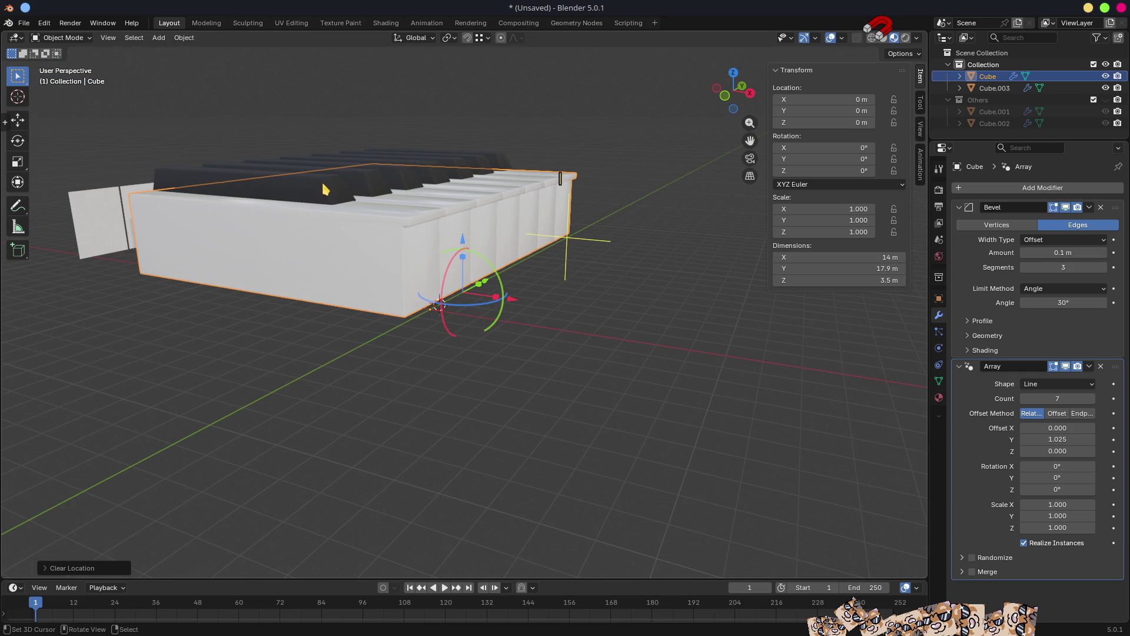
left_click(392, 216)
key("alt+g")
Orbit and zoom to inspect the black keys aligned on the white keys.
scroll(477, 327, "up", 3)
mouse_move(542, 312)
middle_mouse_down()
mouse_move(477, 327)
mouse_move(470, 359)
mouse_move(471, 247)
middle_mouse_up()
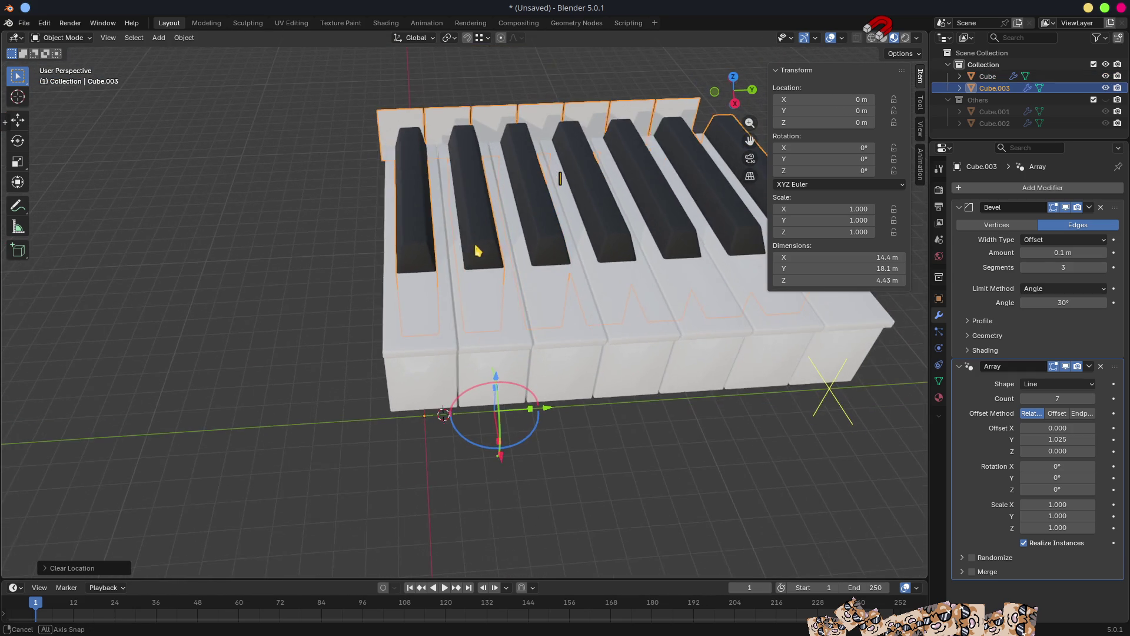
scroll(471, 257, "up", 2)
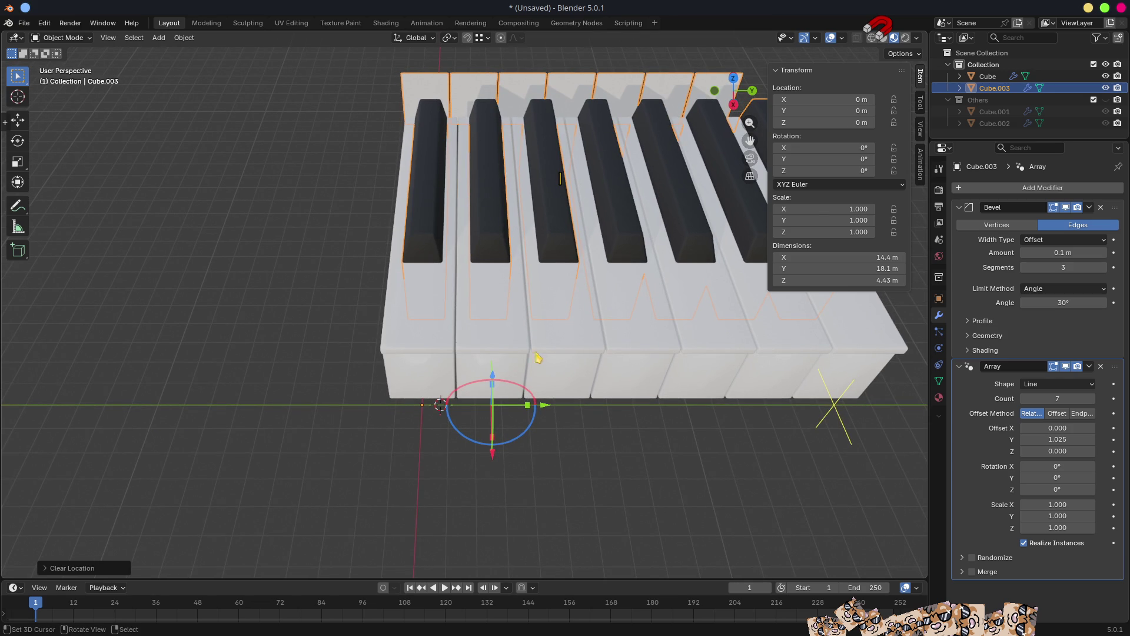
mouse_move(569, 392)
middle_mouse_down()
mouse_move(560, 443)
mouse_move(450, 444)
middle_mouse_up()
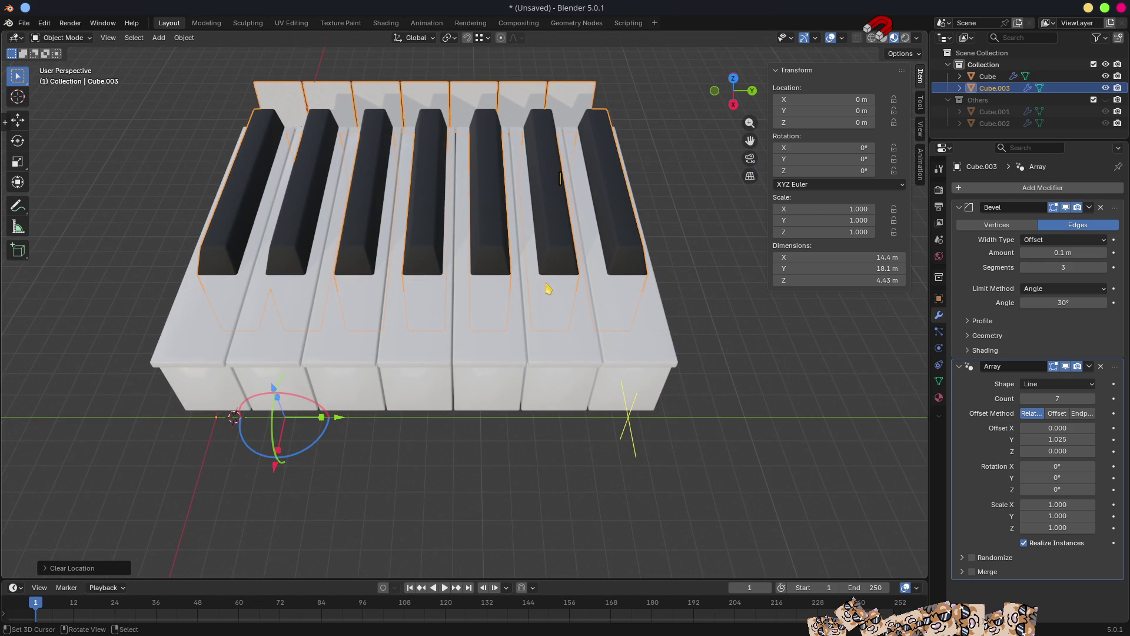
scroll(348, 457, "down", 5, "ctrl")
scroll(605, 454, "up", 5)
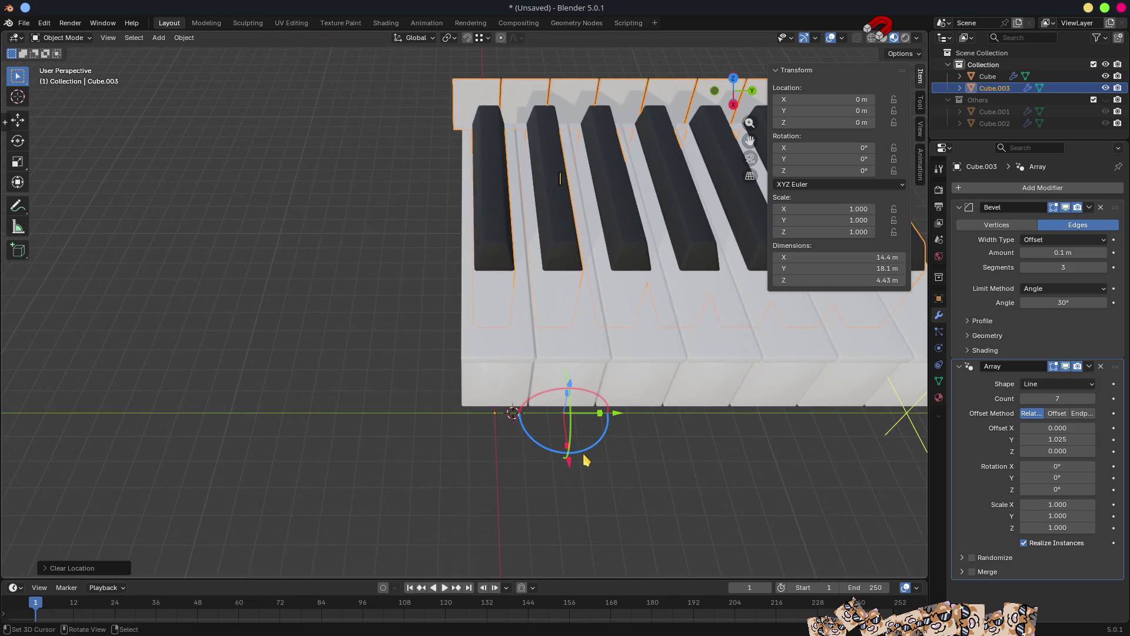
scroll(449, 424, "up", 3, "ctrl")
scroll(585, 457, "down", 2, "shift")
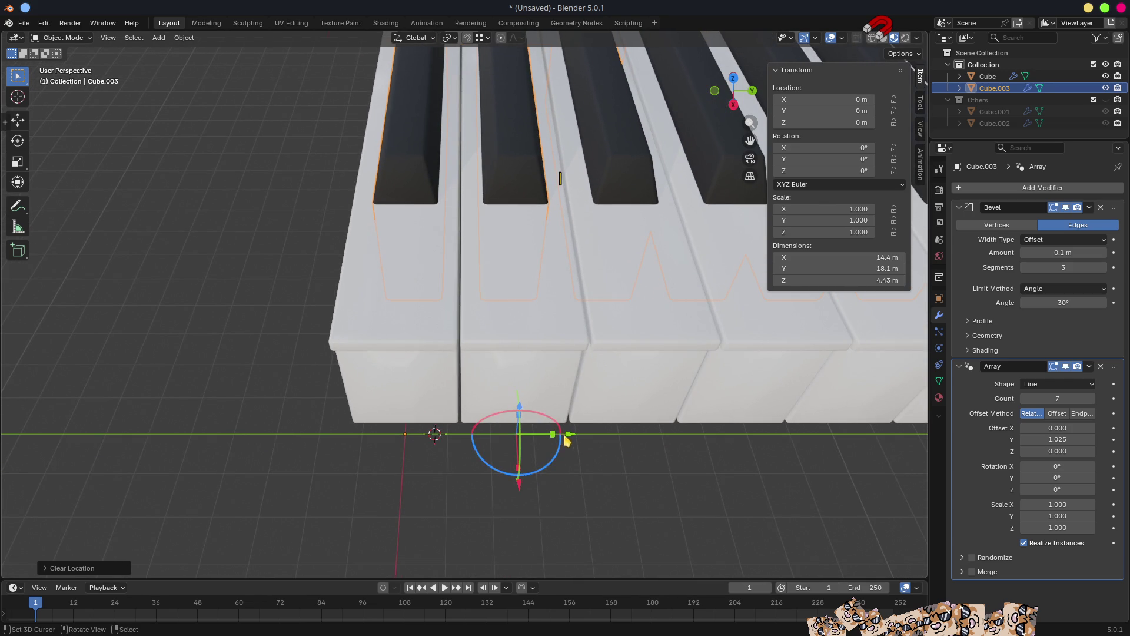
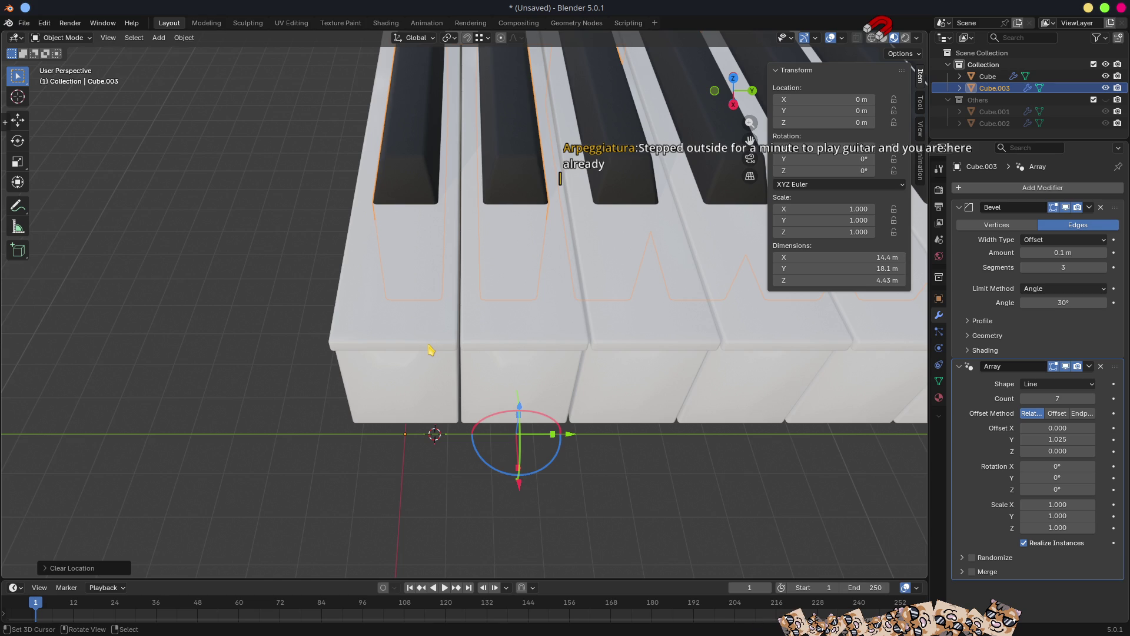
Inspect the white-key mesh in vertex select mode, then return to Object Mode.
left_click(401, 369)
key("Tab")
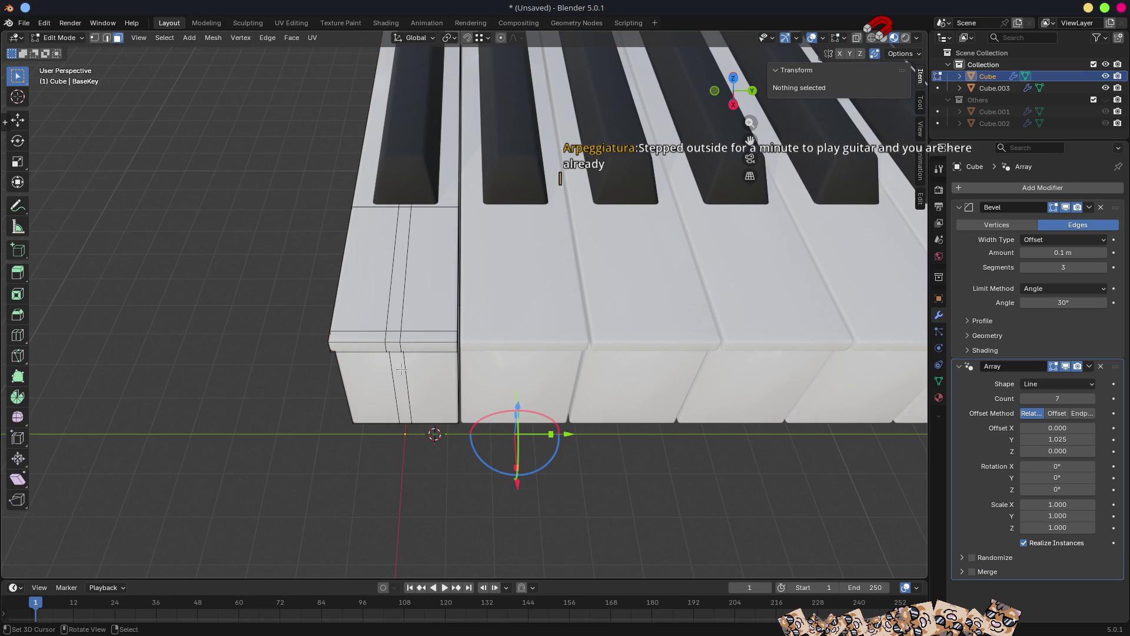
scroll(396, 363, "up", 6)
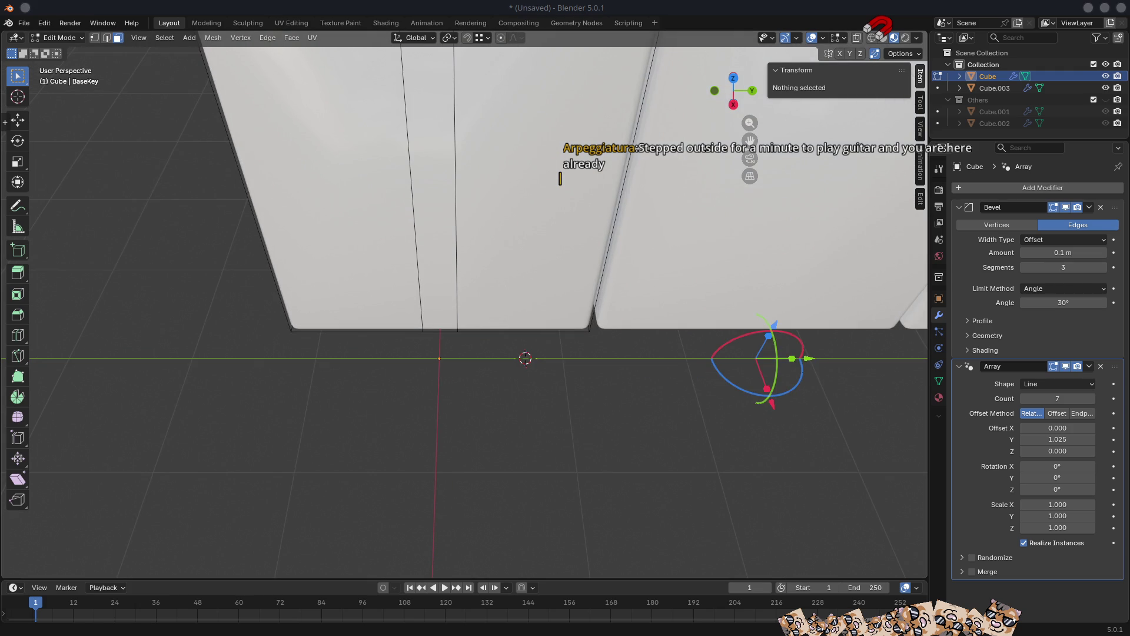
mouse_move(308, 404)
middle_mouse_down()
mouse_move(343, 394)
mouse_move(326, 271)
mouse_move(340, 274)
middle_mouse_up()
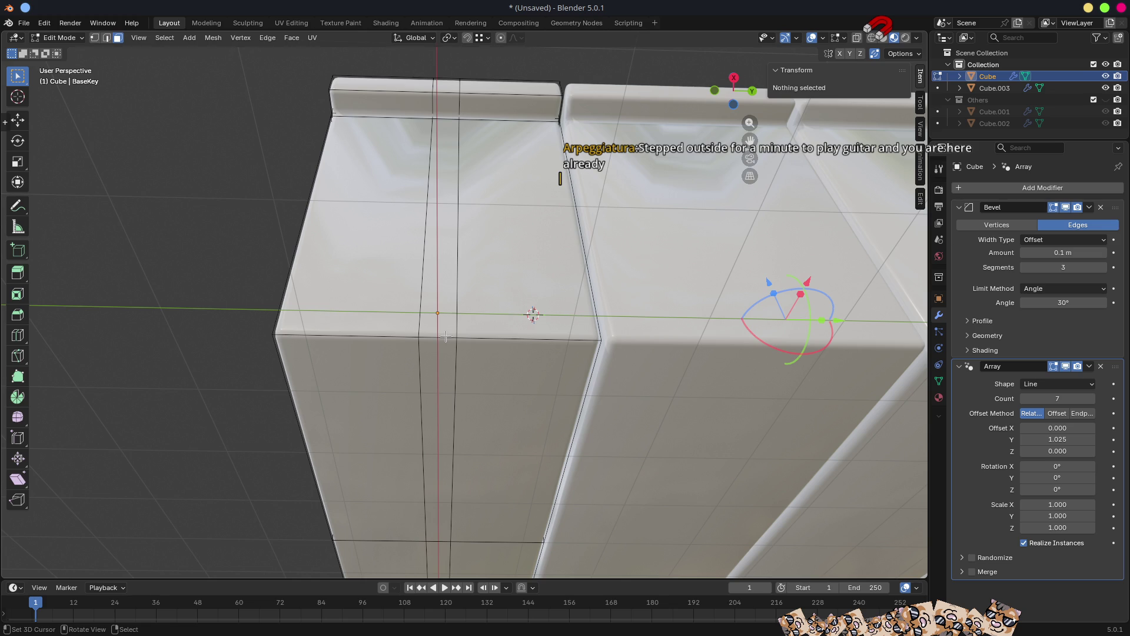
key("1")
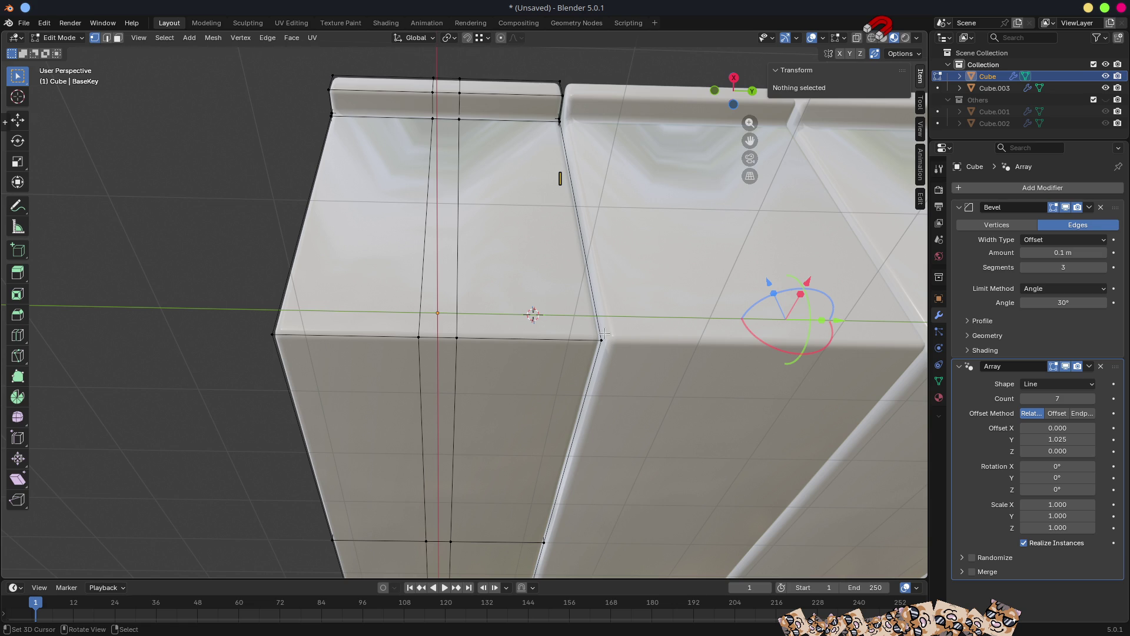
scroll(605, 334, "down", 5)
mouse_move(605, 333)
middle_mouse_down()
mouse_move(598, 379)
mouse_move(598, 351)
mouse_move(582, 351)
middle_mouse_up()
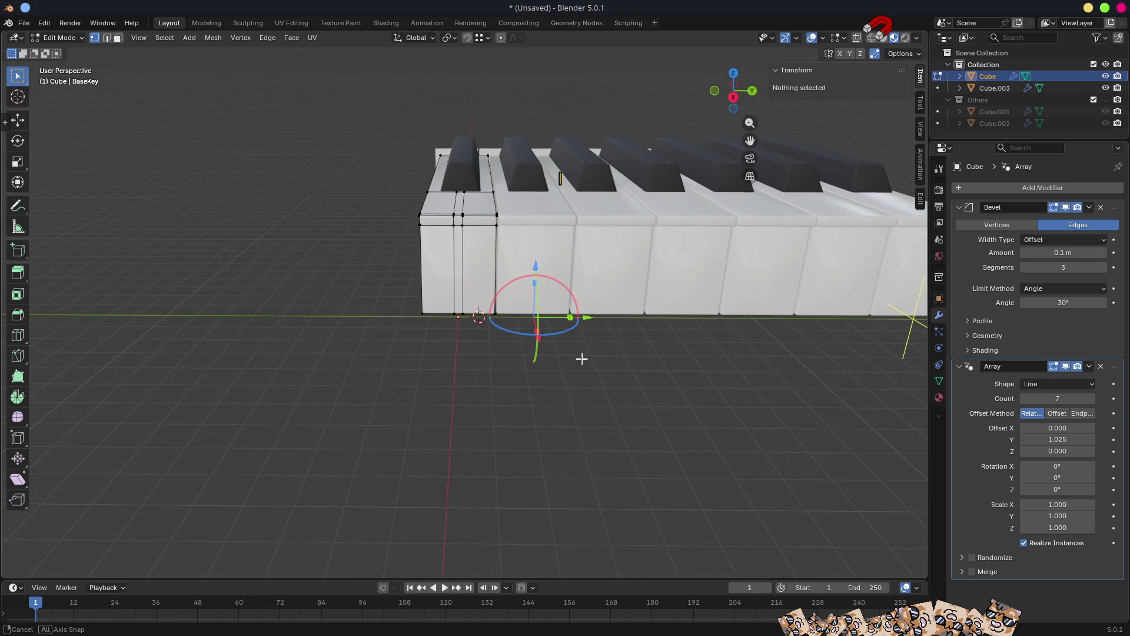
mouse_move(519, 309)
middle_mouse_down()
mouse_move(600, 361)
mouse_move(505, 318)
middle_mouse_up()
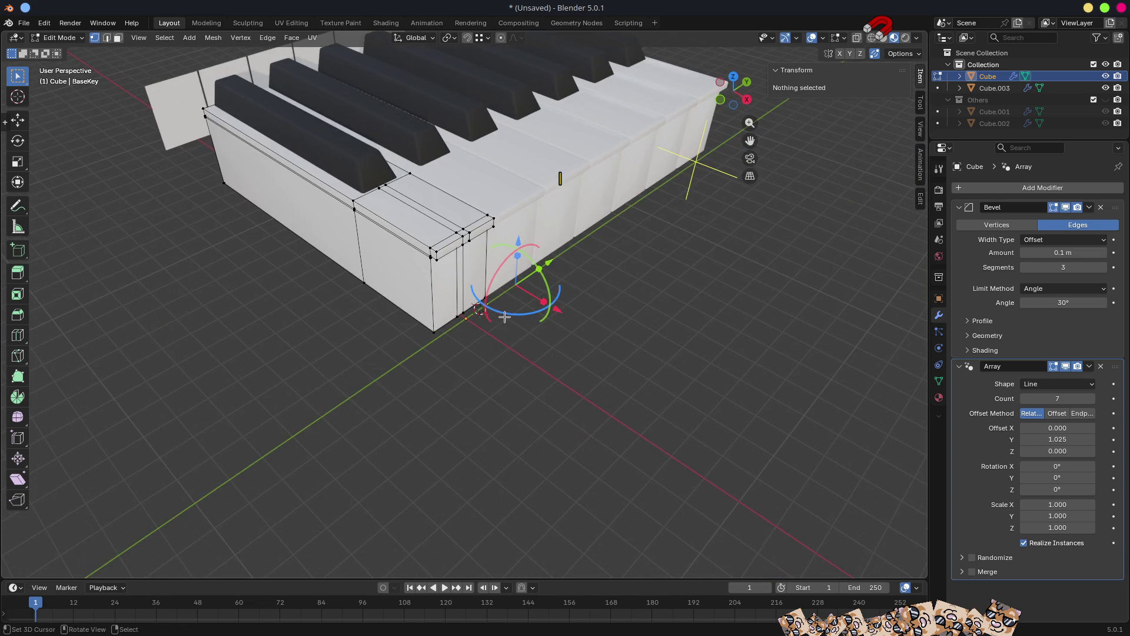
middle_click_drag(525, 271, 434, 212)
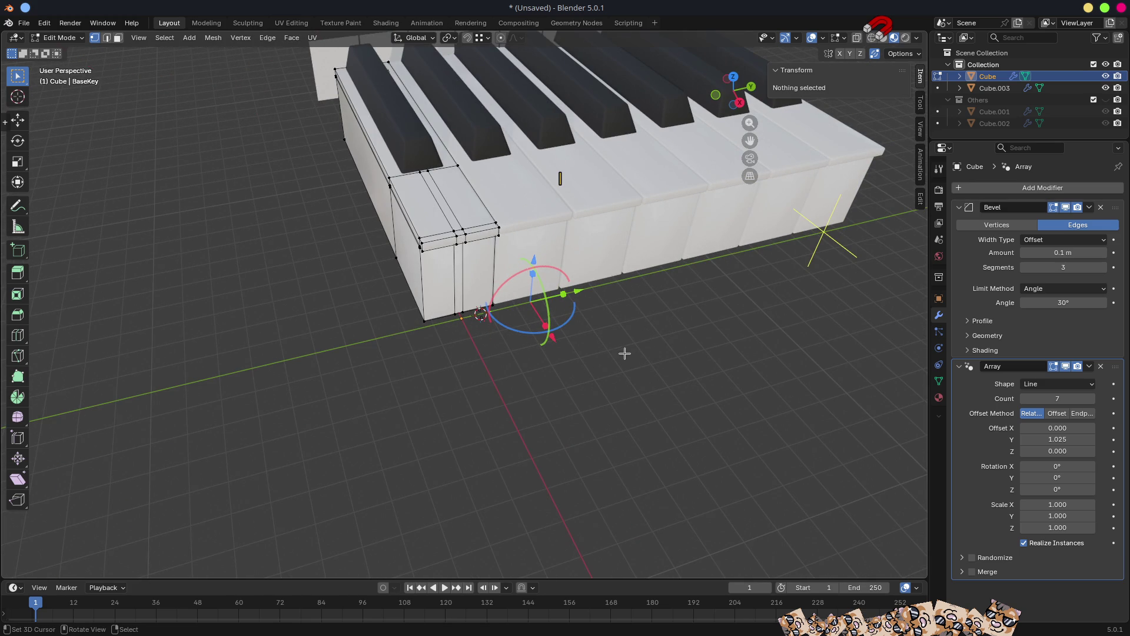
key("Tab")
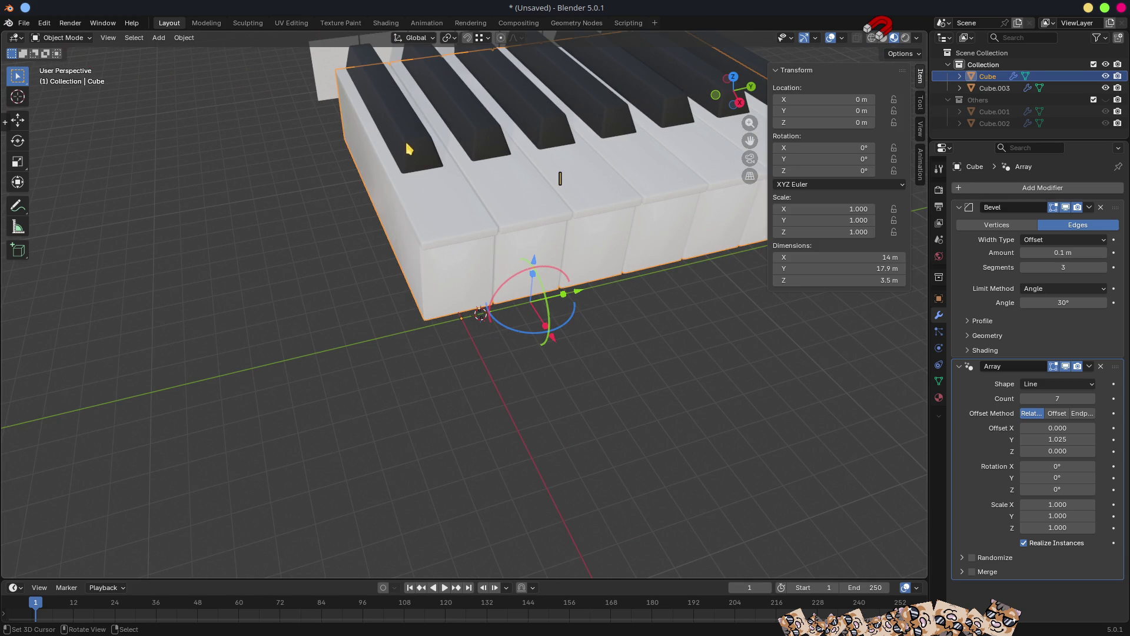
Select the black keys Cube.003 and try a Y-axis move, then cancel it.
left_click(408, 155)
middle_click_drag(469, 192, 459, 181)
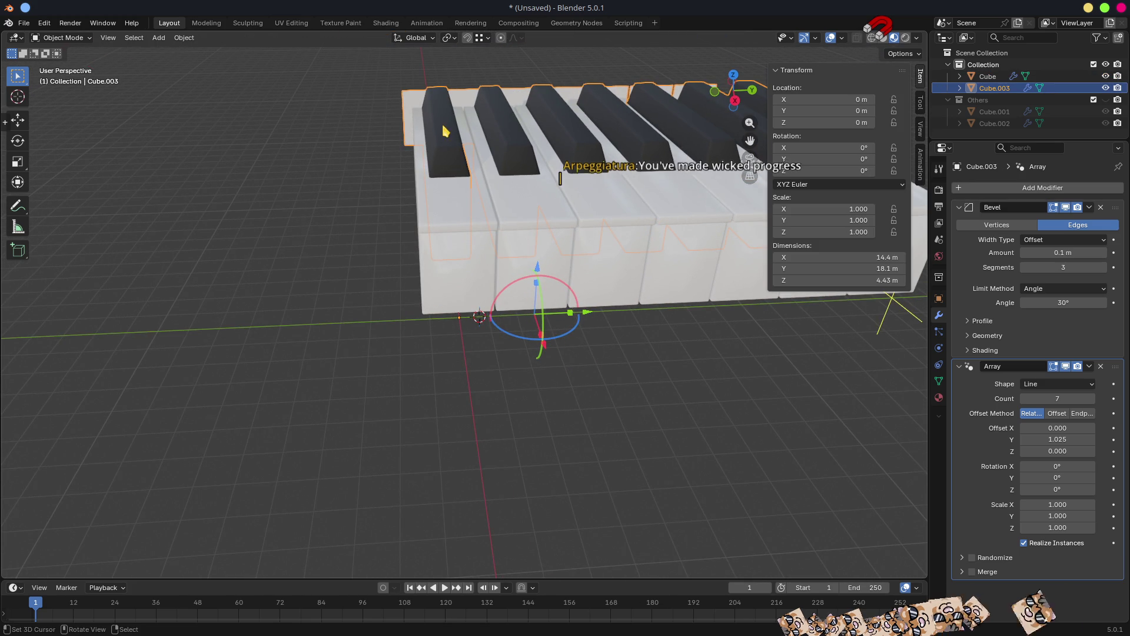
scroll(544, 252, "up", 3)
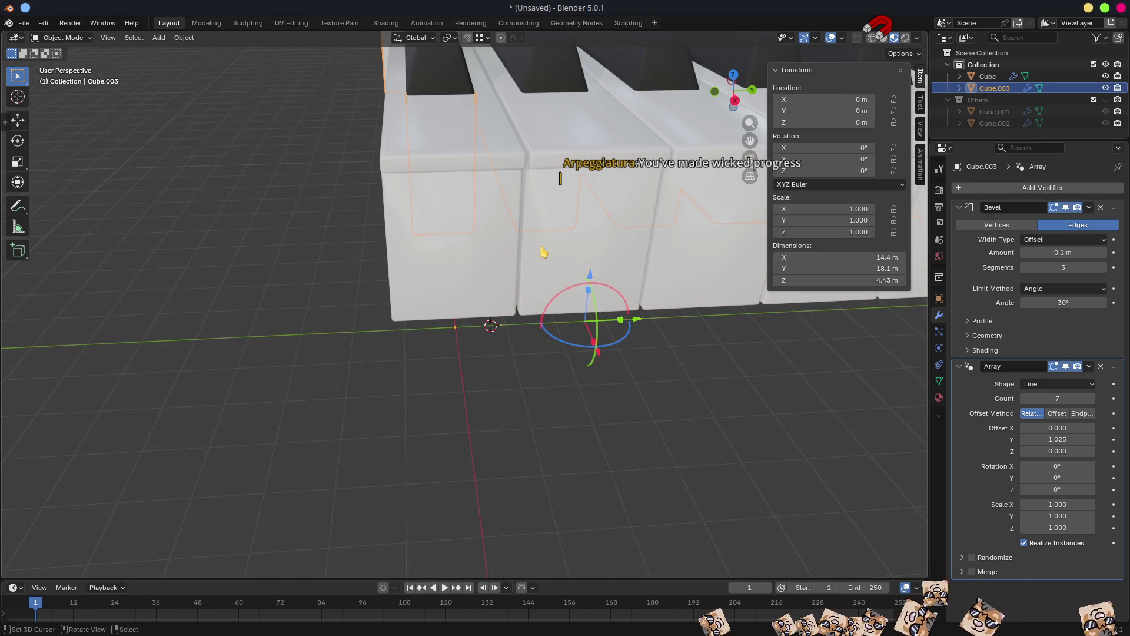
mouse_move(543, 252)
middle_mouse_down()
mouse_move(461, 295)
mouse_move(416, 247)
middle_mouse_up()
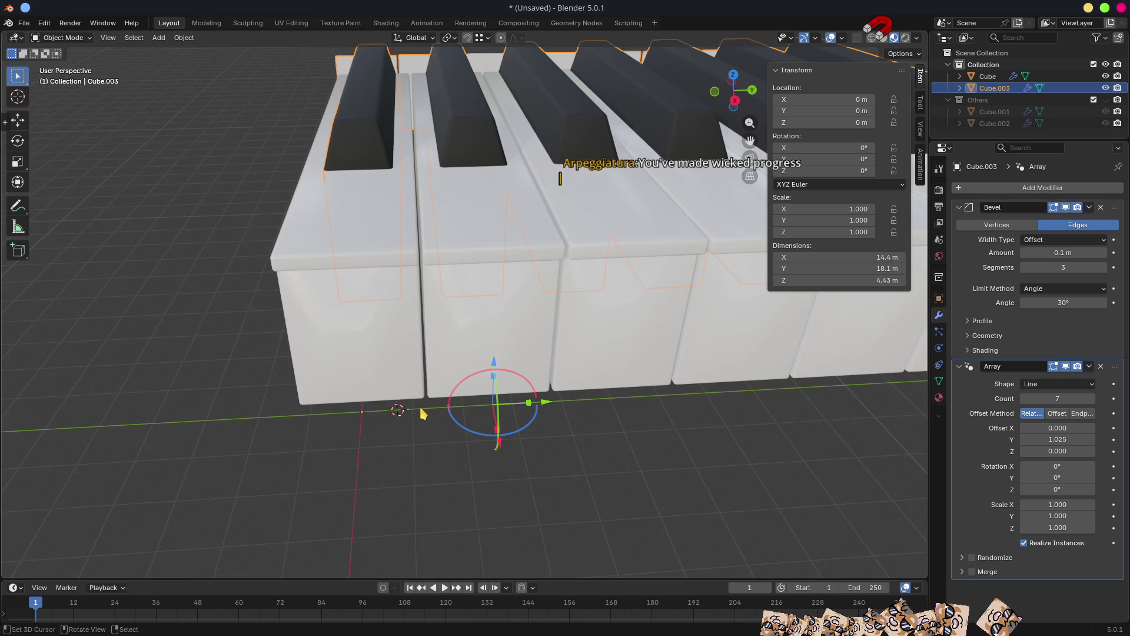
key("g")
key("y")
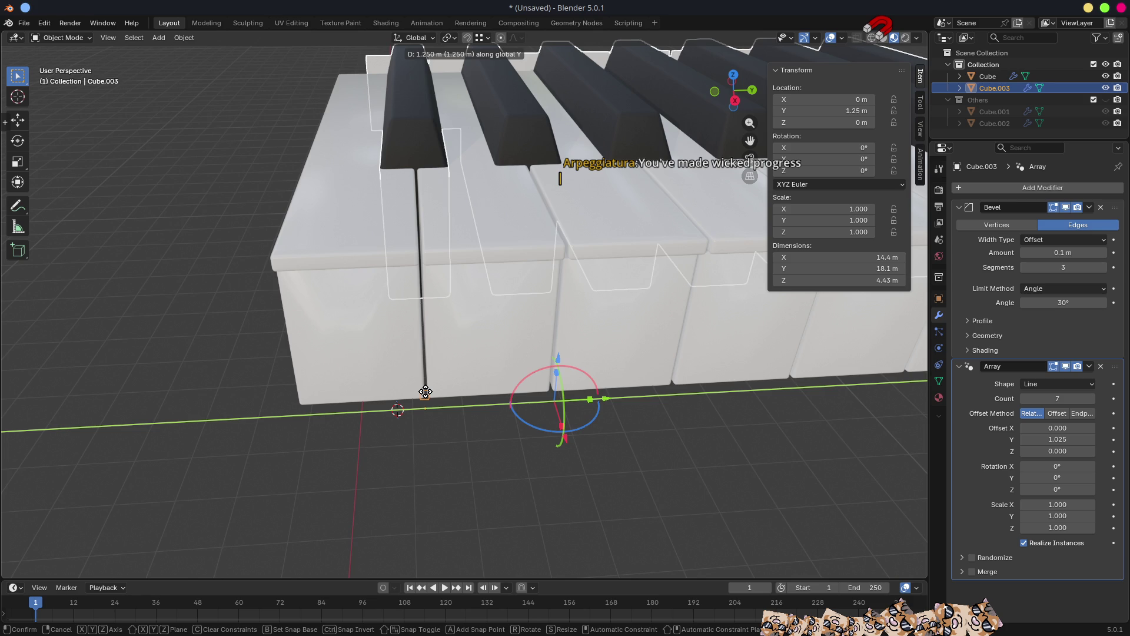
right_click(425, 392)
middle_click_drag(437, 422, 492, 377)
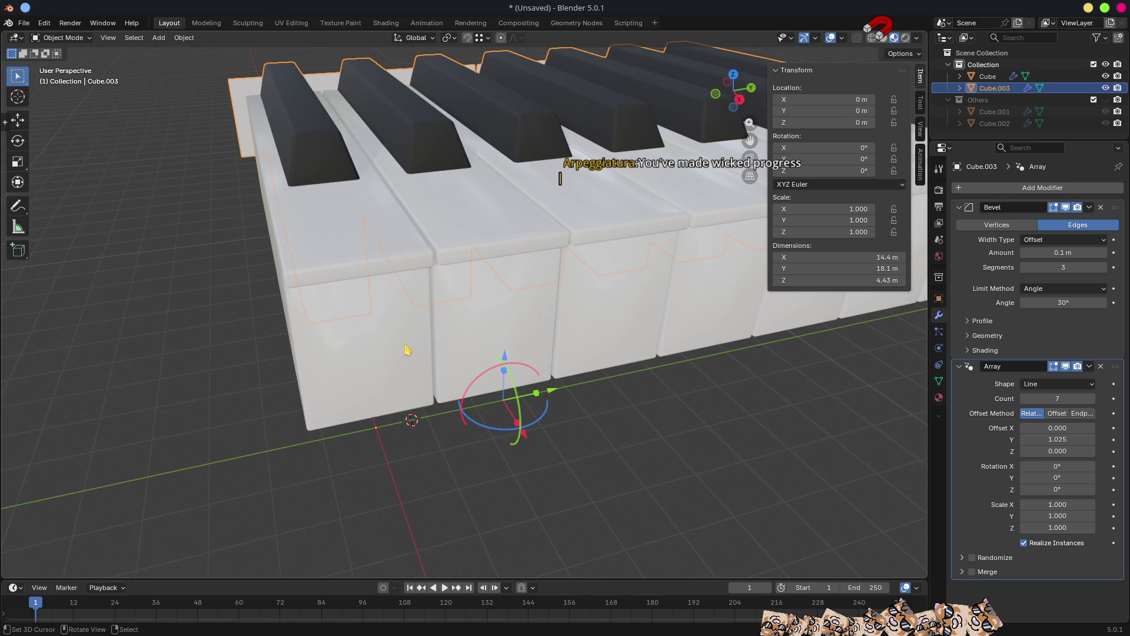
mouse_move(446, 388)
middle_mouse_down()
mouse_move(406, 386)
mouse_move(396, 348)
mouse_move(424, 346)
mouse_move(408, 378)
mouse_move(421, 382)
middle_mouse_up()
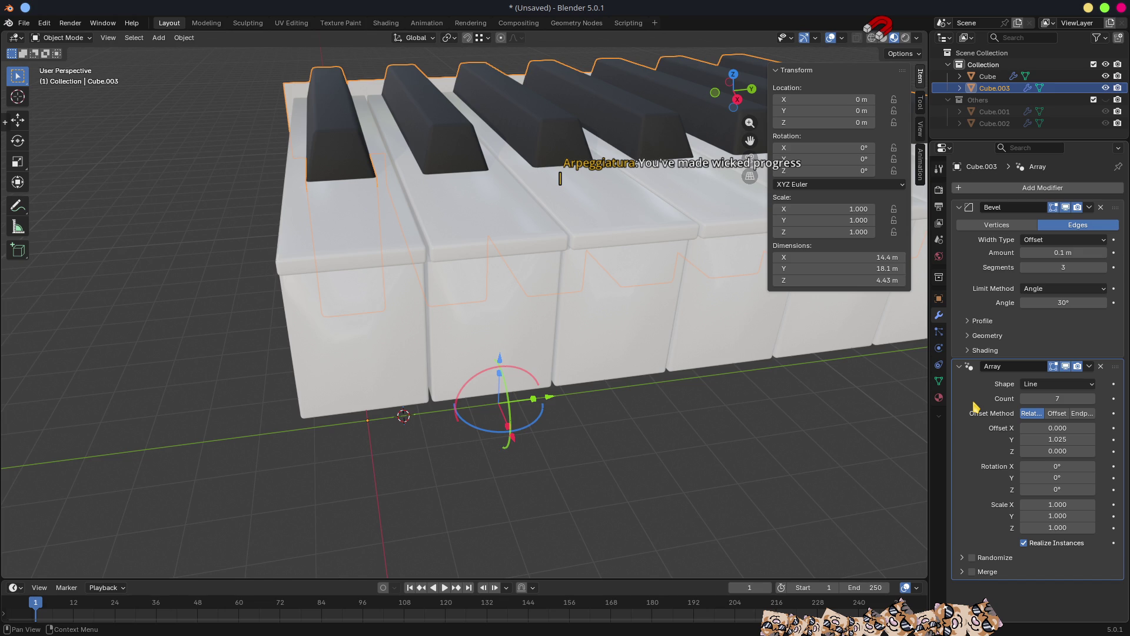
Select the white keys Cube and pick the first key's bottom corner vertex.
left_click(379, 329)
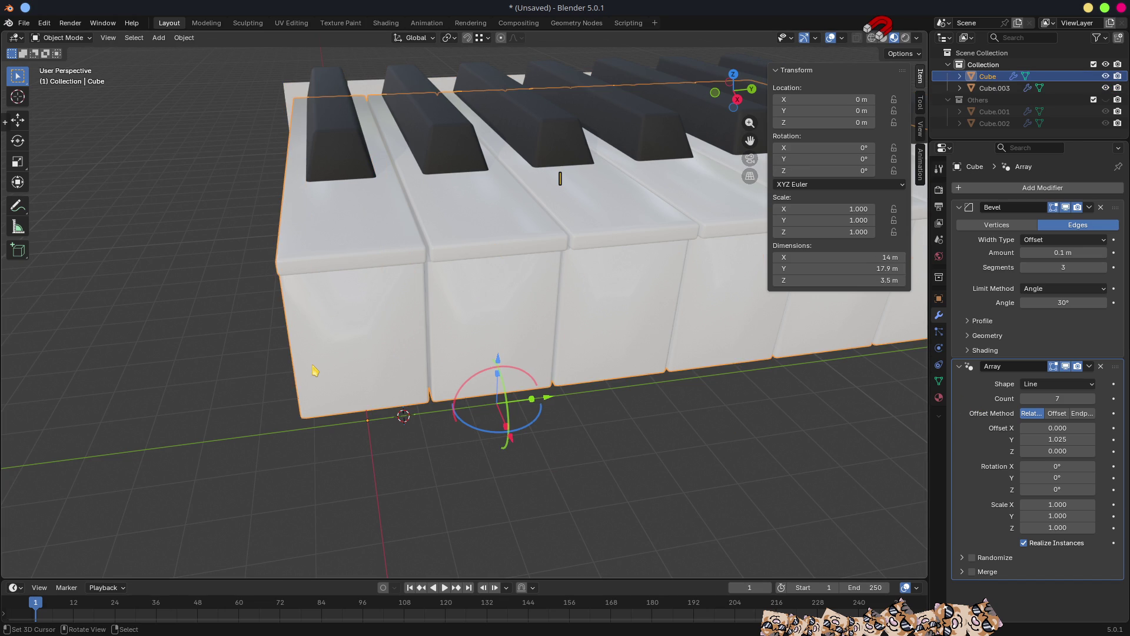
mouse_move(349, 428)
middle_mouse_down()
mouse_move(454, 429)
mouse_move(470, 374)
mouse_move(527, 323)
mouse_move(493, 326)
mouse_move(454, 230)
middle_mouse_up()
key("Tab")
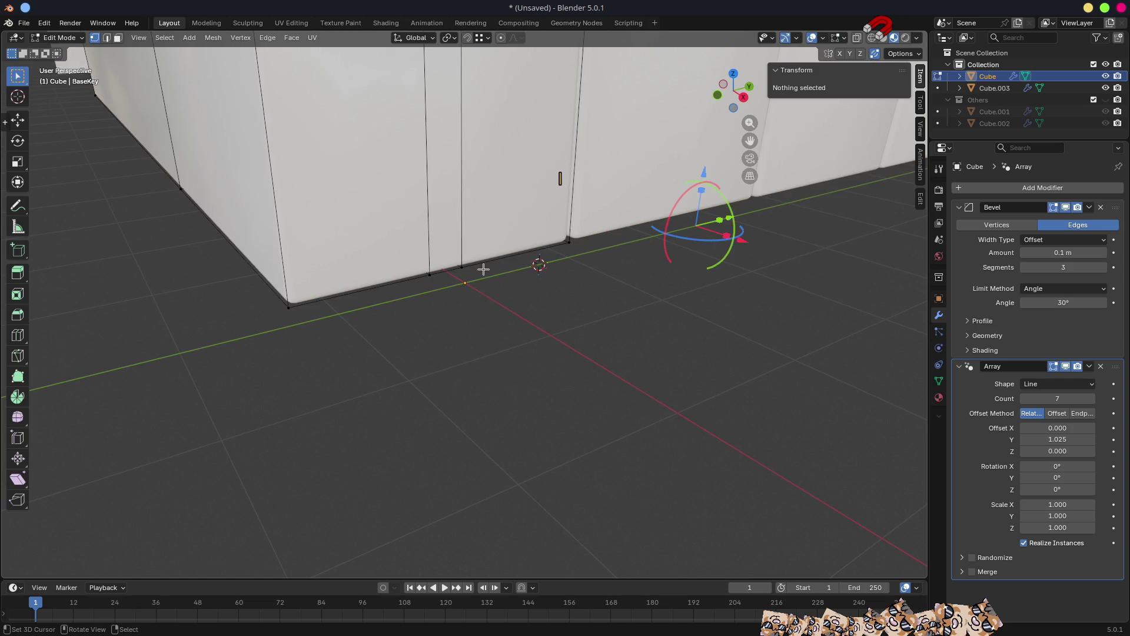
middle_click_drag(480, 268, 434, 305)
left_click(419, 306)
key("Tab")
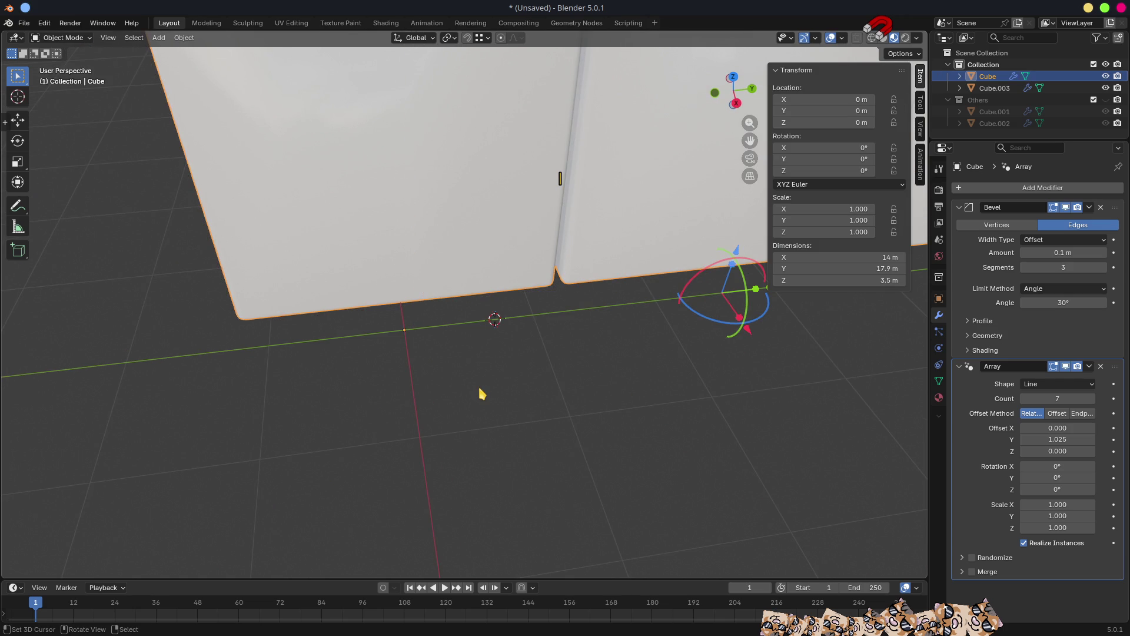
Snap the 3D cursor to the world origin.
key("shift+s")
left_click(469, 453)
key("ctrl+Tab")
key("Escape")
mouse_move(520, 333)
middle_mouse_down()
mouse_move(561, 343)
mouse_move(608, 330)
mouse_move(612, 294)
mouse_move(639, 296)
middle_mouse_up()
scroll(617, 320, "down", 4)
scroll(639, 295, "up", 5)
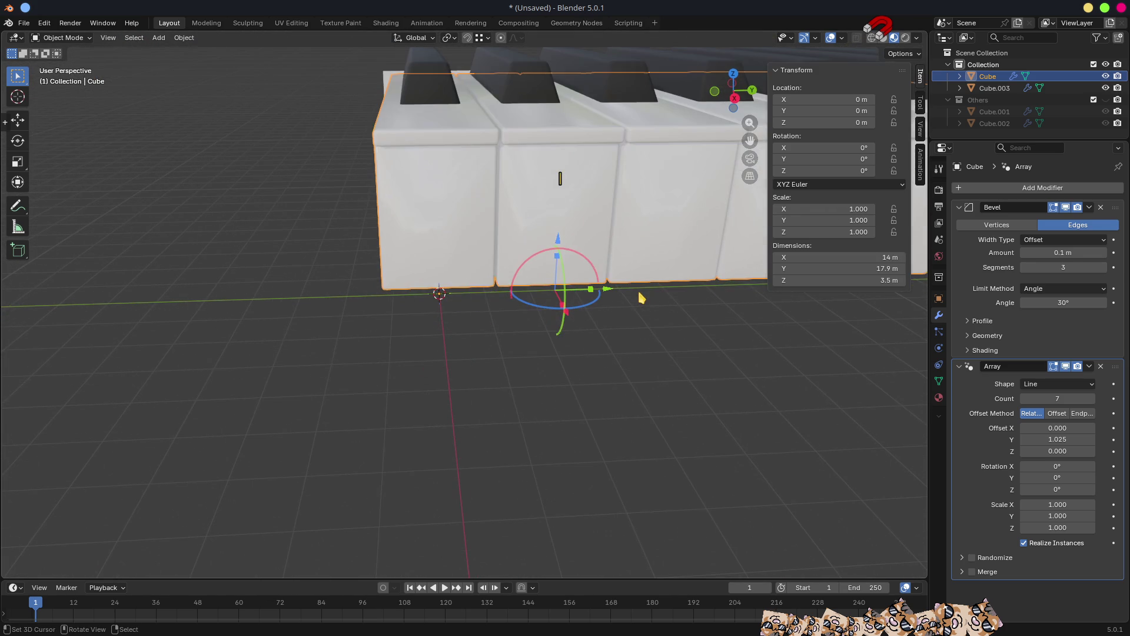
Re-enter Edit Mode on the white keys with the first key framed.
key("Tab")
scroll(580, 285, "up", 5)
mouse_move(550, 278)
middle_mouse_down("shift")
mouse_move(607, 347)
mouse_move(454, 343)
mouse_move(515, 371)
middle_mouse_up("shift")
mouse_move(676, 460)
middle_mouse_down()
mouse_move(601, 407)
mouse_move(717, 464)
mouse_move(534, 353)
middle_mouse_up()
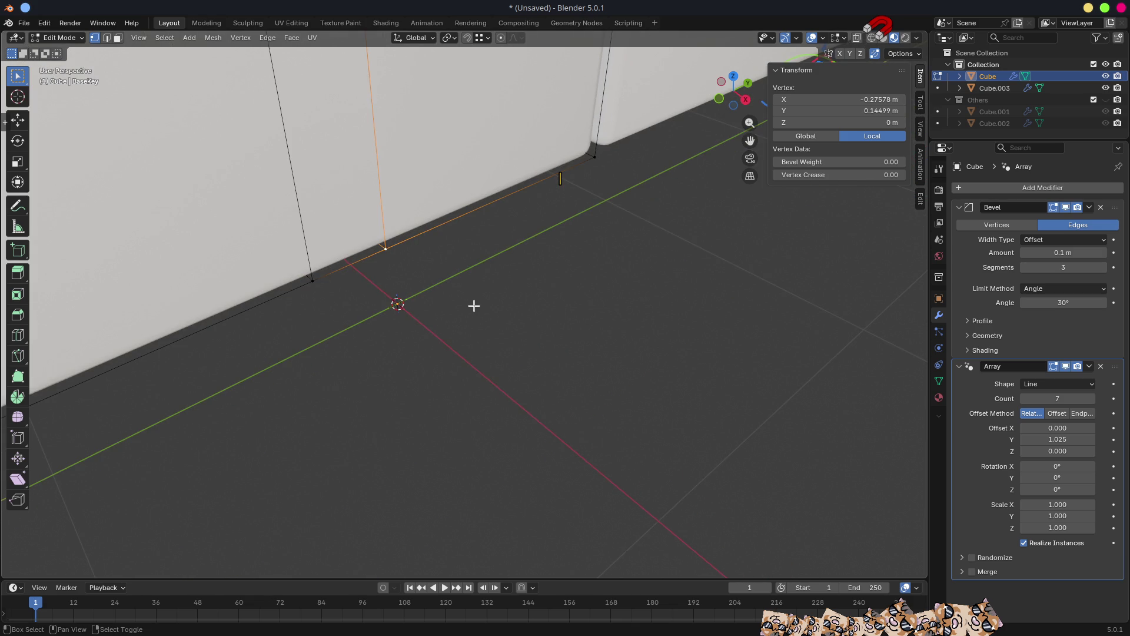
Extrude the corner vertex and snap the new vertex onto the world origin.
key("e")
left_click(454, 286)
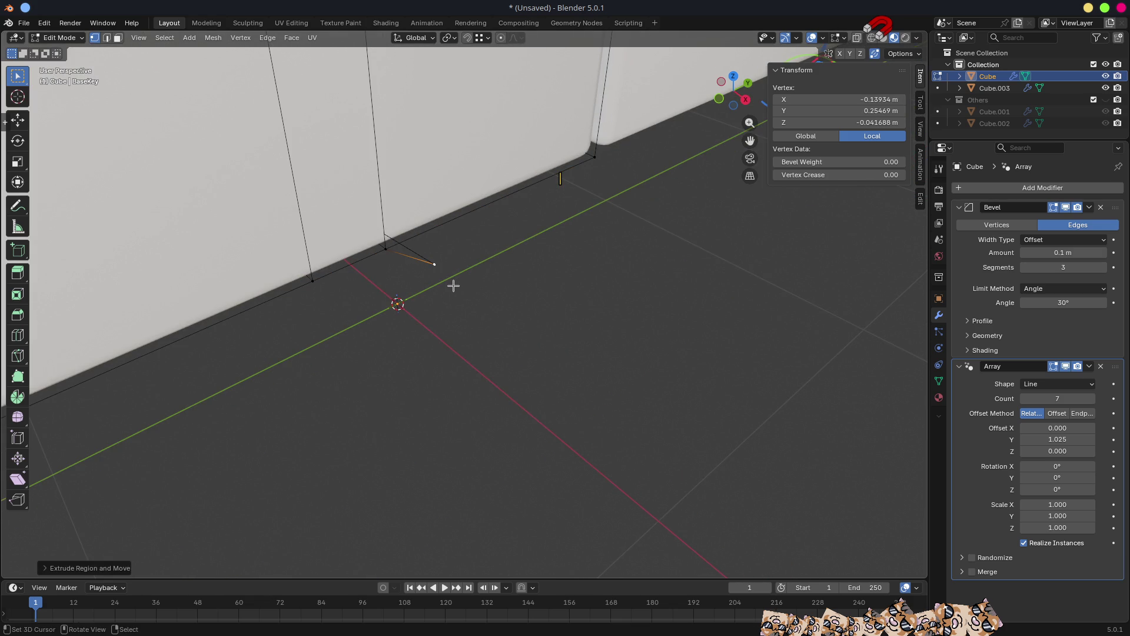
middle_click_drag(460, 289, 504, 288)
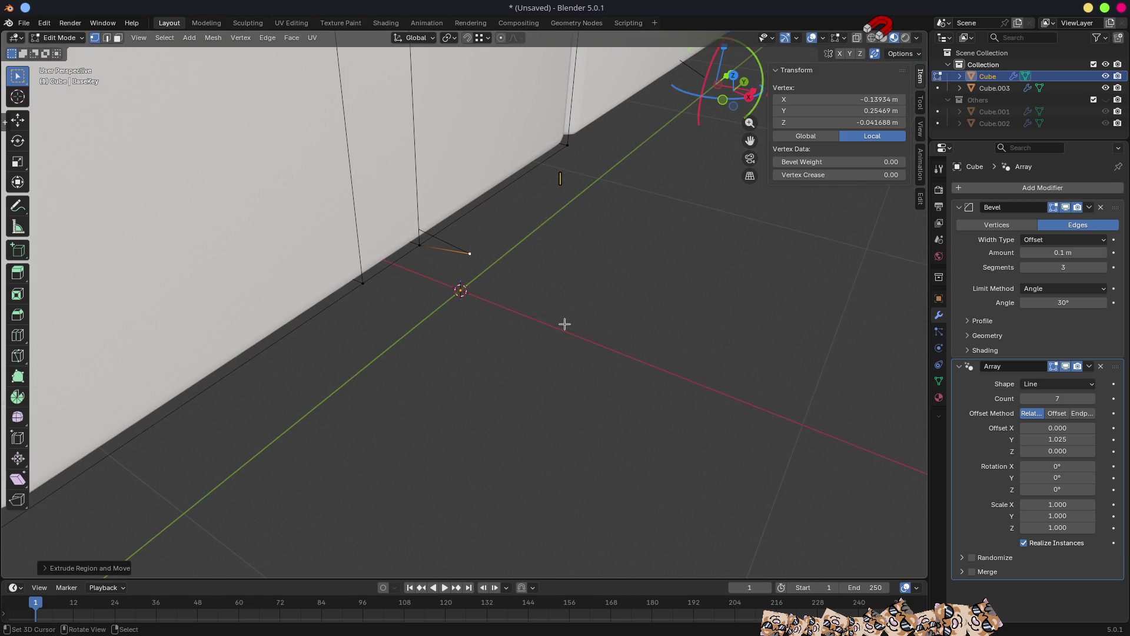
key("shift+s")
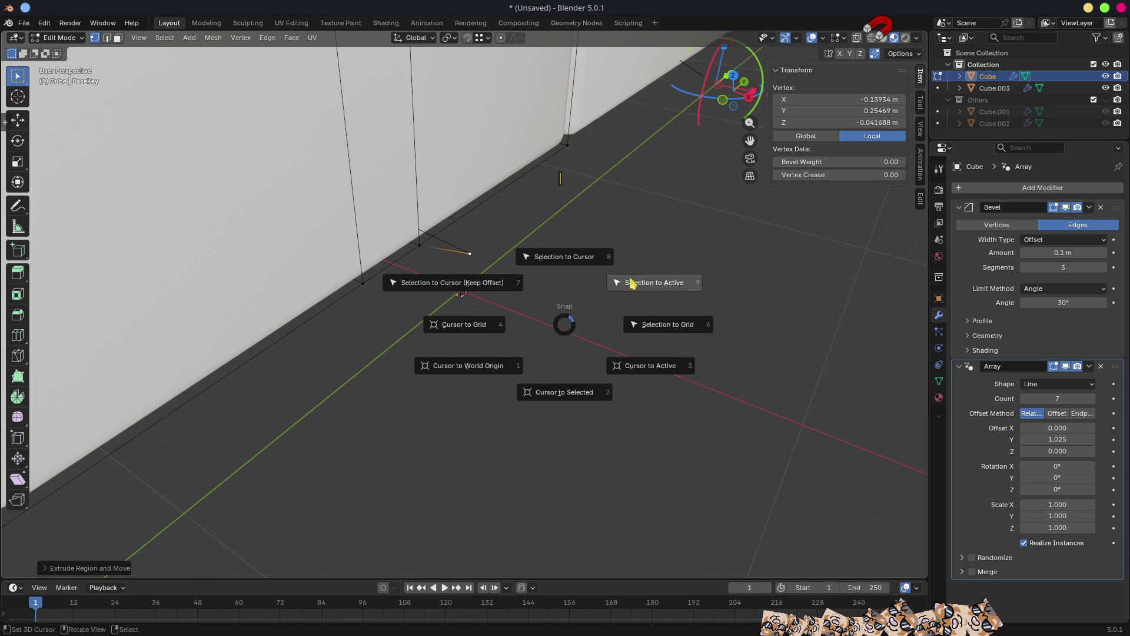
left_click(564, 257)
middle_click_drag(573, 257, 509, 271)
scroll(508, 271, "down", 4)
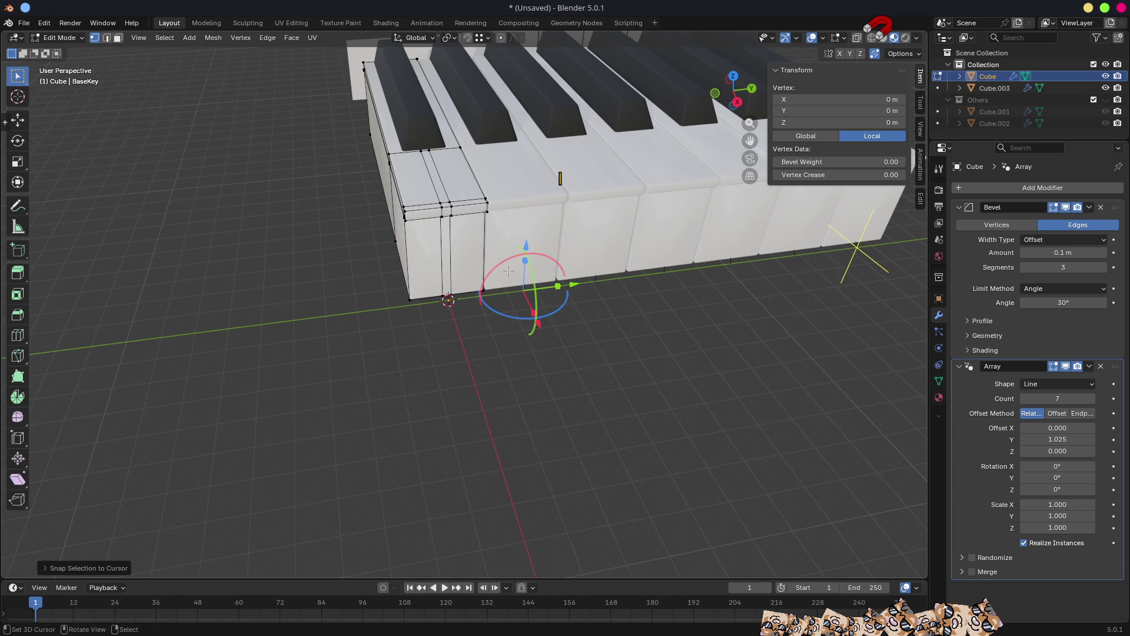
scroll(514, 281, "up", 4)
mouse_move(529, 281)
middle_mouse_down()
mouse_move(505, 238)
mouse_move(520, 279)
middle_mouse_up()
scroll(515, 246, "down", 3)
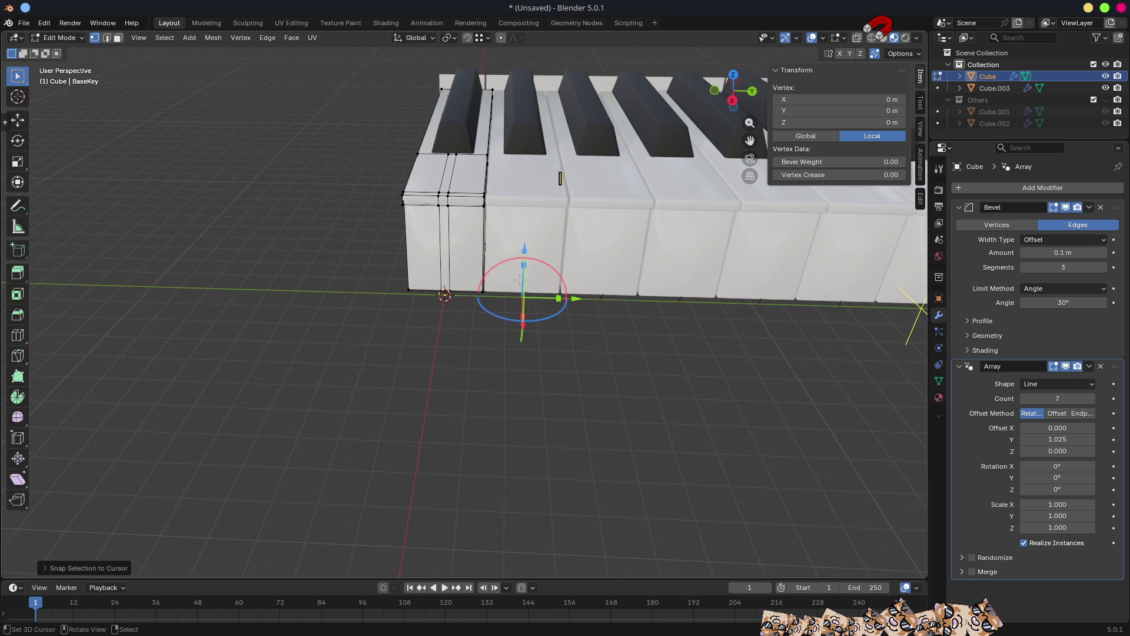
Set the array's Y offset to 0, then restore it to 1.000.
left_click(1072, 440)
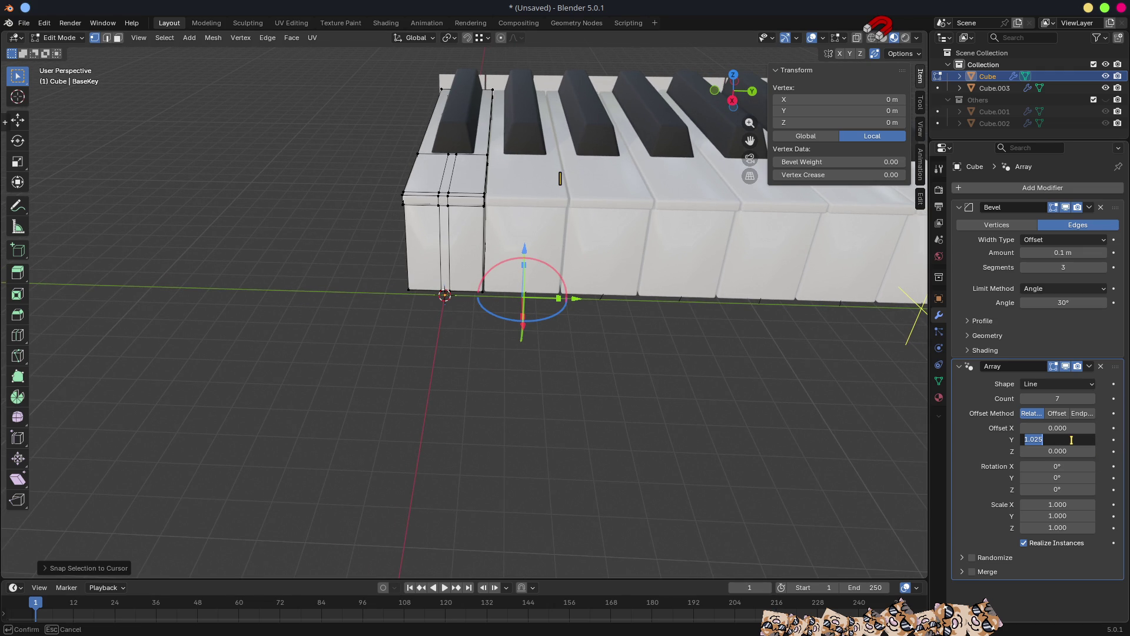
type("0")
key("Return")
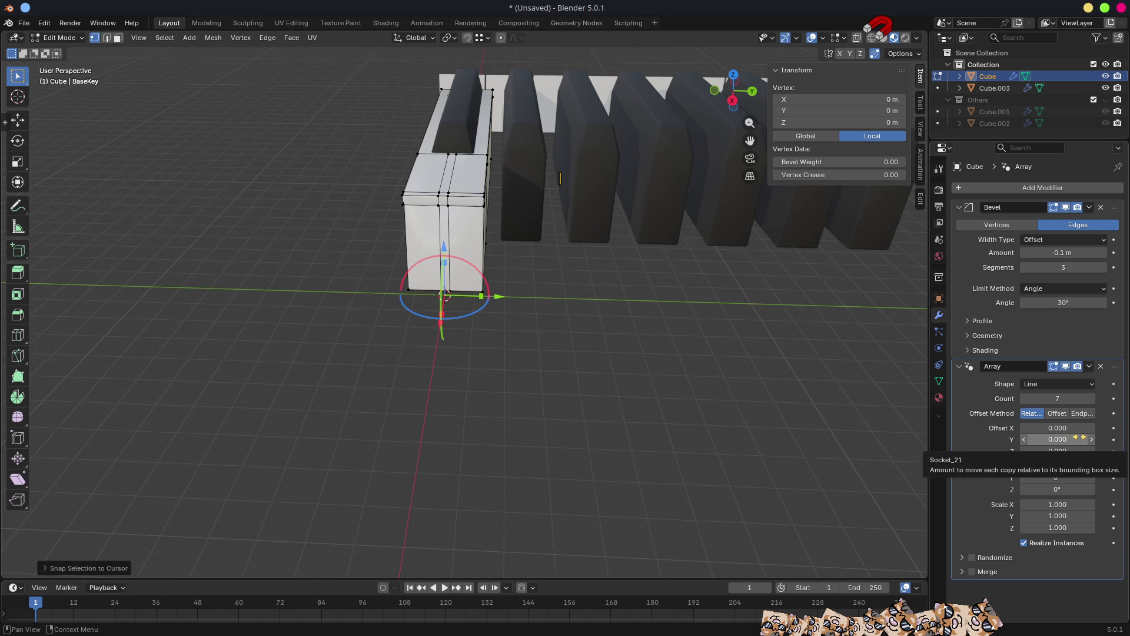
left_click(1079, 439)
key("Return")
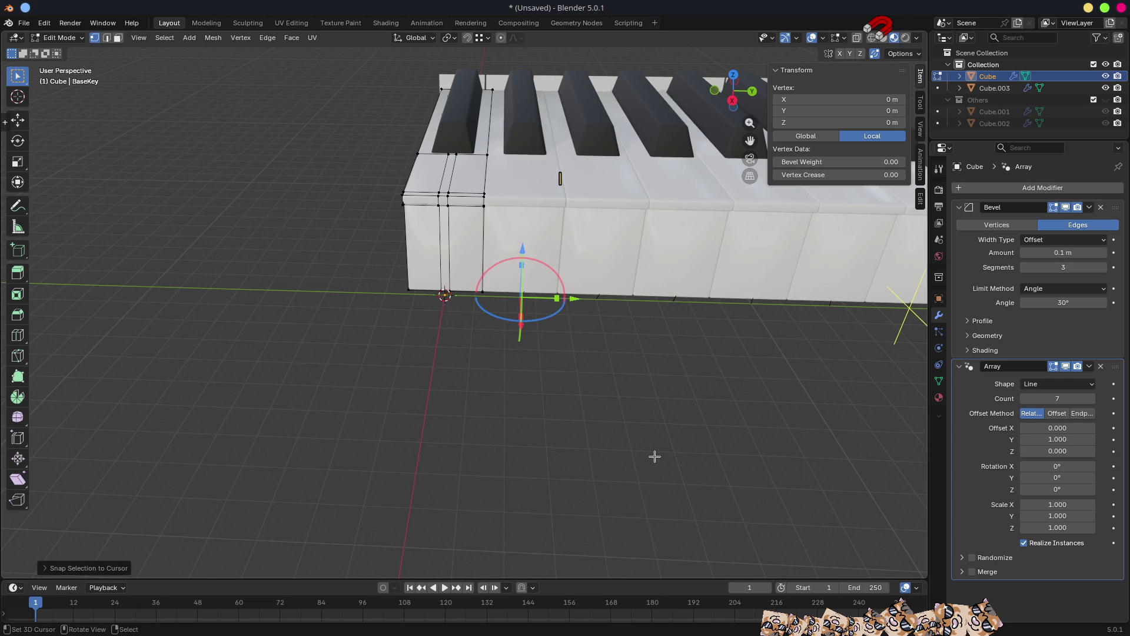
scroll(551, 379, "up", 5)
Slide the new vertex along Y to 1.2925 m and show the mesh data properties.
key("g")
key("y")
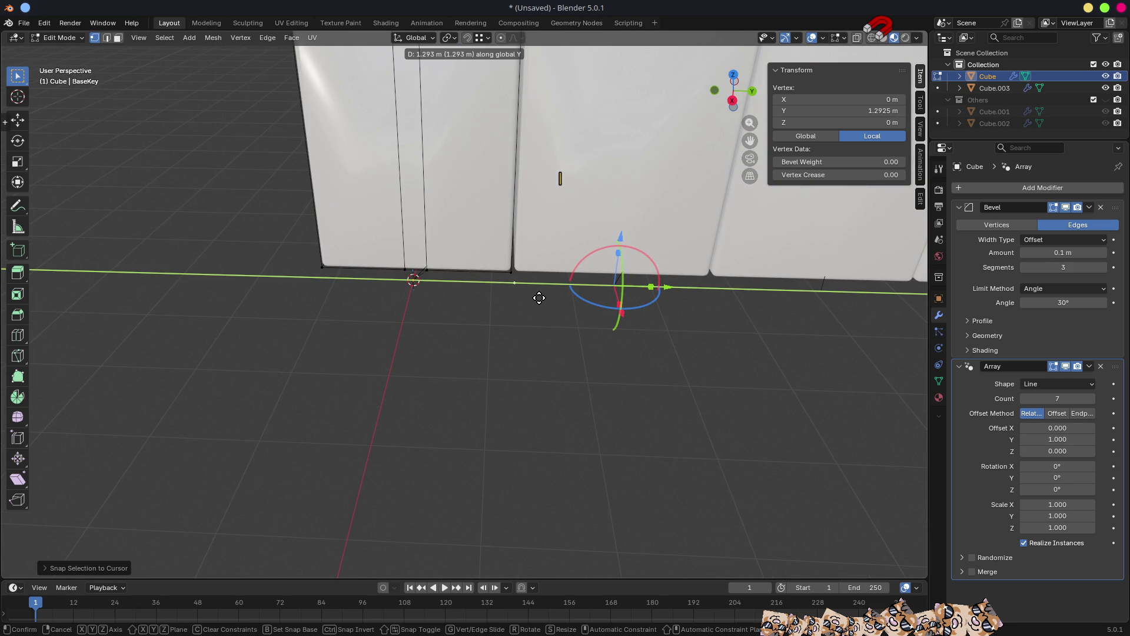
left_click(540, 298)
scroll(539, 298, "up", 4)
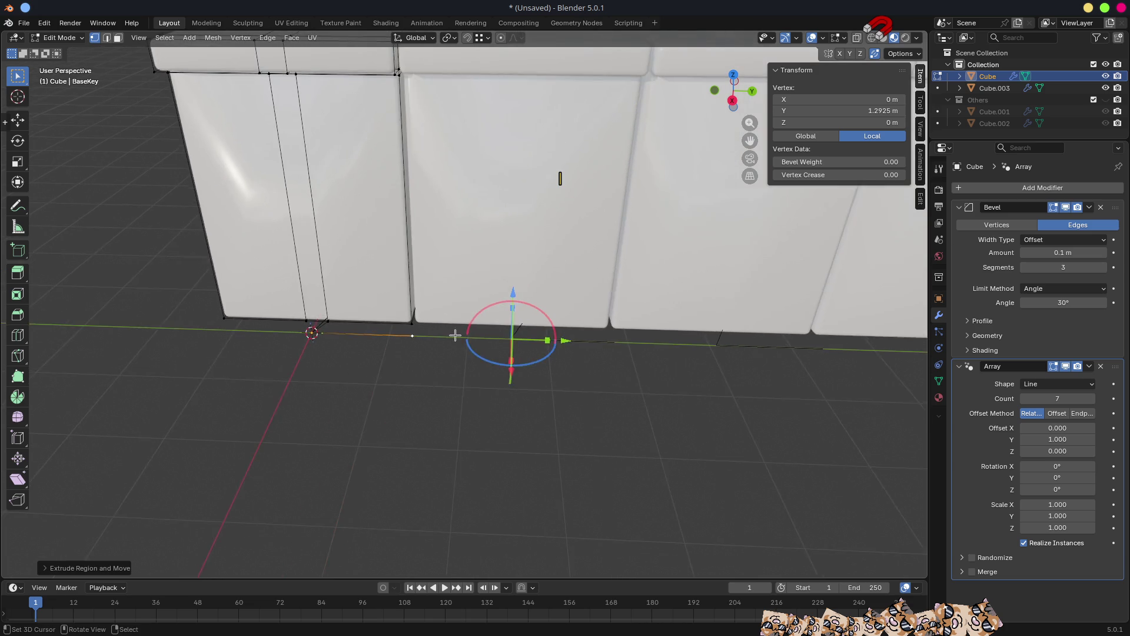
mouse_move(465, 344)
middle_mouse_down()
mouse_move(504, 330)
mouse_move(505, 307)
mouse_move(474, 280)
mouse_move(492, 269)
middle_mouse_up()
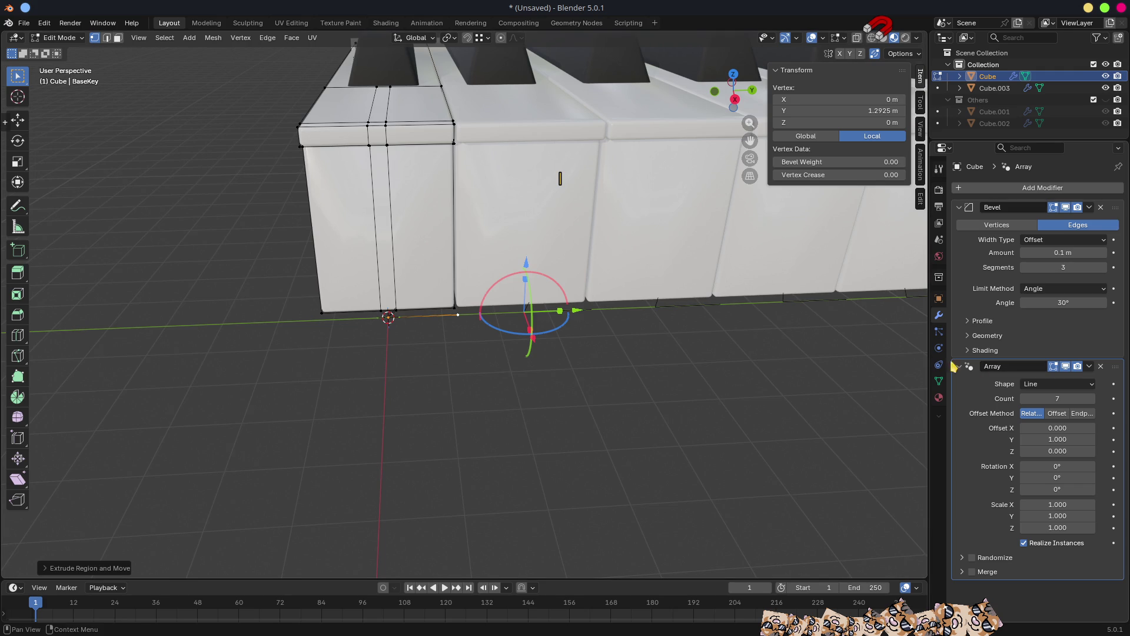
left_click(940, 380)
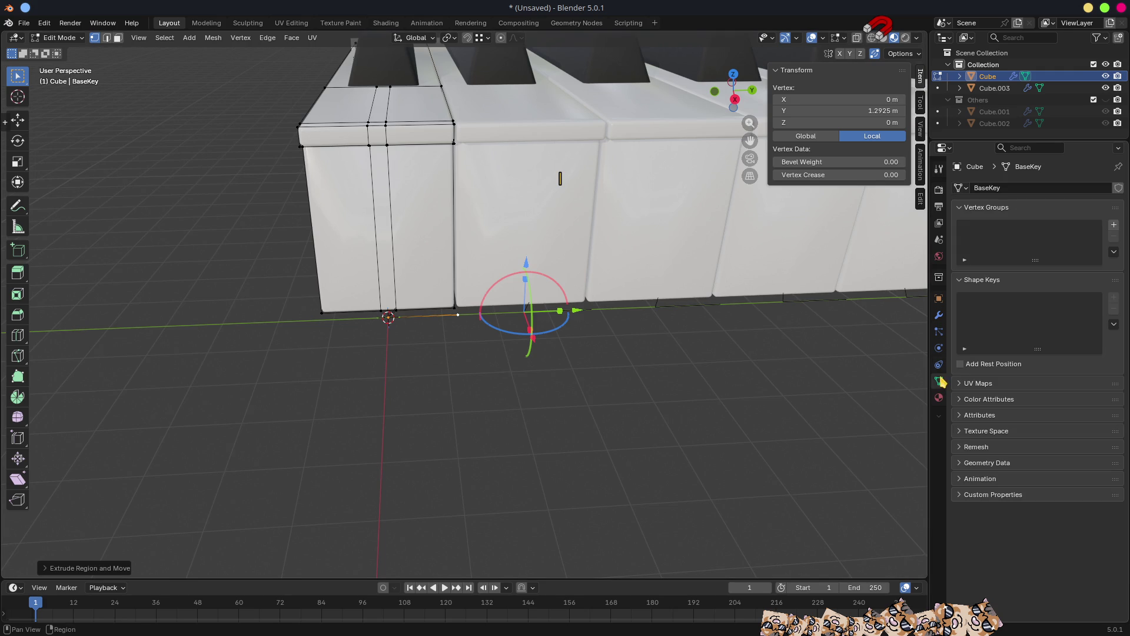
Add a Mirror modifier on the Y axis at the top of Cube's stack.
left_click(939, 315)
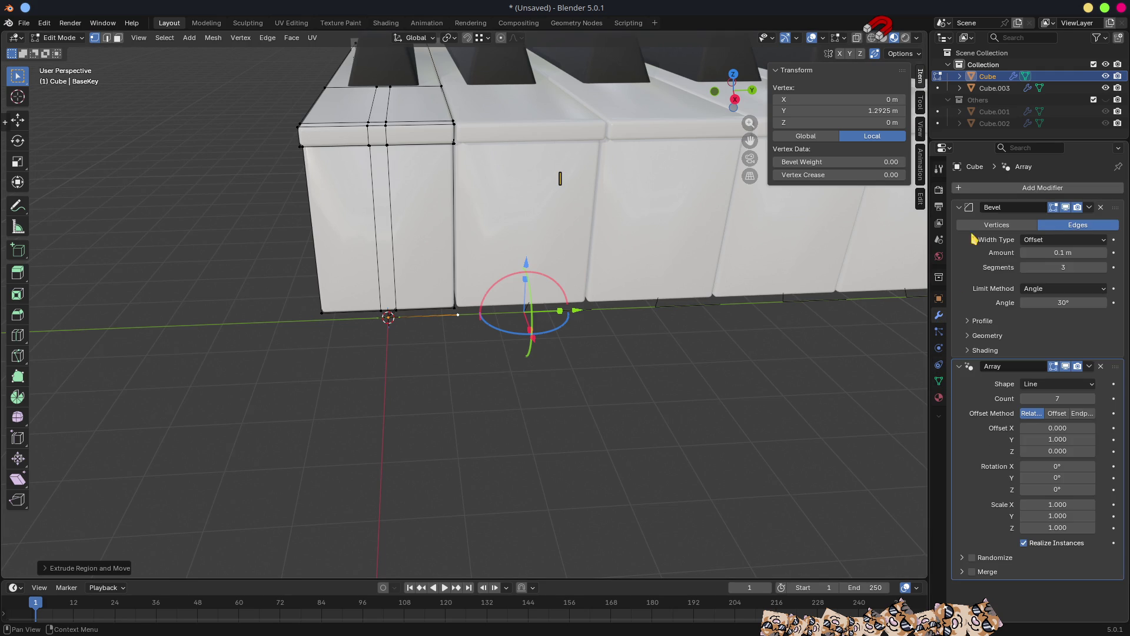
left_click(993, 192)
mouse_move(1000, 189)
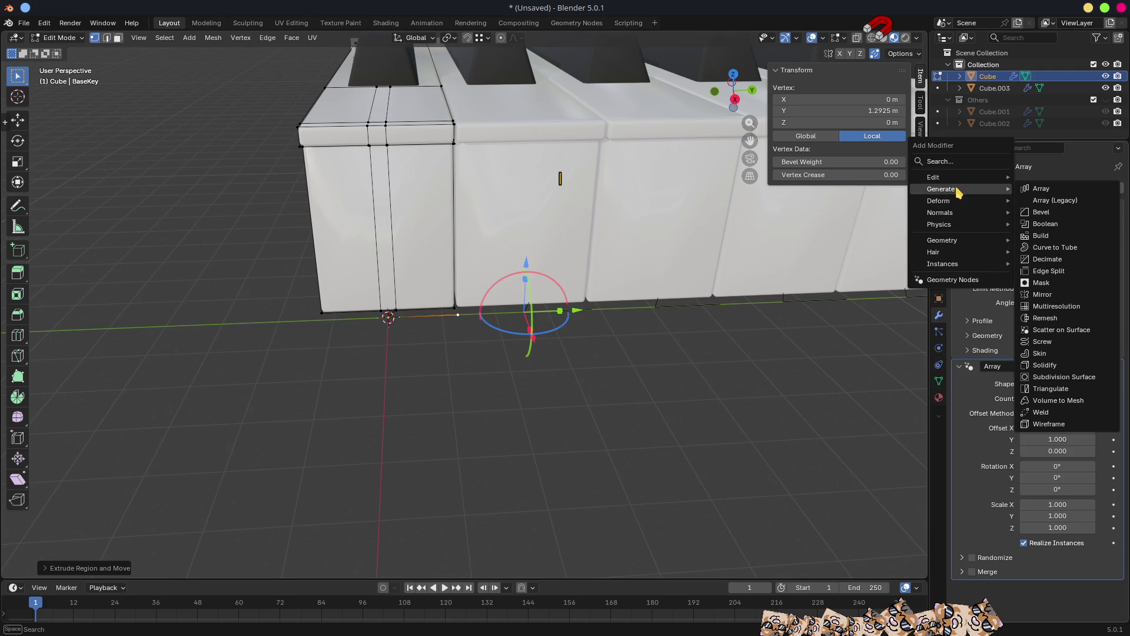
left_click(1044, 295)
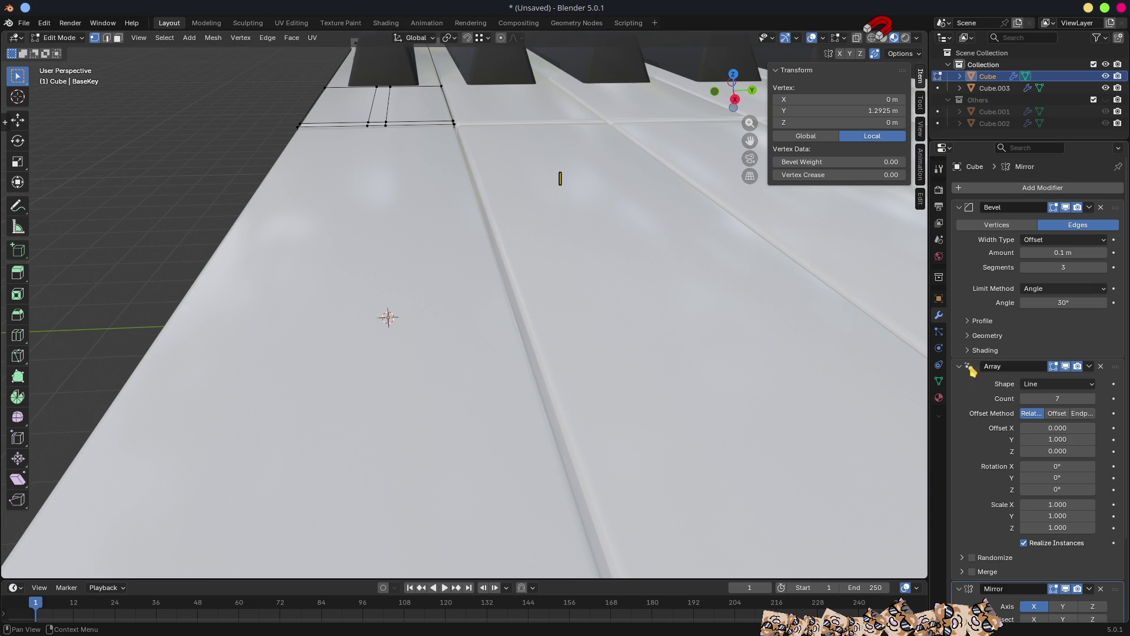
left_click(1107, 371)
left_click_drag(1116, 382, 1109, 203)
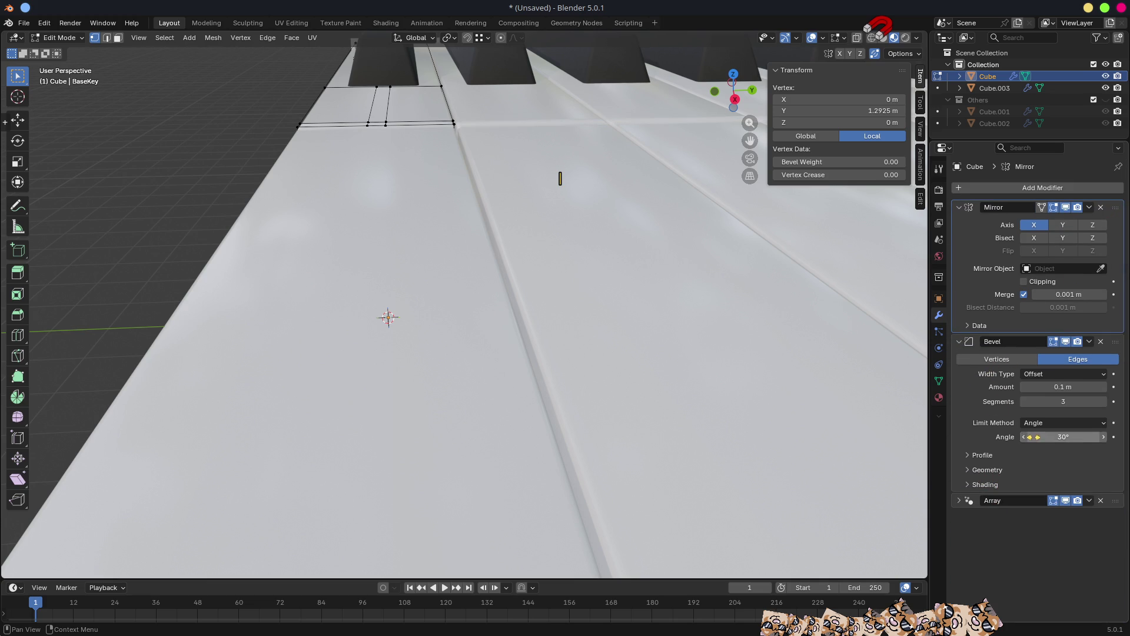
left_click(1063, 225)
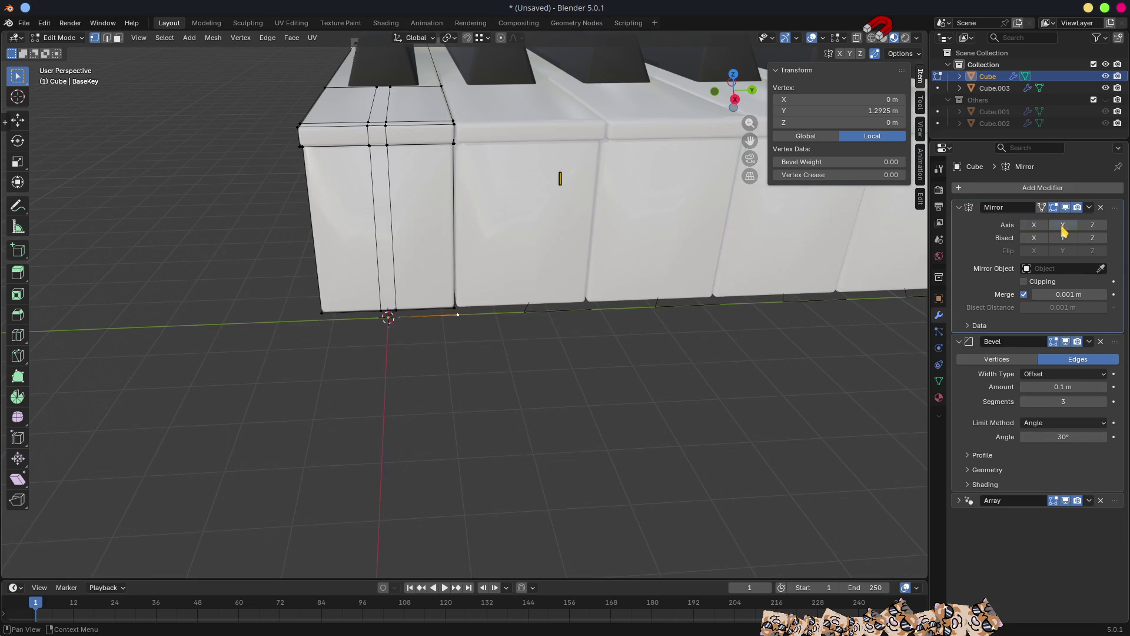
Move the vertex along Y to 1.2676 m and put the 3D cursor on it.
scroll(434, 356, "up", 5)
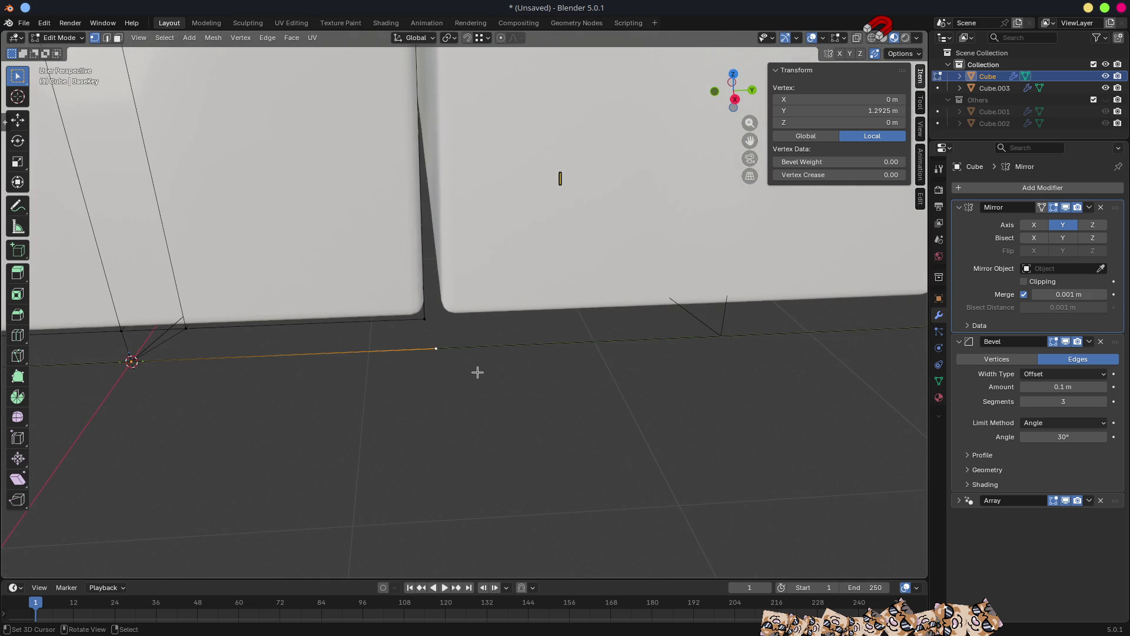
middle_click_drag(480, 373, 471, 322)
mouse_move(434, 275)
middle_mouse_down()
mouse_move(446, 285)
mouse_move(416, 274)
mouse_move(442, 264)
middle_mouse_up()
middle_click_drag(486, 226, 509, 350, "ctrl")
scroll(501, 331, "up", 2)
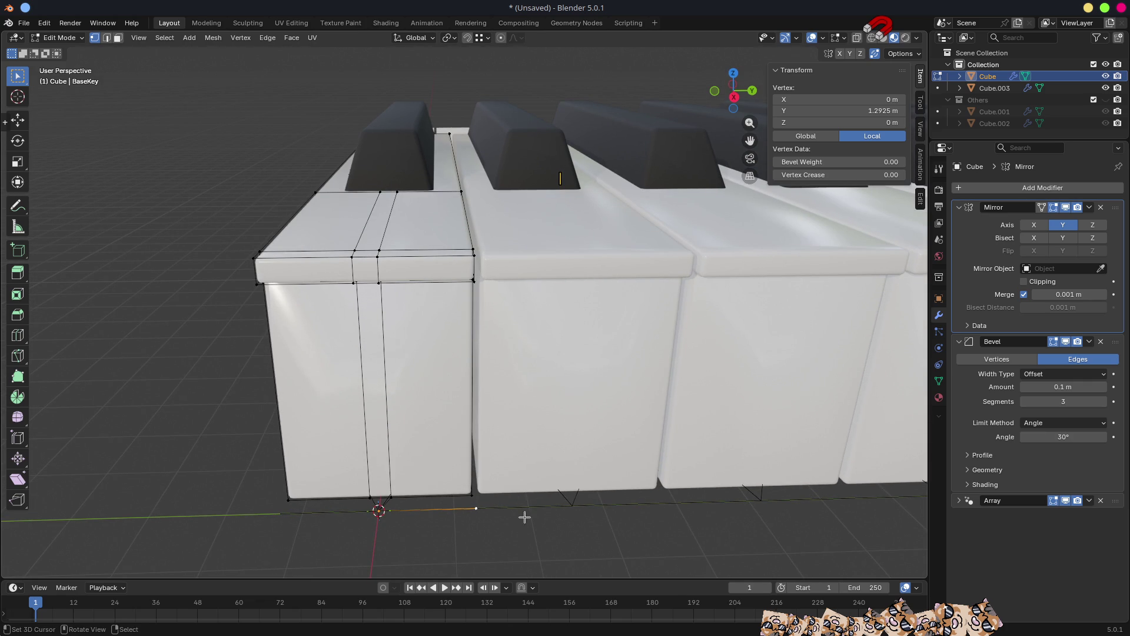
mouse_move(525, 467)
middle_mouse_down()
mouse_move(522, 517)
mouse_move(542, 487)
middle_mouse_up()
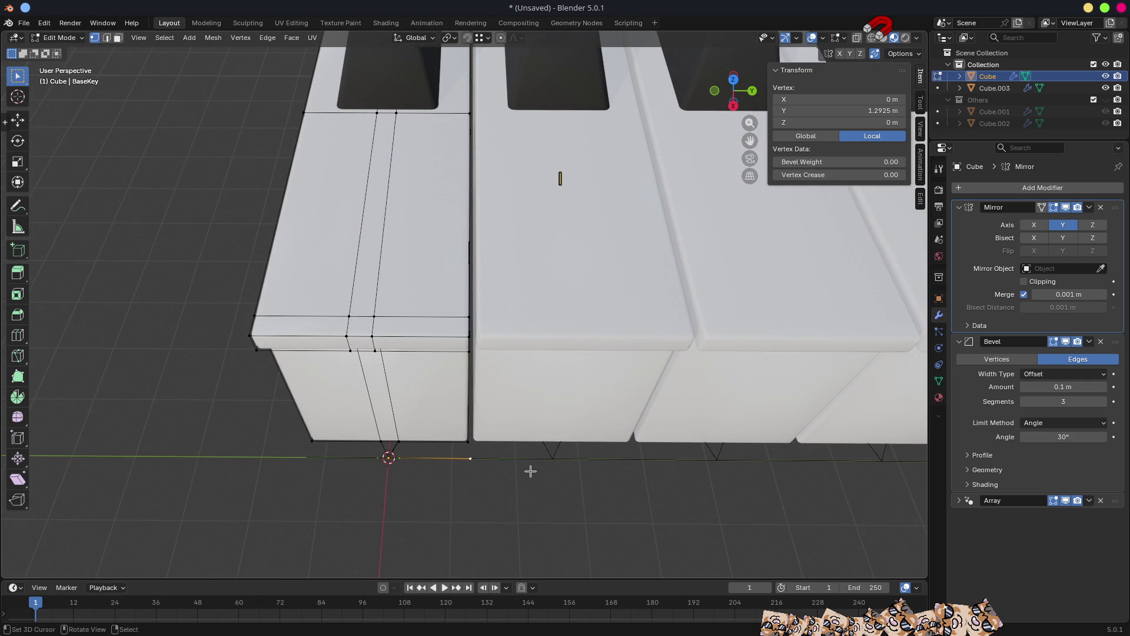
key("g")
key("y")
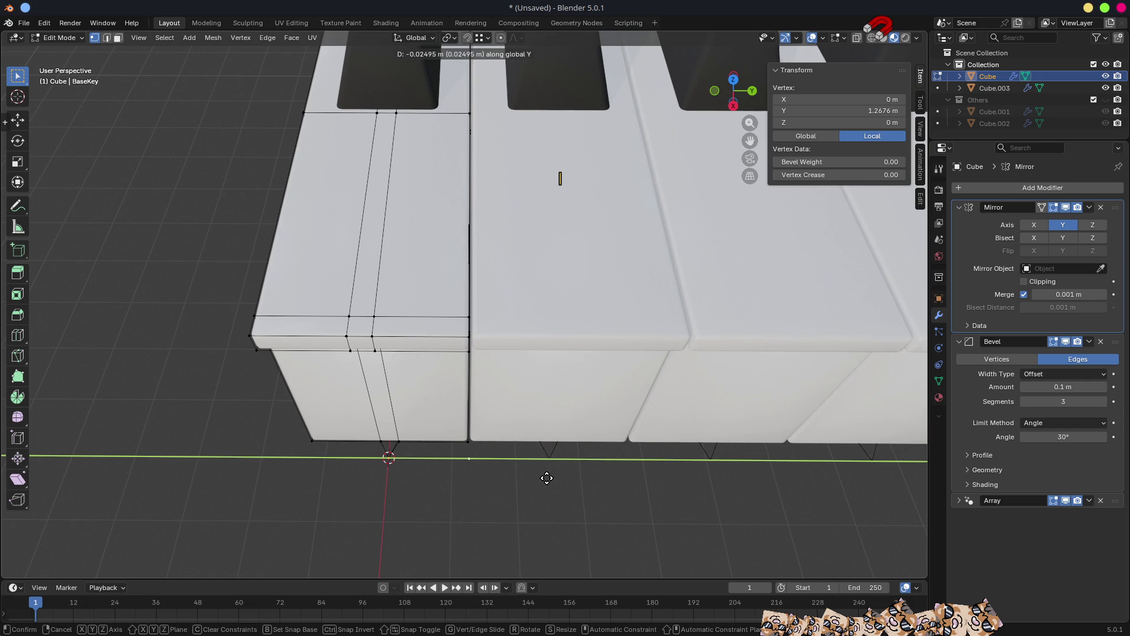
left_click(547, 478)
key("shift+s")
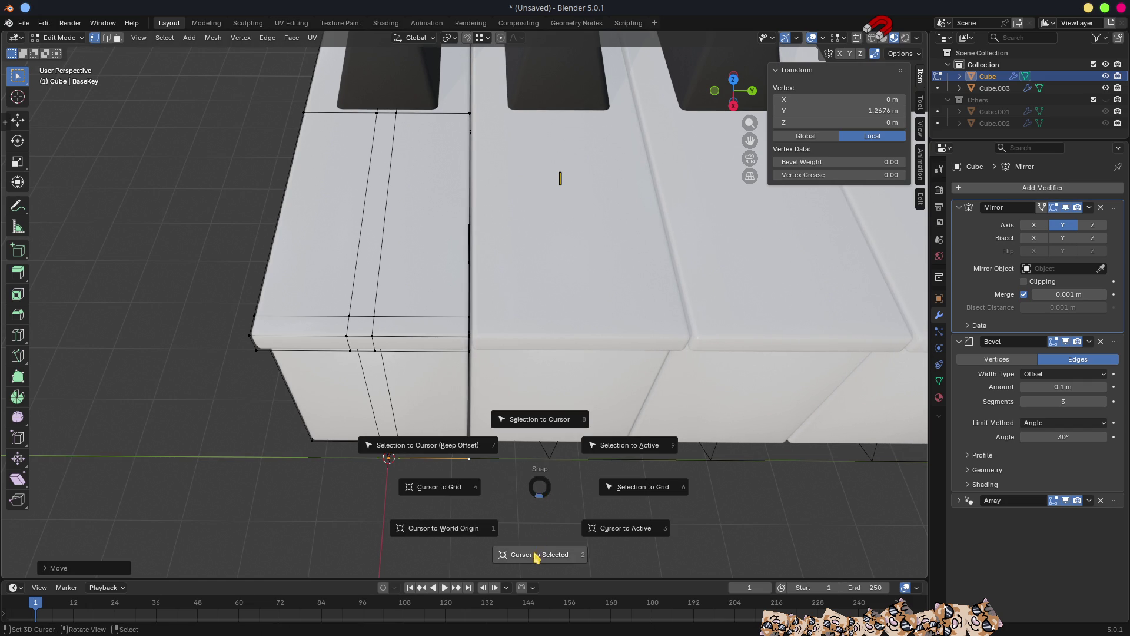
left_click(534, 550)
key("Tab")
Delete Cube.003's Array modifier, leaving a single bevelled black key.
left_click(390, 79)
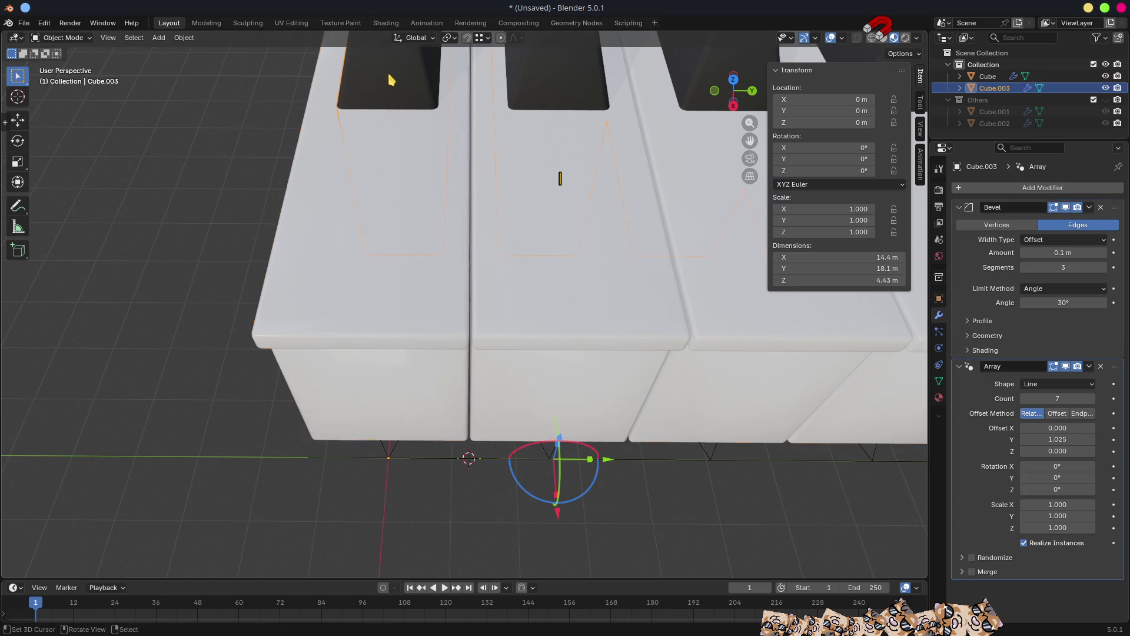
mouse_move(460, 281)
middle_mouse_down()
mouse_move(567, 422)
mouse_move(641, 397)
mouse_move(626, 342)
middle_mouse_up()
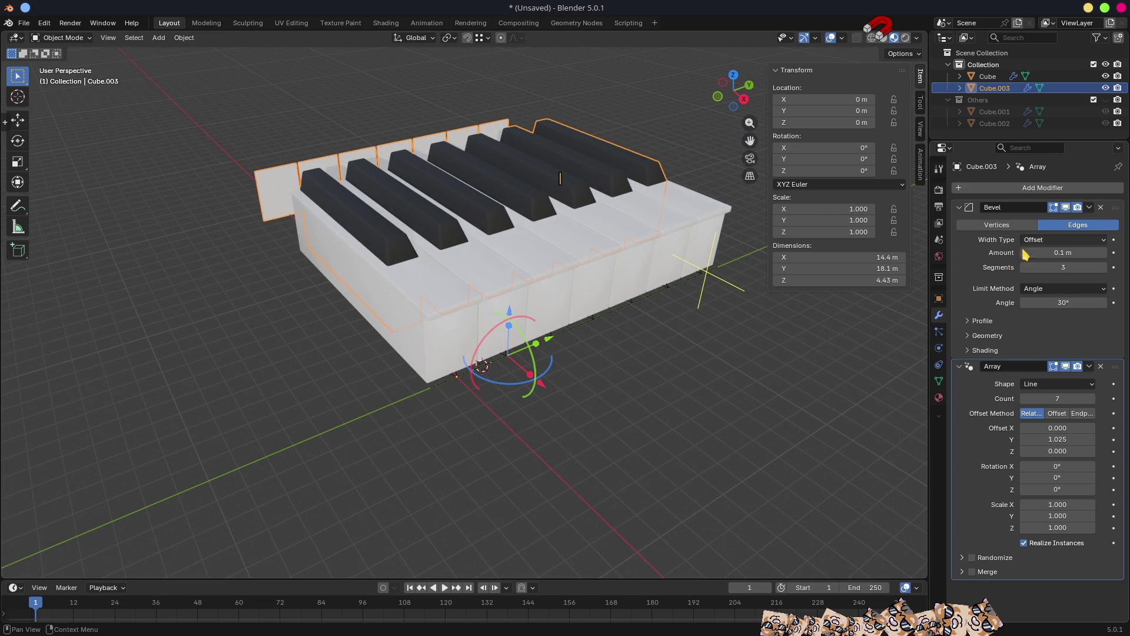
left_click(1101, 366)
mouse_move(583, 321)
middle_mouse_down()
mouse_move(696, 328)
mouse_move(548, 315)
mouse_move(547, 330)
middle_mouse_up()
scroll(475, 428, "up", 3)
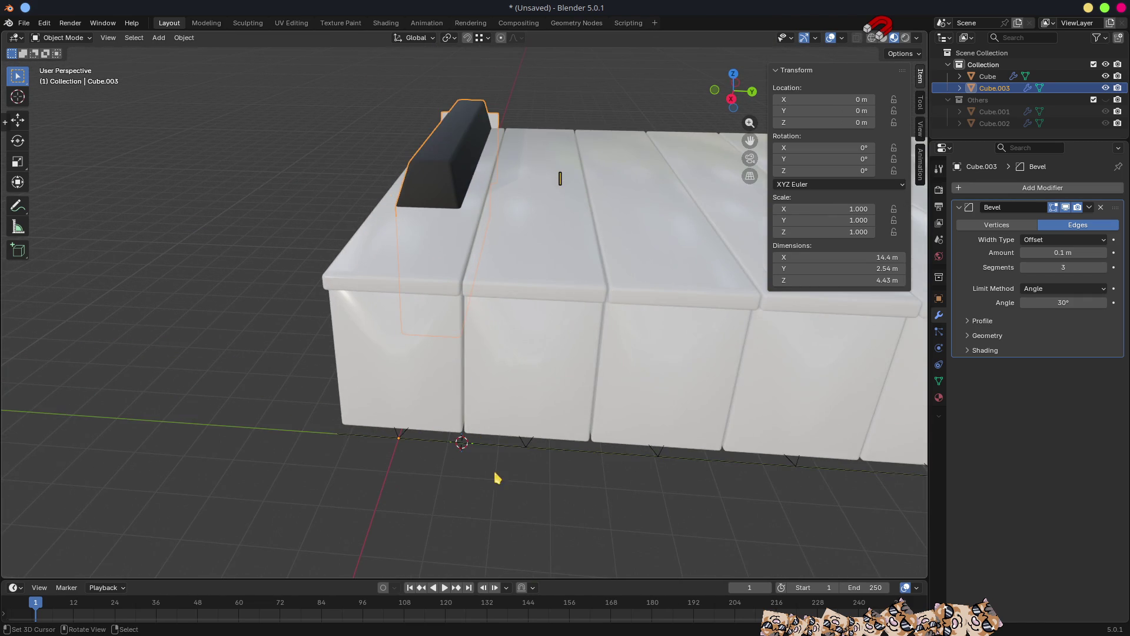
mouse_move(521, 490)
middle_mouse_down()
mouse_move(532, 449)
mouse_move(545, 473)
middle_mouse_up()
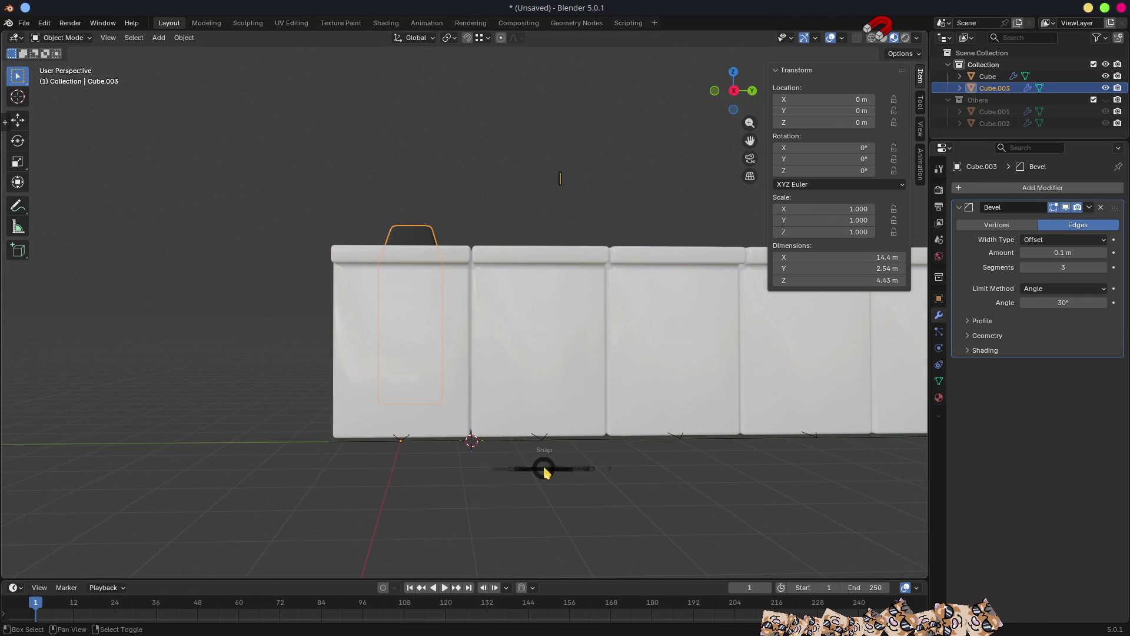
Snap the black key onto the 3D cursor at Y 1.2676 m.
key("shift+s")
left_click(557, 404)
mouse_move(555, 351)
middle_mouse_down()
mouse_move(550, 447)
mouse_move(555, 397)
mouse_move(571, 401)
mouse_move(537, 383)
mouse_move(742, 328)
mouse_move(568, 321)
mouse_move(646, 373)
mouse_move(566, 411)
mouse_move(585, 383)
middle_mouse_up()
scroll(399, 203, "up", 2)
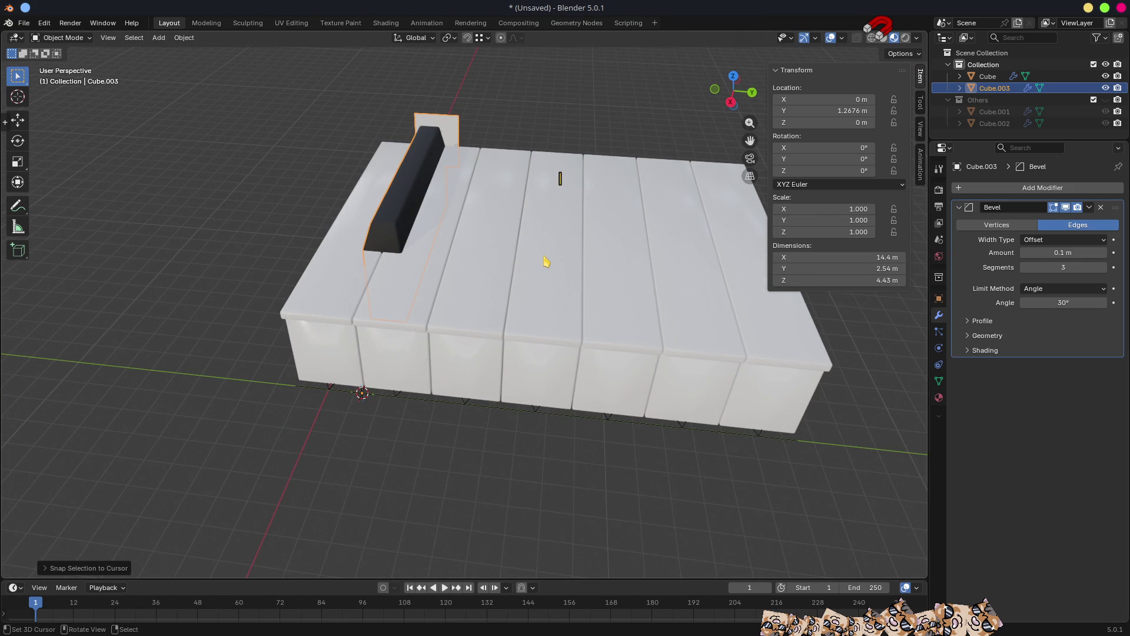
Add an Array modifier with relative Y offset 1.000 and count 6.
left_click(1023, 189)
mouse_move(1016, 189)
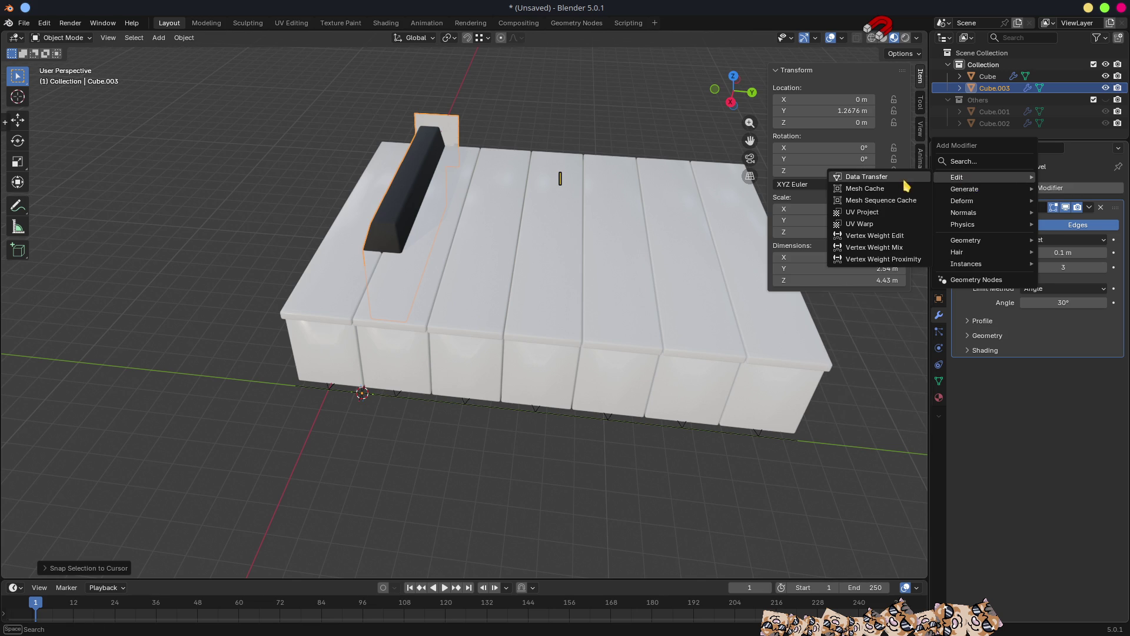
left_click(884, 190)
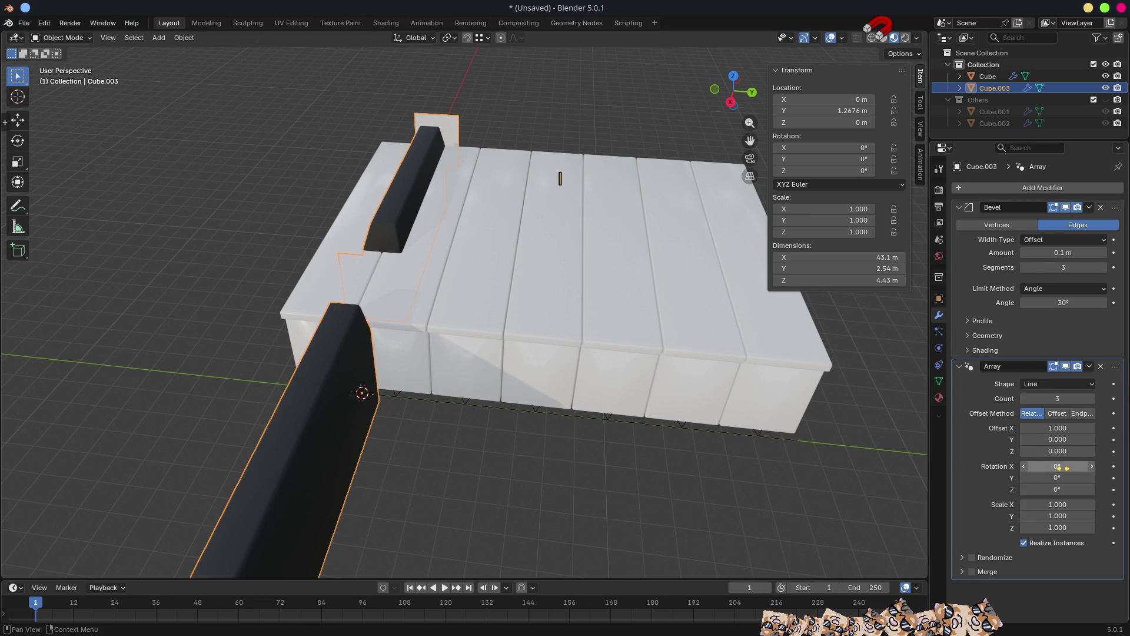
key("ctrl+c")
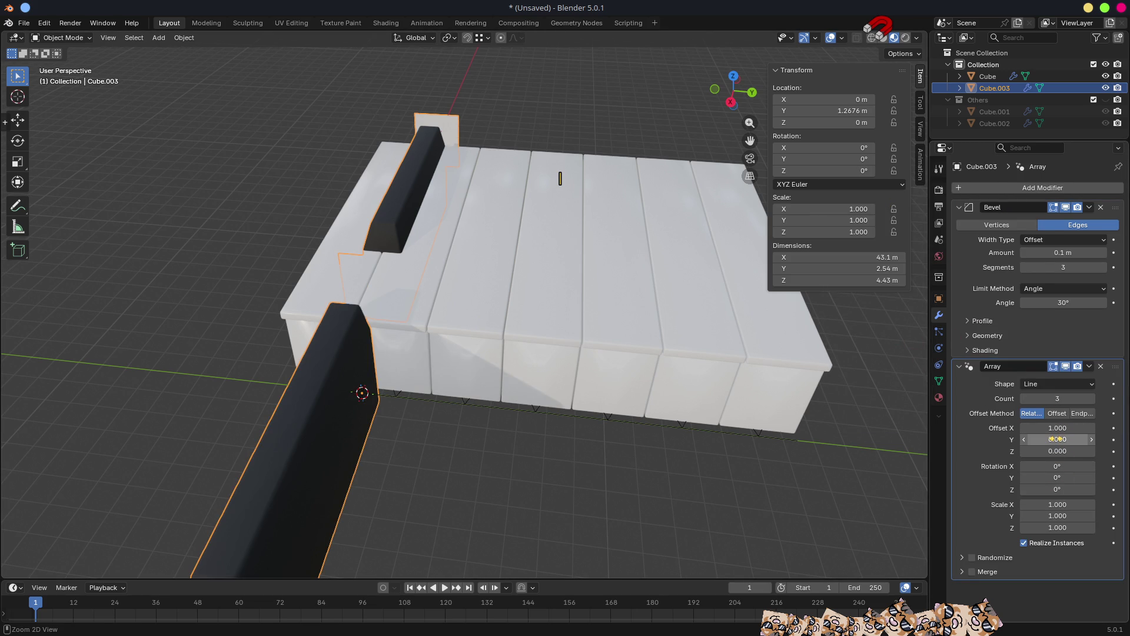
key("ctrl+v")
key("ctrl+v")
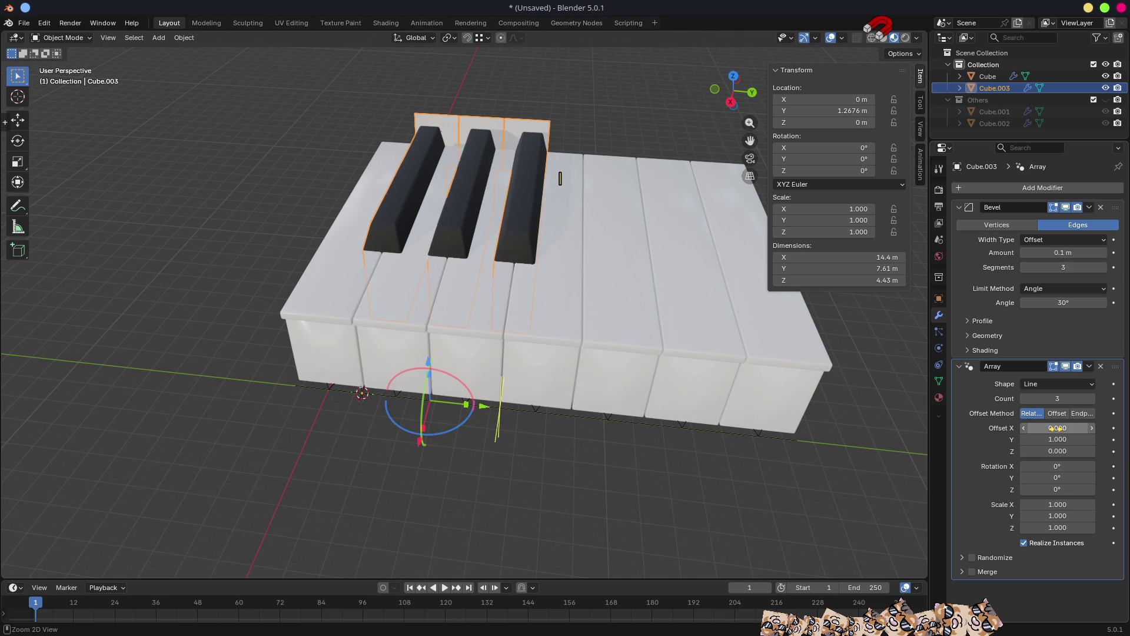
middle_click_drag(660, 387, 677, 336)
left_click(1092, 399)
left_click(1092, 399)
left_click(1093, 399)
left_click(1092, 399)
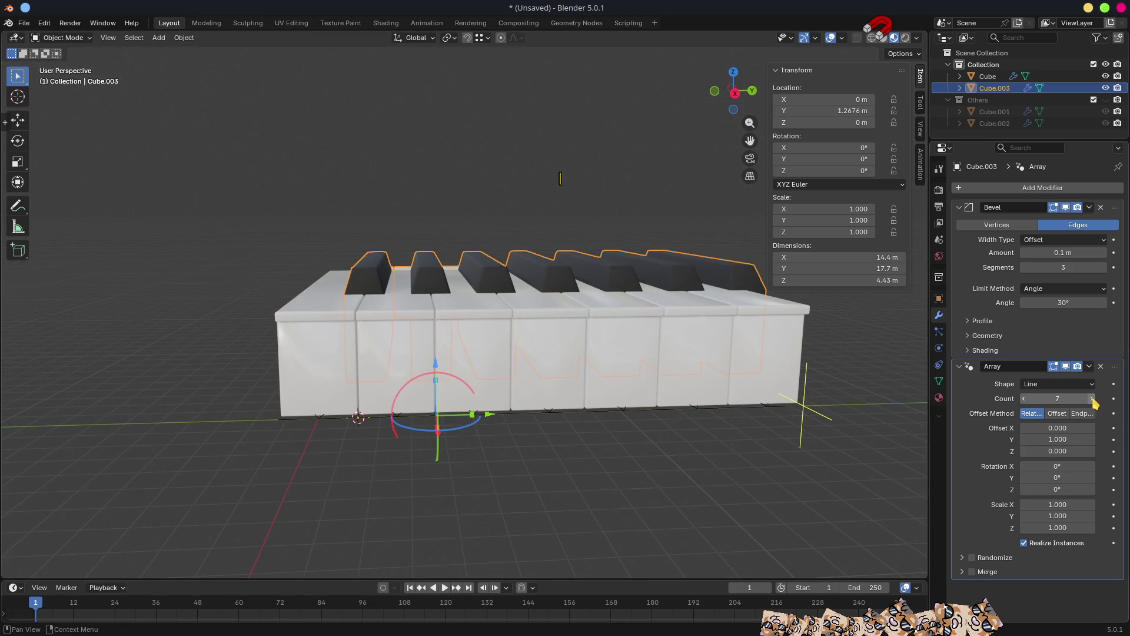
scroll(729, 345, "down", 4)
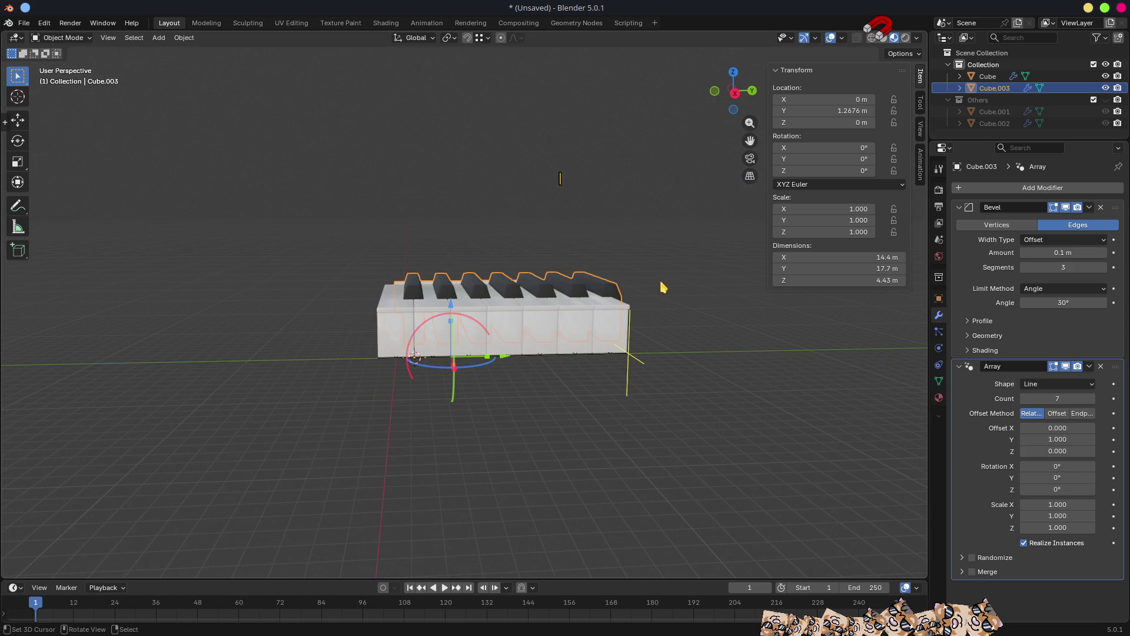
mouse_move(664, 286)
middle_mouse_down()
mouse_move(676, 341)
mouse_move(666, 338)
middle_mouse_up()
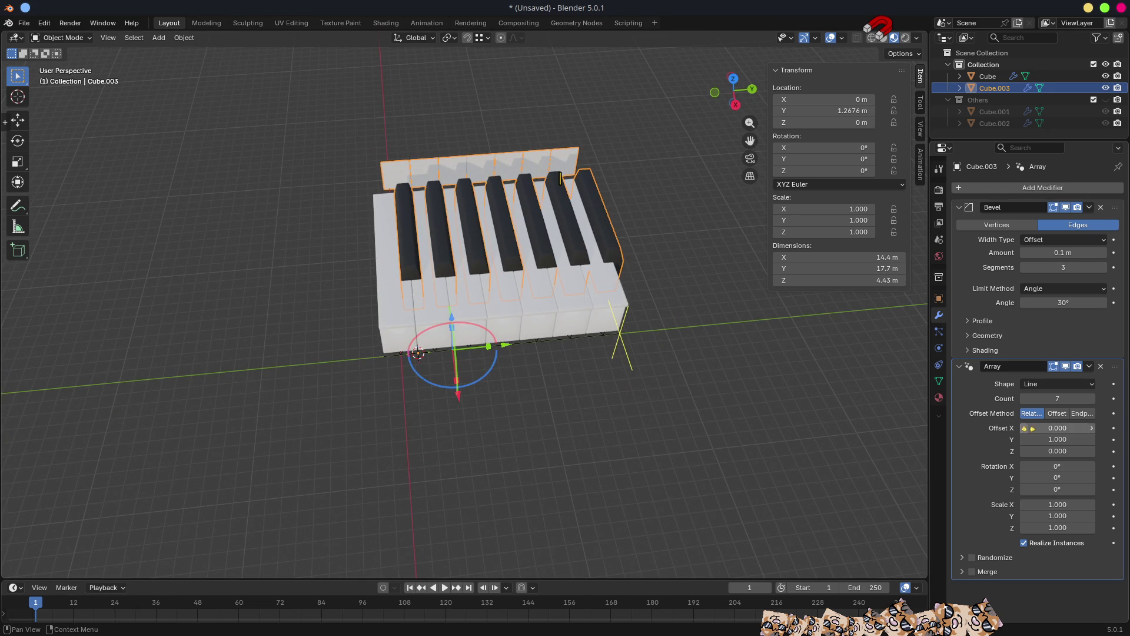
left_click(1027, 399)
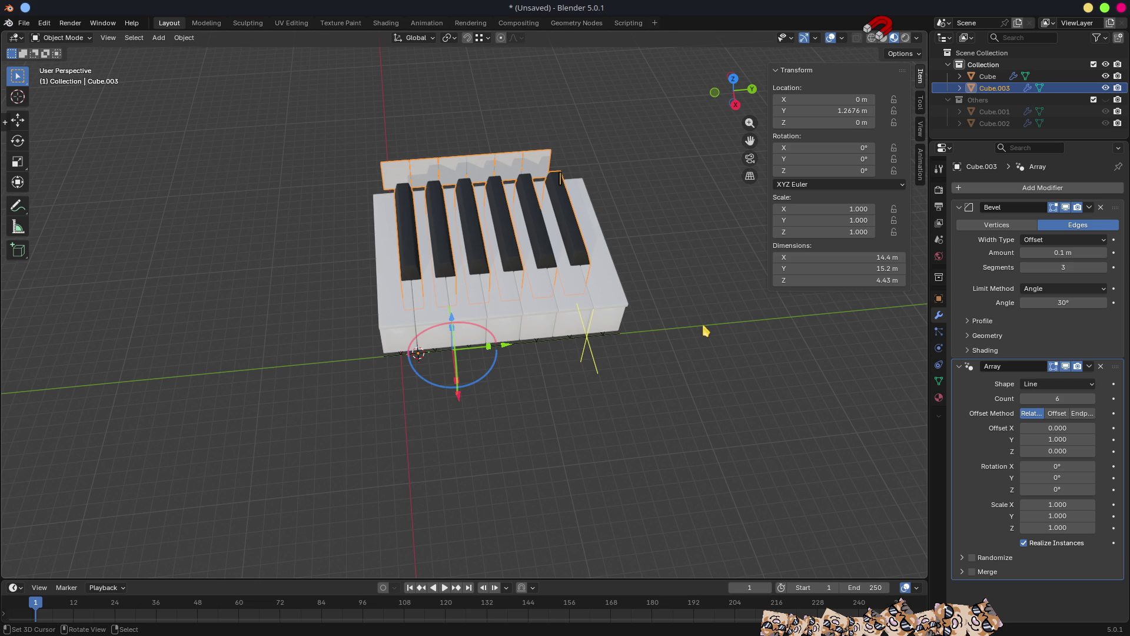
Orbit to inspect the six black keys above the white keys, then switch to Godot.
mouse_move(703, 327)
middle_mouse_down()
mouse_move(673, 277)
mouse_move(778, 260)
mouse_move(600, 305)
mouse_move(703, 277)
mouse_move(560, 265)
mouse_move(518, 277)
mouse_move(598, 323)
mouse_move(560, 388)
mouse_move(574, 362)
middle_mouse_up()
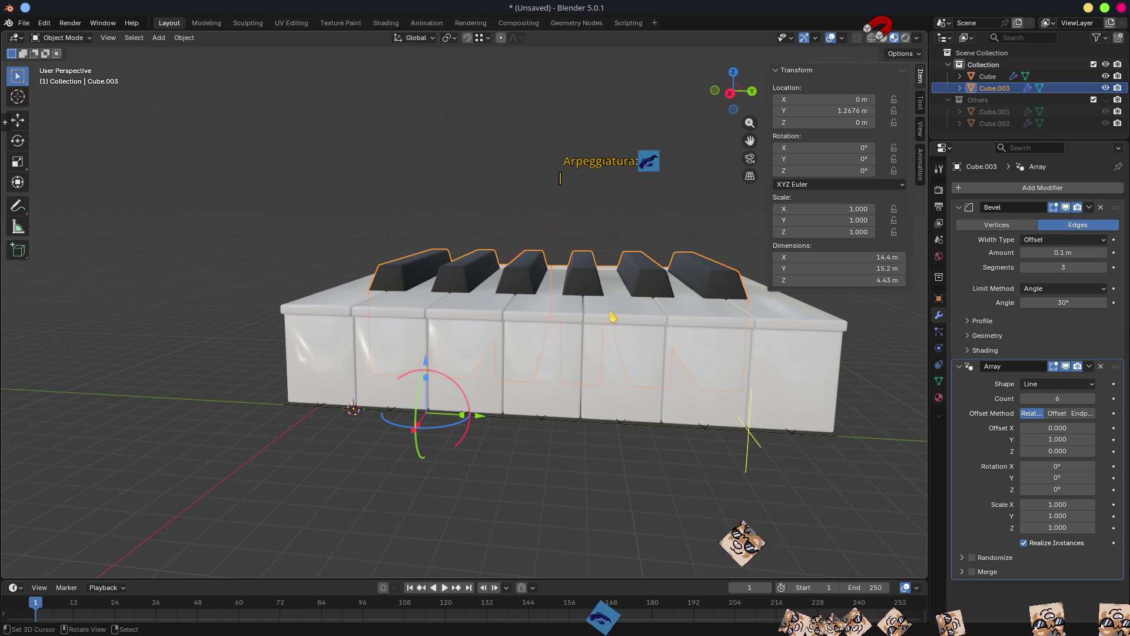
mouse_move(612, 317)
middle_mouse_down()
mouse_move(775, 343)
mouse_move(702, 361)
mouse_move(636, 409)
mouse_move(624, 353)
middle_mouse_up()
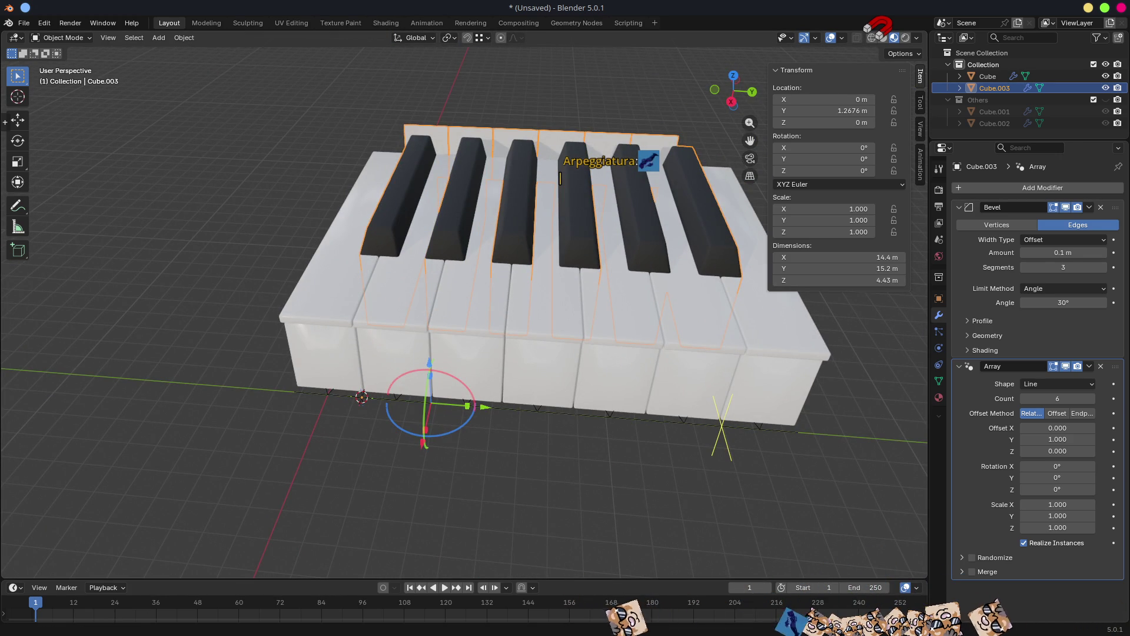
key("alt+Tab")
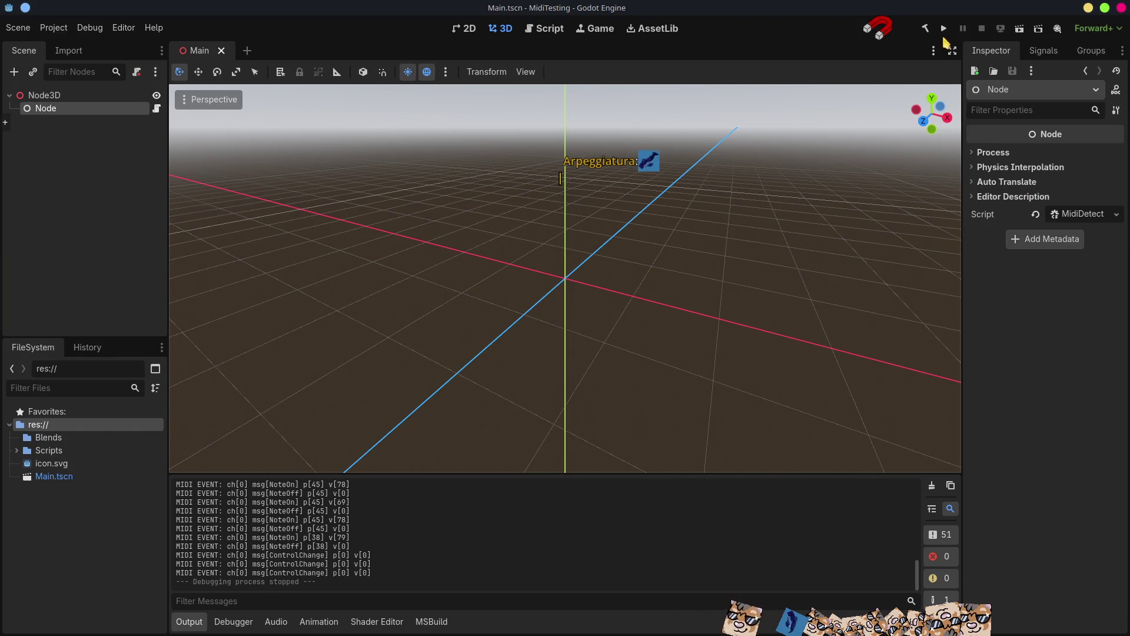
Run the MidiTesting project, minimize the Godot editor and overlay the game window.
left_click(944, 28)
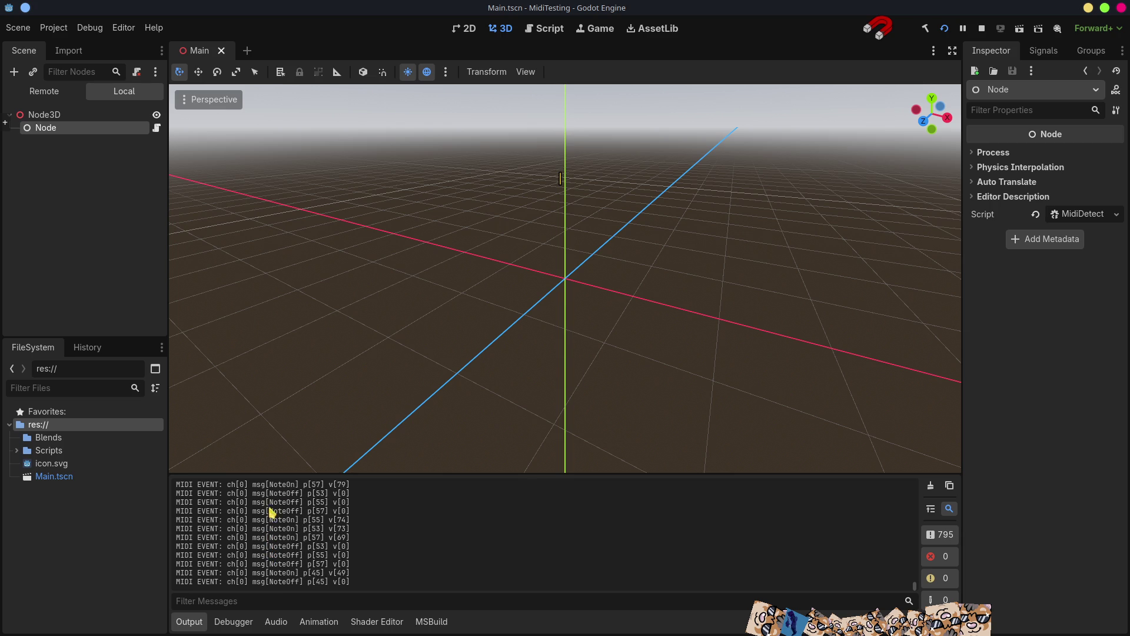
left_click(1088, 9)
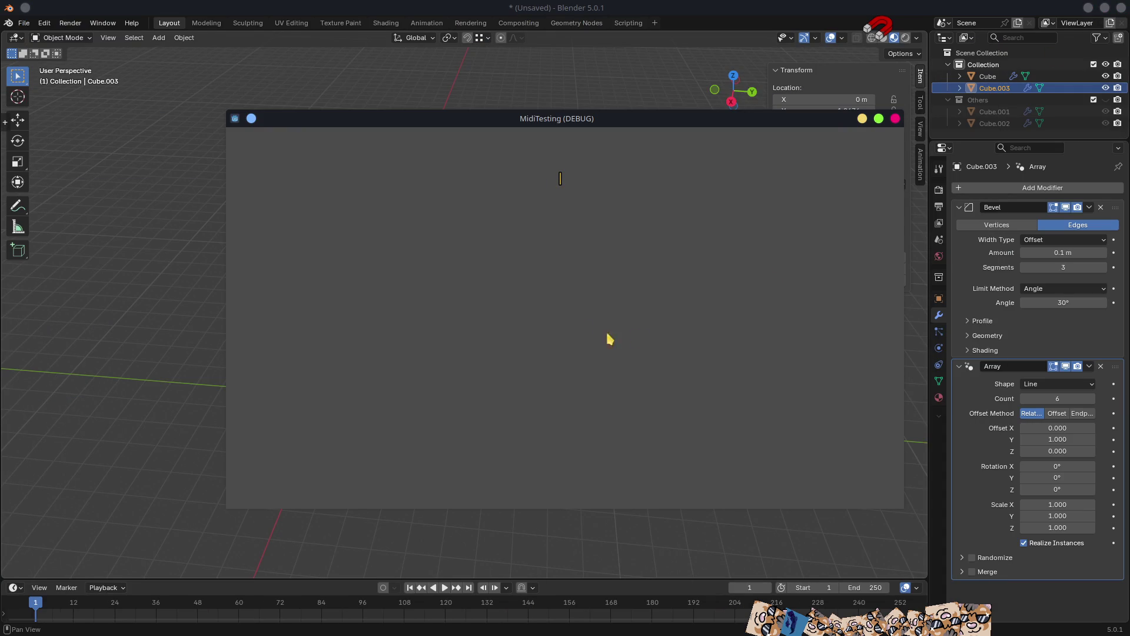
left_click(896, 118)
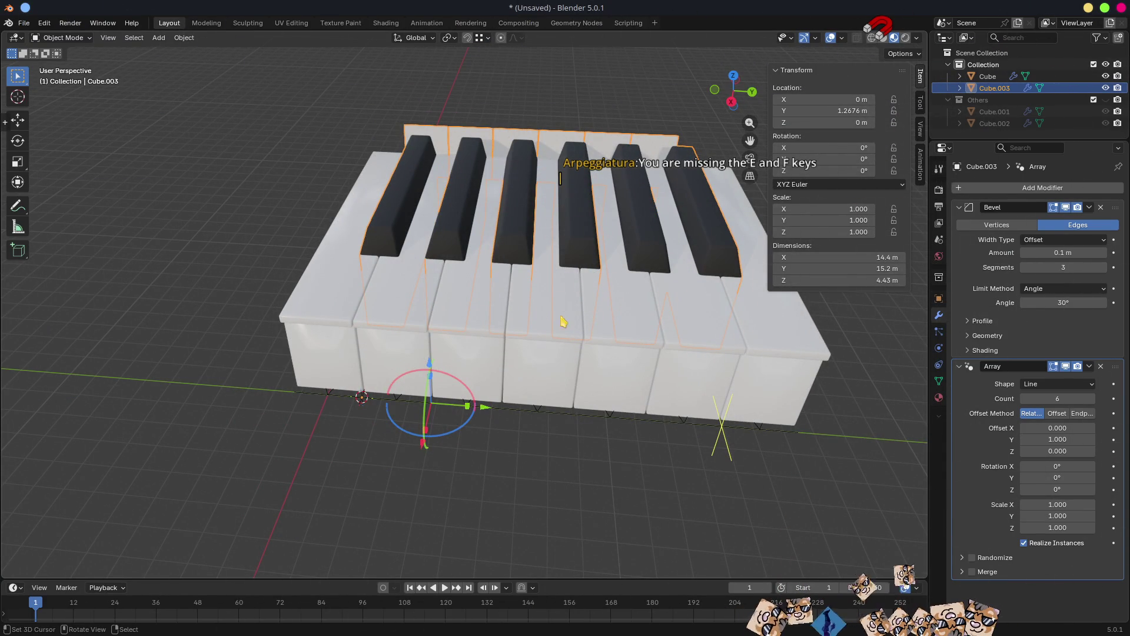
Select the white-key Cube to show its Mirror, Bevel and Array modifiers.
scroll(569, 307, "down", 3)
mouse_move(573, 323)
middle_mouse_down()
mouse_move(587, 353)
mouse_move(583, 322)
mouse_move(568, 317)
middle_mouse_up()
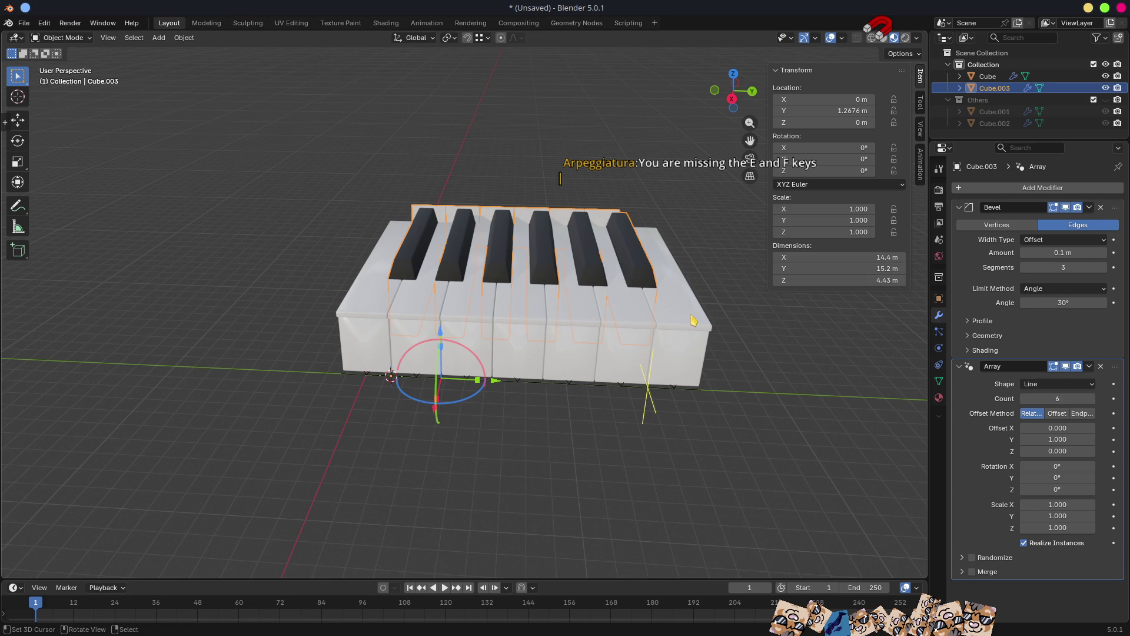
mouse_move(692, 316)
middle_mouse_down()
mouse_move(711, 272)
mouse_move(714, 283)
mouse_move(532, 252)
middle_mouse_up()
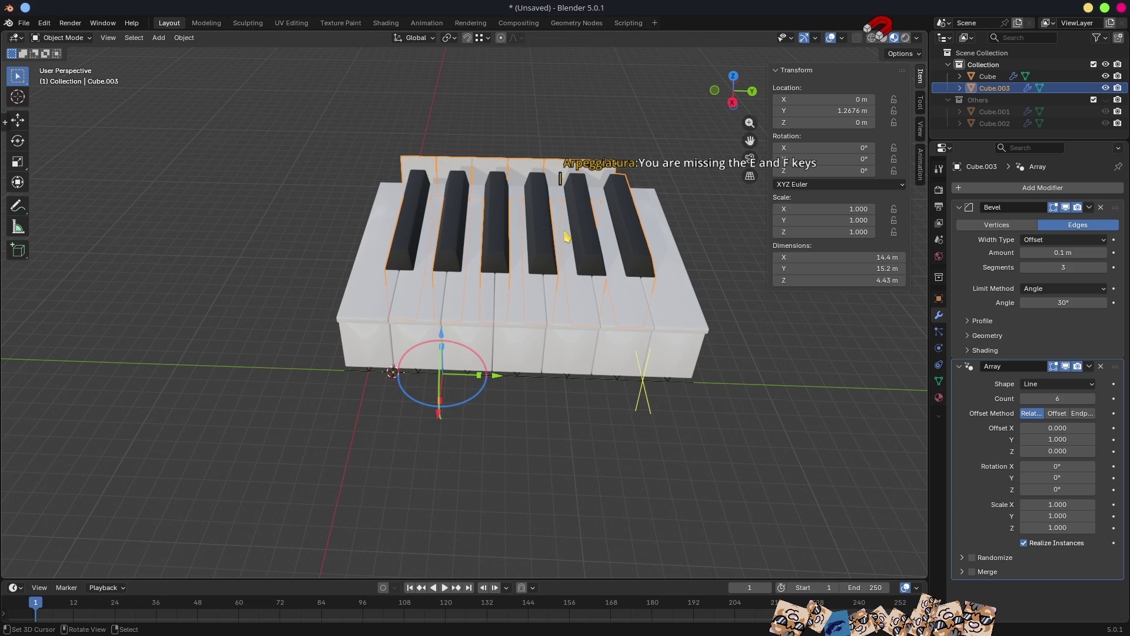
mouse_move(494, 189)
middle_mouse_down()
mouse_move(664, 283)
mouse_move(565, 277)
mouse_move(394, 321)
middle_mouse_up()
left_click(395, 322)
mouse_move(485, 331)
middle_mouse_down()
mouse_move(457, 391)
mouse_move(424, 394)
middle_mouse_up()
scroll(415, 317, "up", 5)
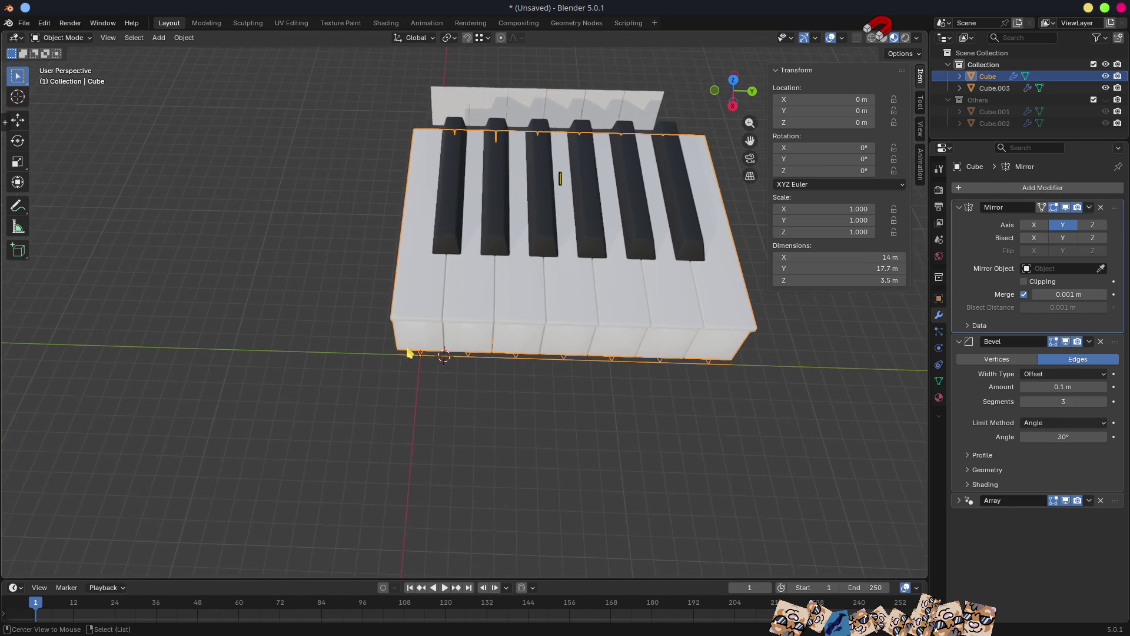
In edge select mode, extrude the end key's bottom edge along X into a strip.
key("Tab")
mouse_move(442, 374)
middle_mouse_down()
mouse_move(429, 436)
mouse_move(475, 373)
mouse_move(494, 391)
mouse_move(487, 358)
mouse_move(497, 360)
middle_mouse_up()
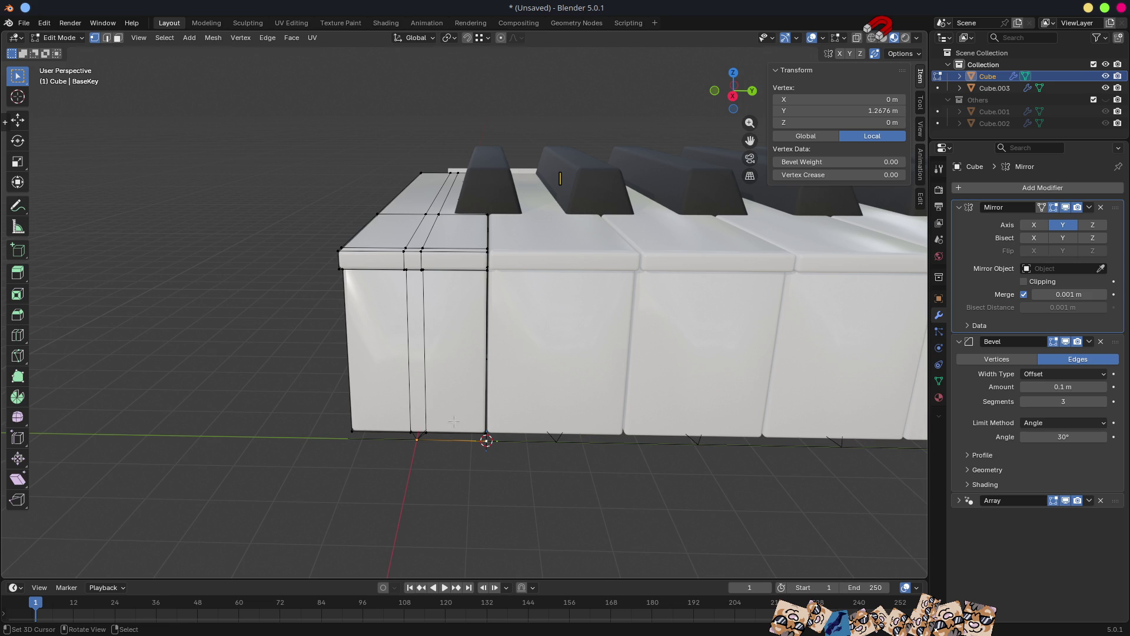
mouse_move(454, 422)
middle_mouse_down()
mouse_move(535, 462)
mouse_move(492, 430)
middle_mouse_up()
key("2")
left_click(442, 405)
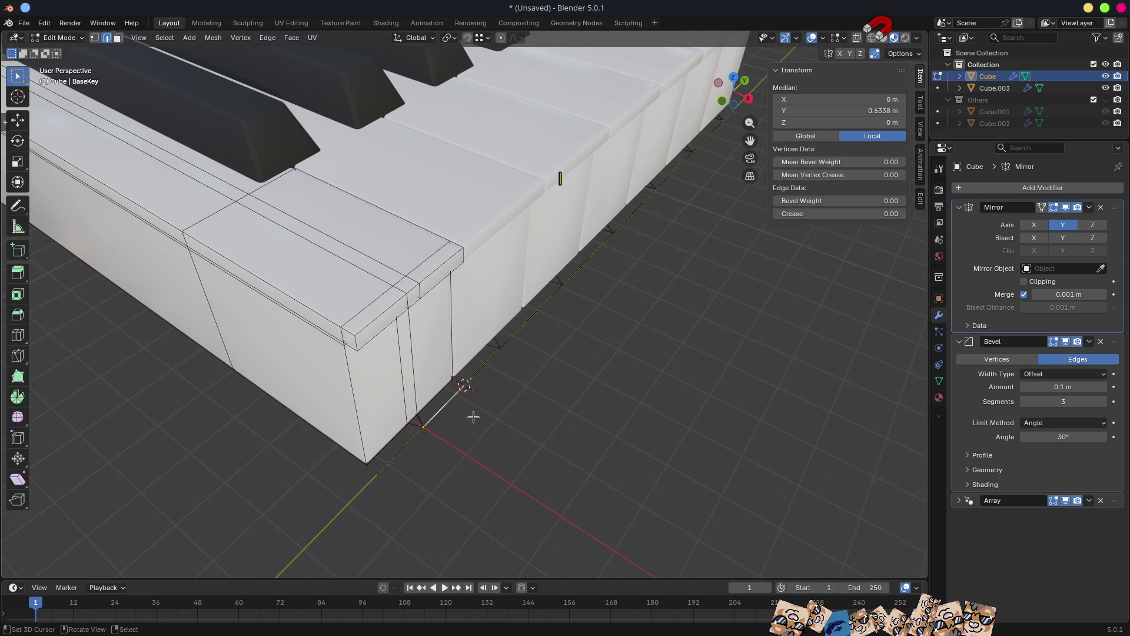
key("e")
key("x")
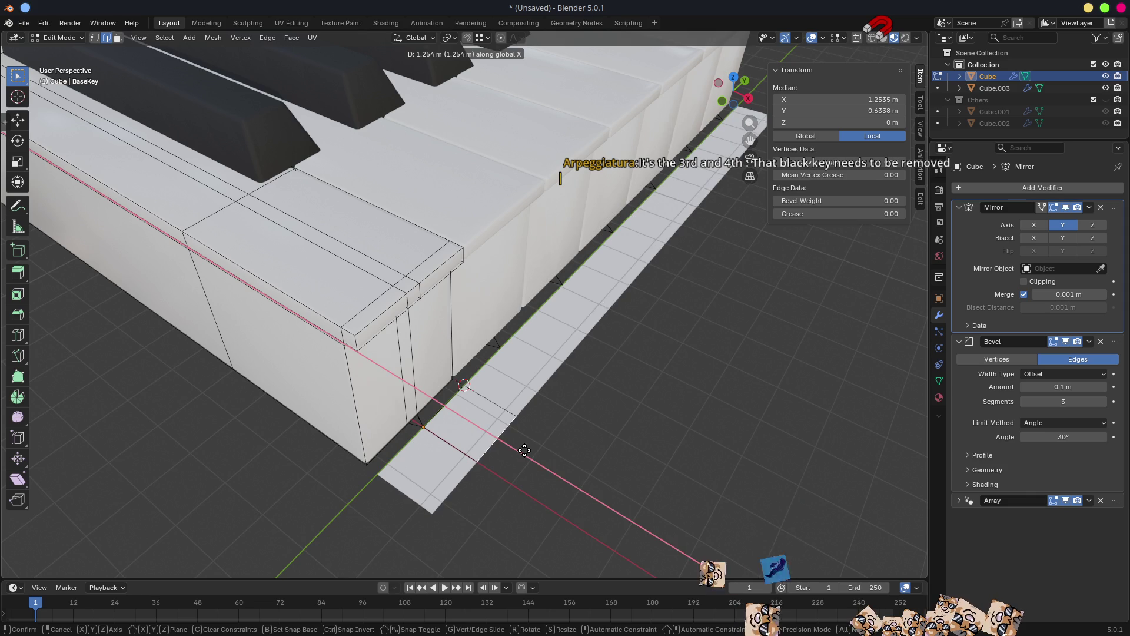
left_click(522, 444)
mouse_move(560, 465)
middle_mouse_down()
mouse_move(484, 418)
mouse_move(512, 436)
mouse_move(553, 416)
middle_mouse_up()
scroll(484, 418, "down", 4)
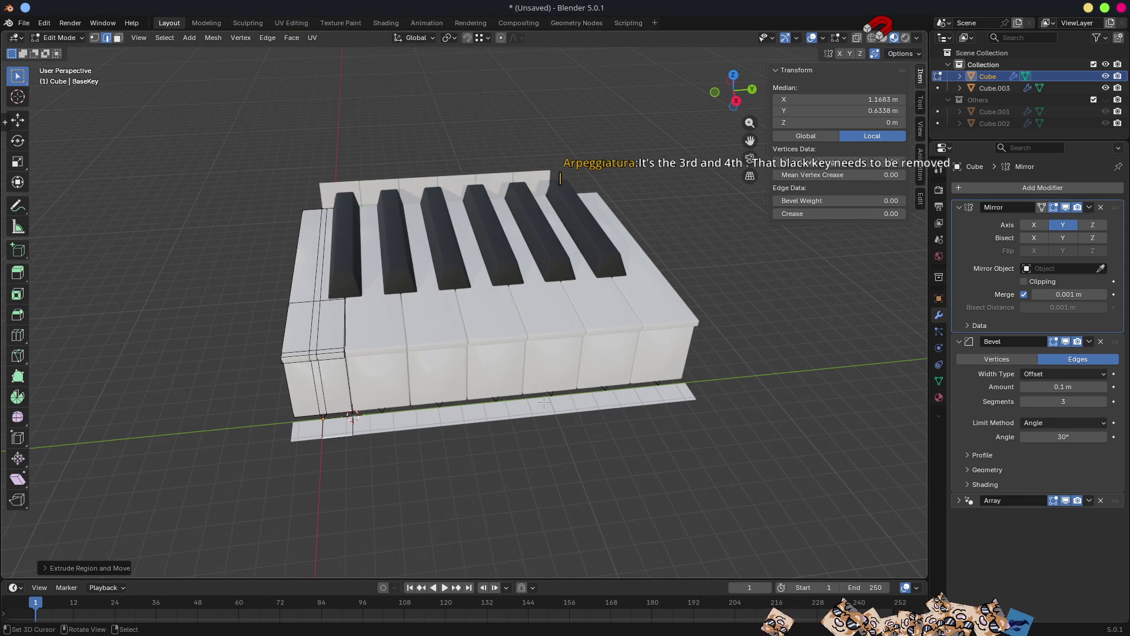
middle_click_drag(544, 402, 518, 447, "shift")
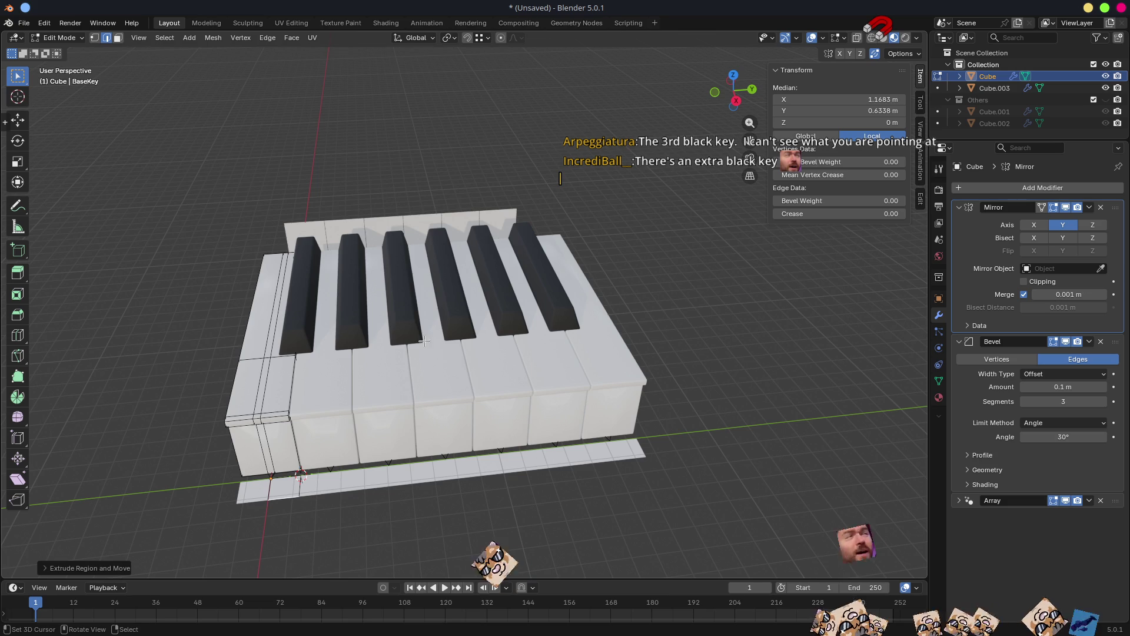
Back in Object Mode, select Cube.003 and toggle its Array viewport display off and on.
mouse_move(510, 315)
middle_mouse_down()
mouse_move(617, 317)
mouse_move(555, 326)
middle_mouse_up()
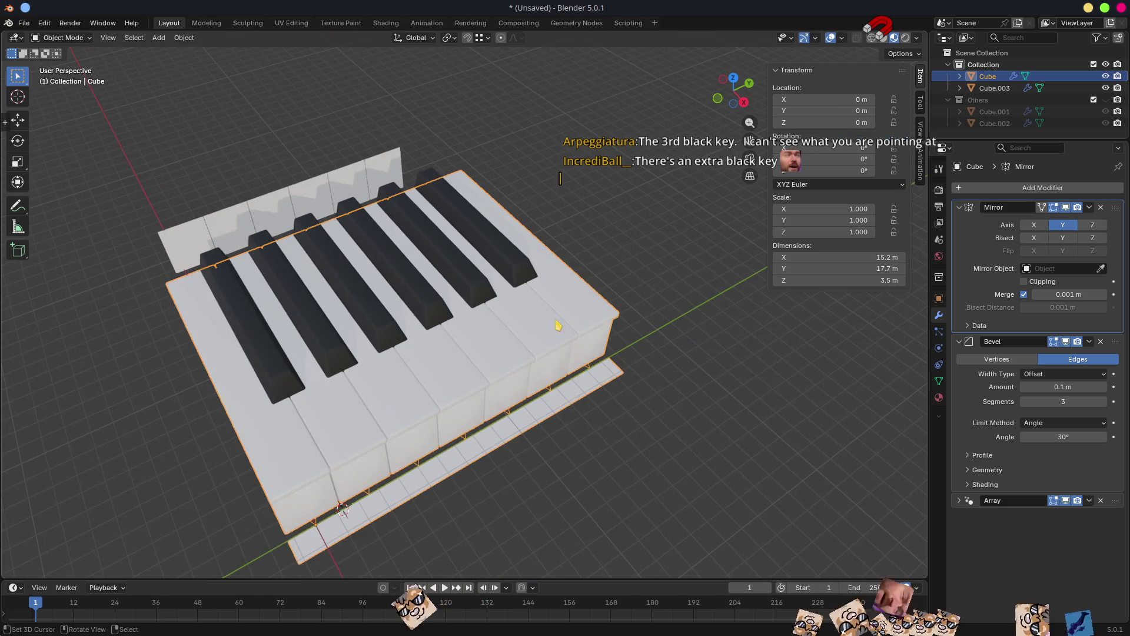
key("Tab")
left_click(255, 327)
mouse_move(255, 328)
middle_mouse_down()
mouse_move(462, 443)
mouse_move(555, 353)
mouse_move(548, 377)
mouse_move(648, 371)
middle_mouse_up()
left_click(1066, 366)
left_click(1066, 366)
left_click(1066, 366)
left_click(1067, 366)
left_click(1067, 367)
left_click(1067, 367)
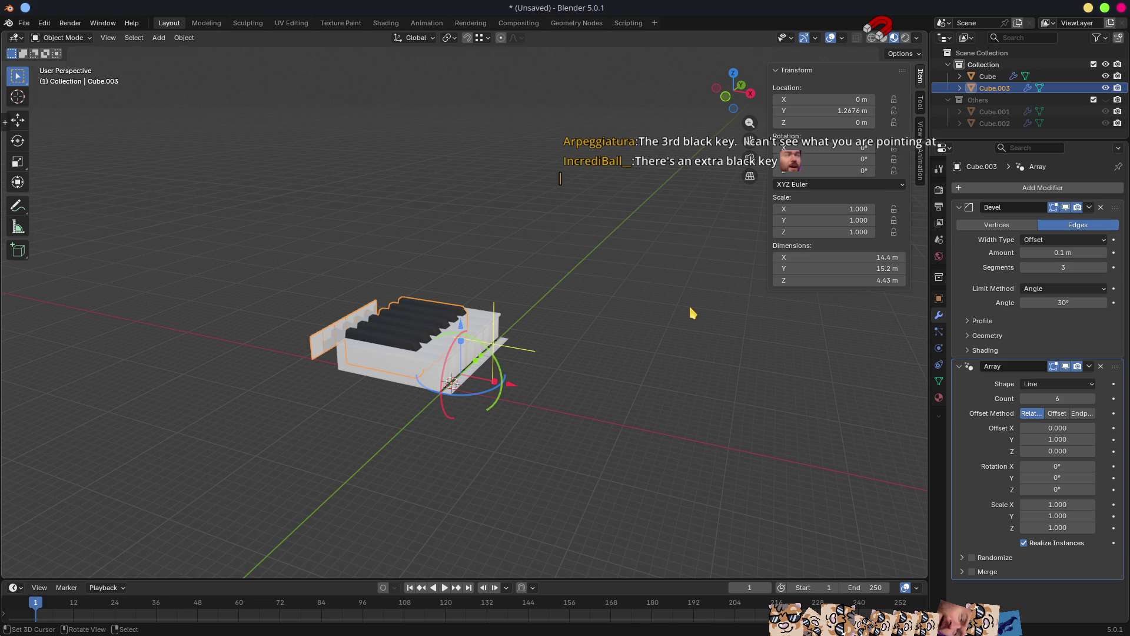
Duplicate the black keys Cube.003 into a backup object, Cube.004.
mouse_move(692, 318)
middle_mouse_down()
mouse_move(590, 330)
mouse_move(606, 350)
mouse_move(629, 313)
mouse_move(668, 331)
middle_mouse_up()
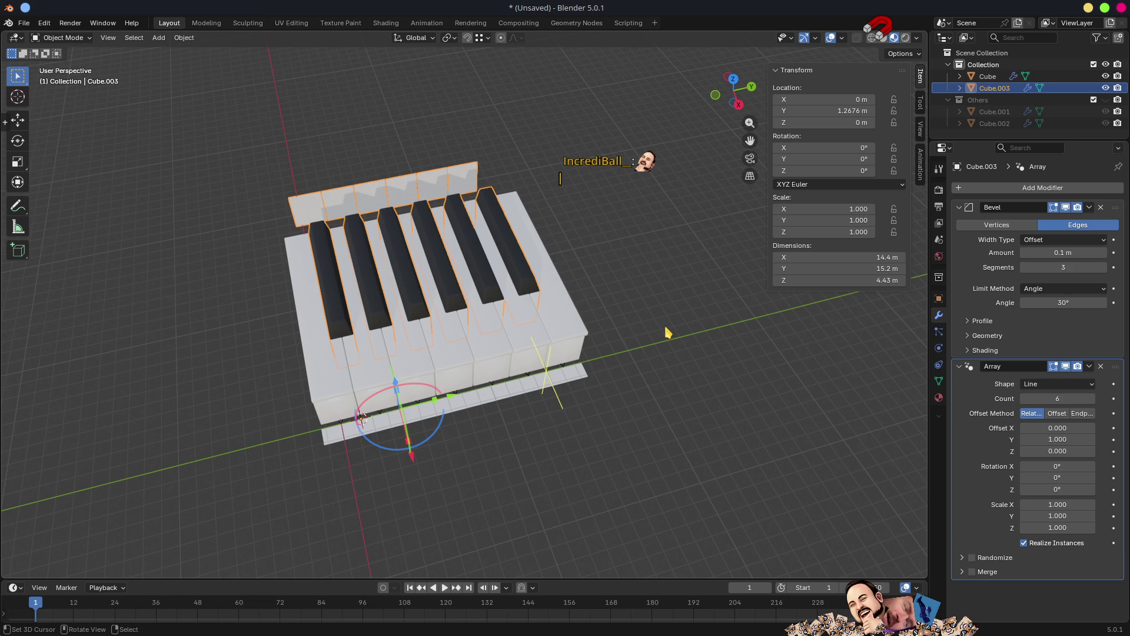
middle_click_drag(651, 369, 633, 351)
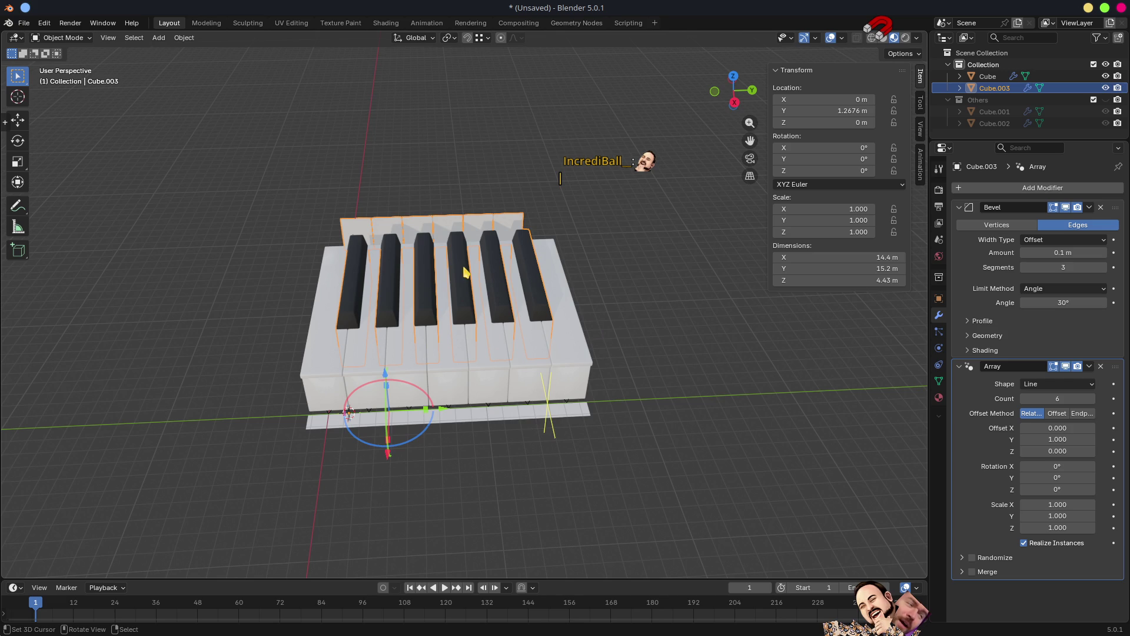
mouse_move(441, 287)
middle_mouse_down()
mouse_move(469, 288)
mouse_move(442, 278)
middle_mouse_up()
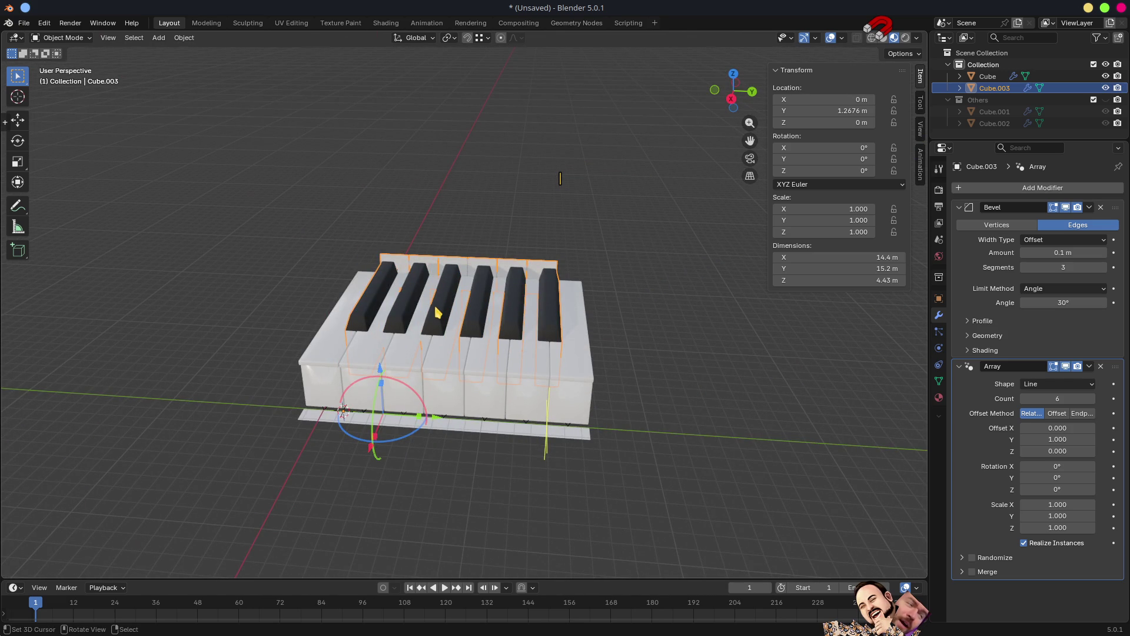
scroll(446, 406, "down", 3)
key("shift+d")
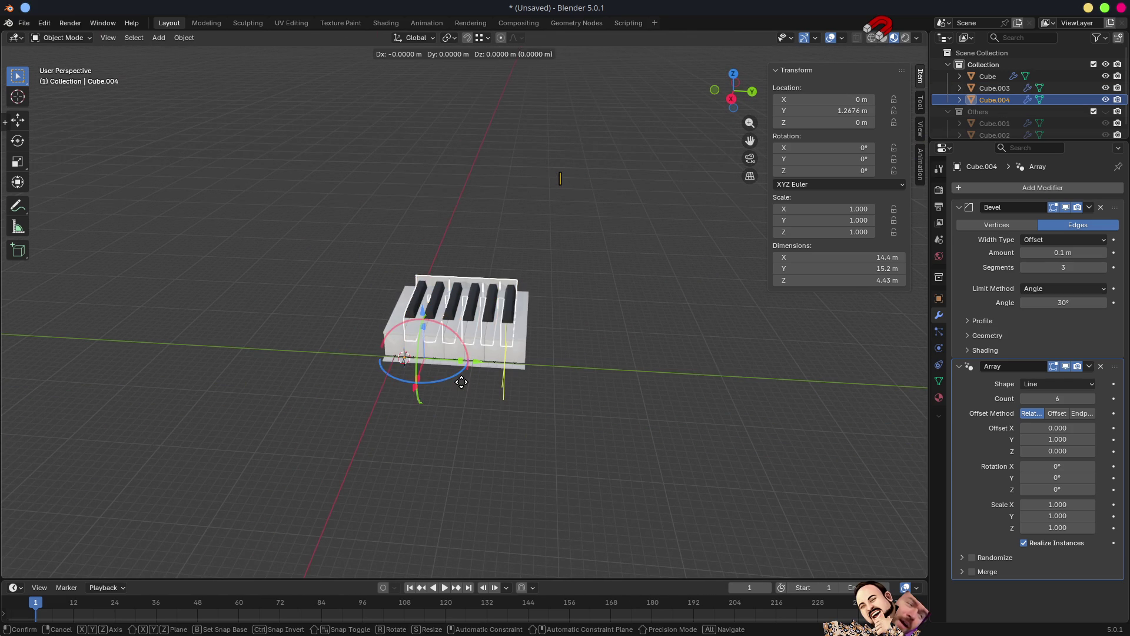
Drop the backup copy off to the left side and select the original black keys Cube.003.
left_click(115, 361)
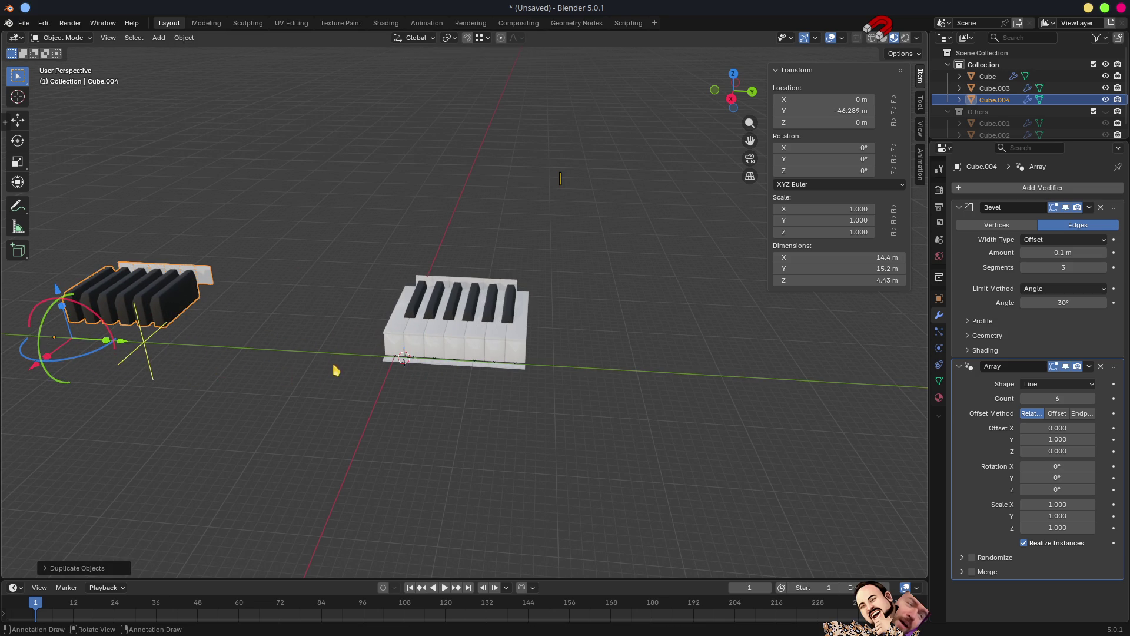
scroll(331, 372, "up", 6)
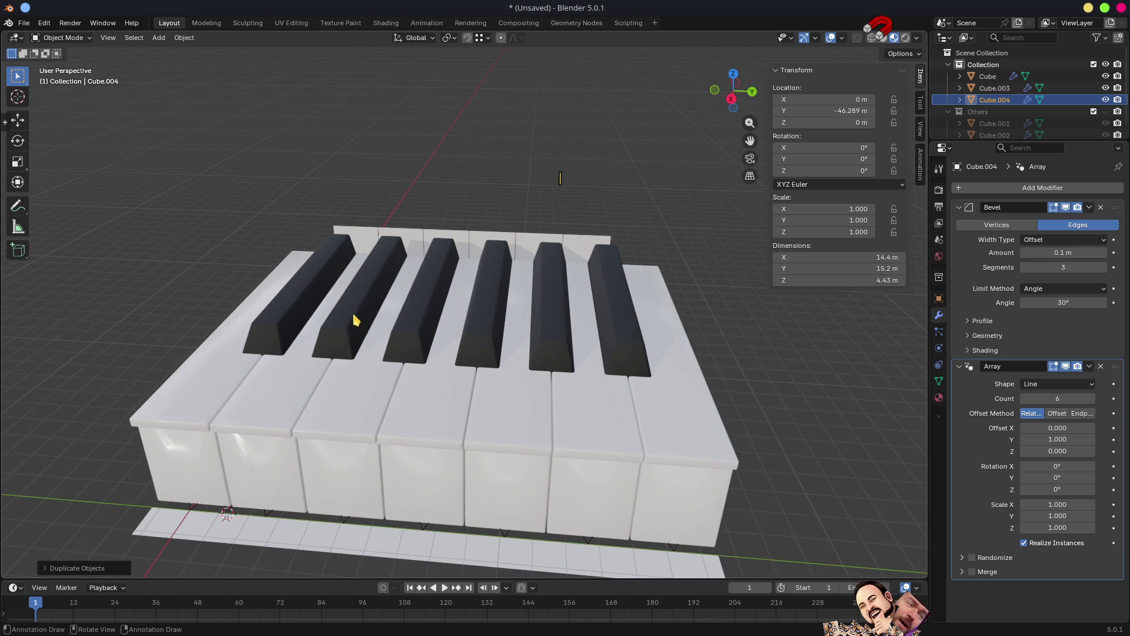
left_click(355, 316)
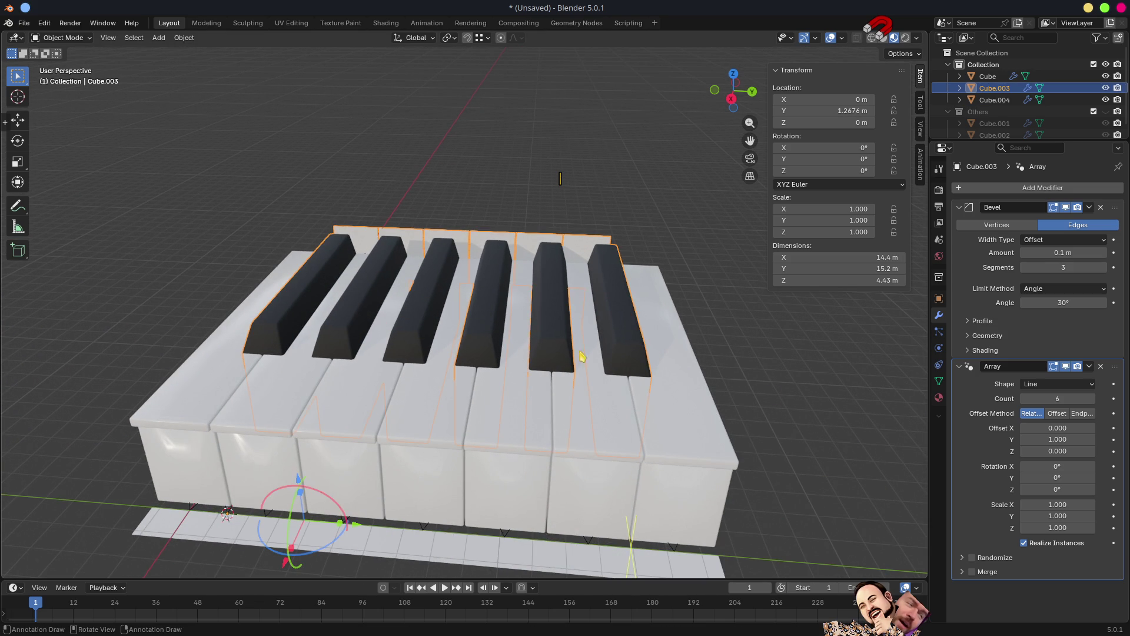
left_click(939, 382)
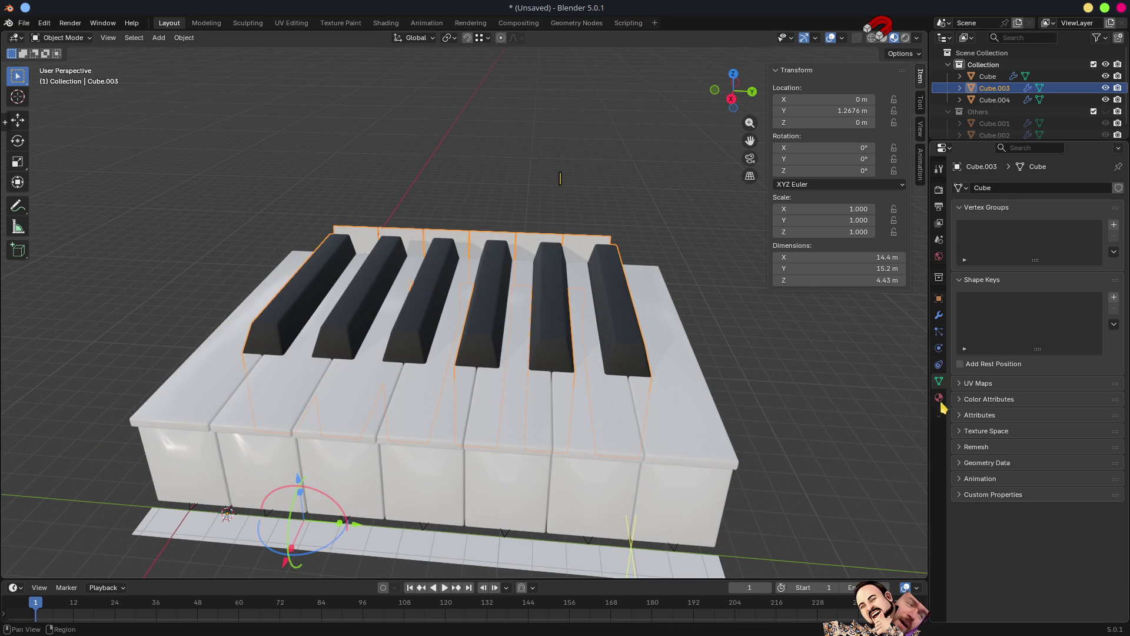
Inspect the black keys from several angles, then show Cube.003's Bevel and Array modifiers.
mouse_move(567, 318)
middle_mouse_down()
mouse_move(596, 343)
mouse_move(712, 330)
mouse_move(578, 320)
mouse_move(646, 306)
mouse_move(576, 361)
mouse_move(455, 338)
middle_mouse_up()
key("Tab")
key("Tab")
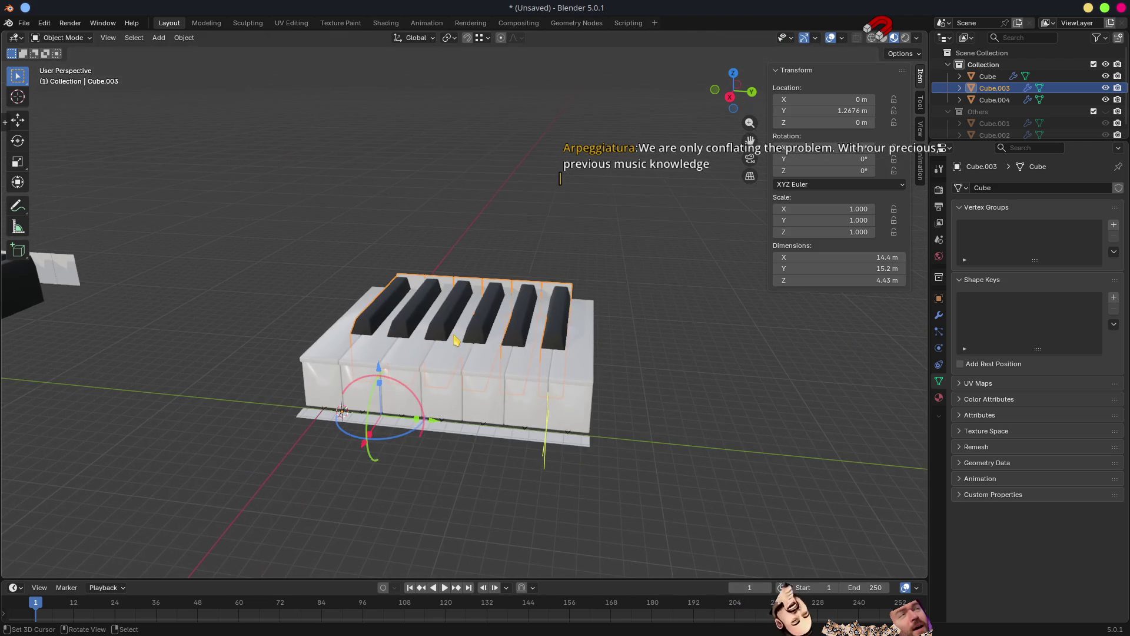
mouse_move(673, 359)
middle_mouse_down()
mouse_move(577, 336)
mouse_move(669, 326)
mouse_move(672, 277)
middle_mouse_up()
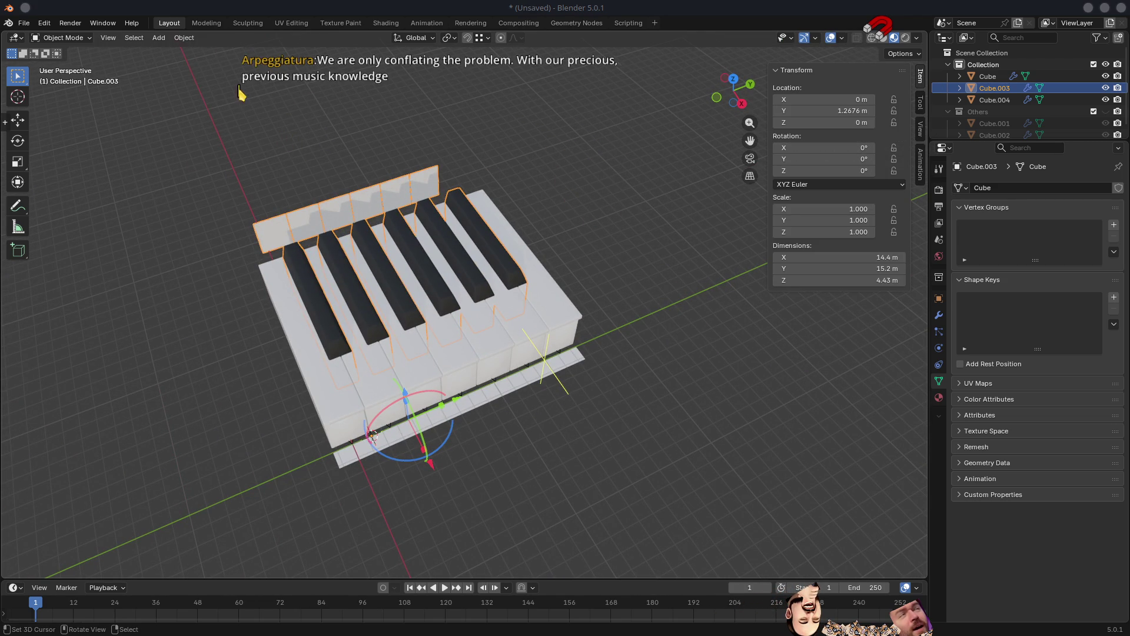
mouse_move(547, 318)
middle_mouse_down()
mouse_move(526, 304)
mouse_move(500, 353)
mouse_move(571, 359)
mouse_move(583, 412)
mouse_move(631, 336)
mouse_move(514, 338)
mouse_move(440, 262)
mouse_move(454, 268)
middle_mouse_up()
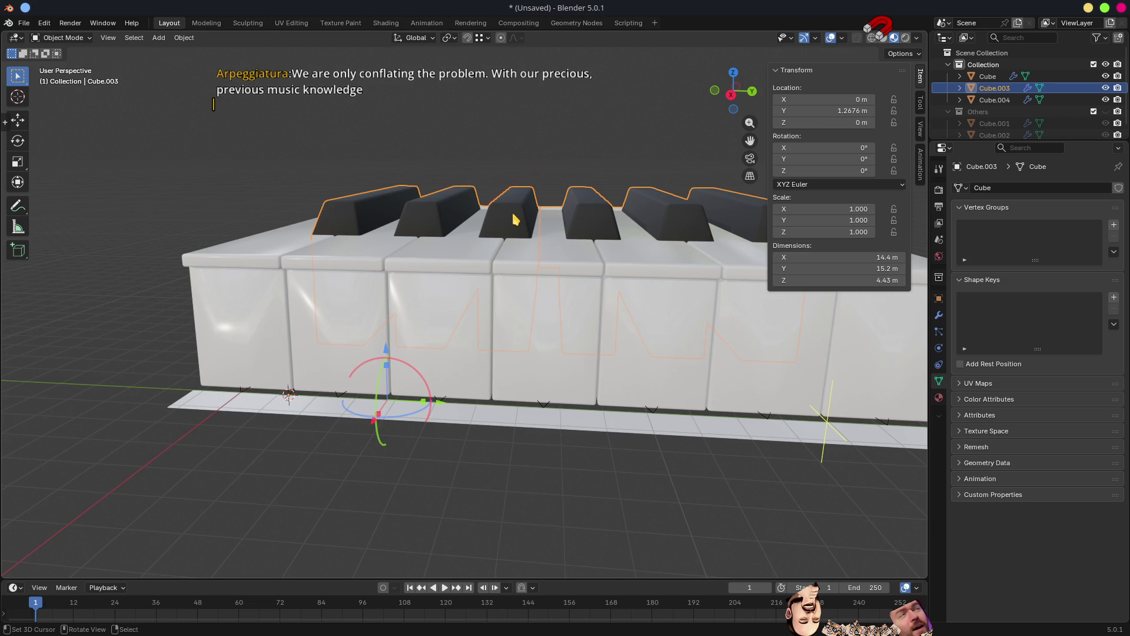
key("Tab")
key("Tab")
left_click(940, 317)
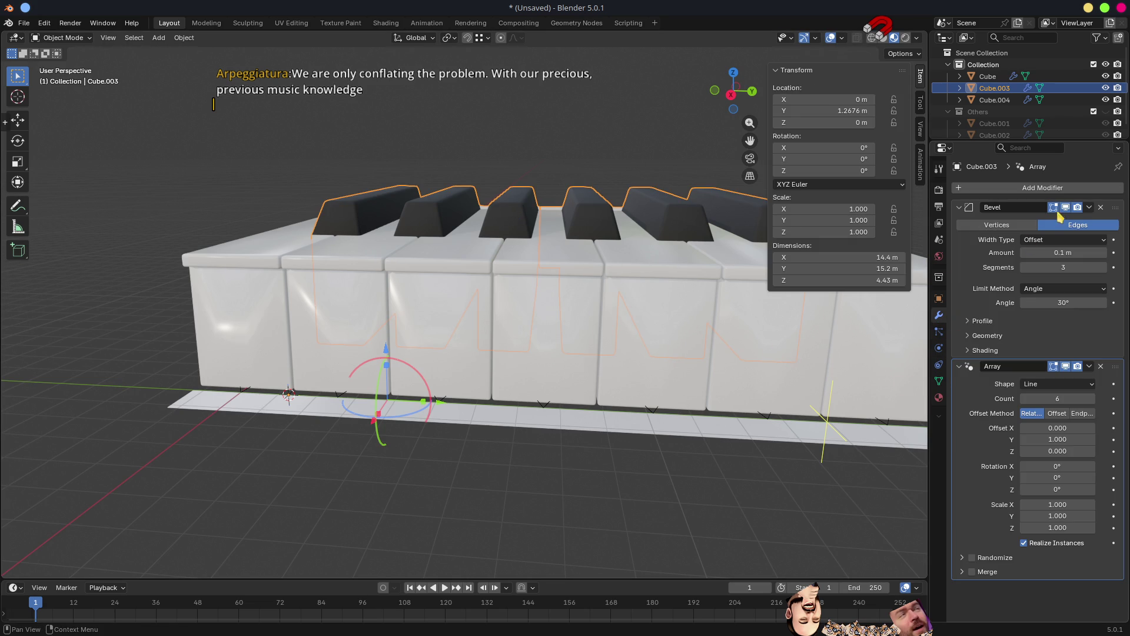
Apply Cube.003's Array modifier into the mesh.
left_click(1090, 366)
left_click(1050, 376)
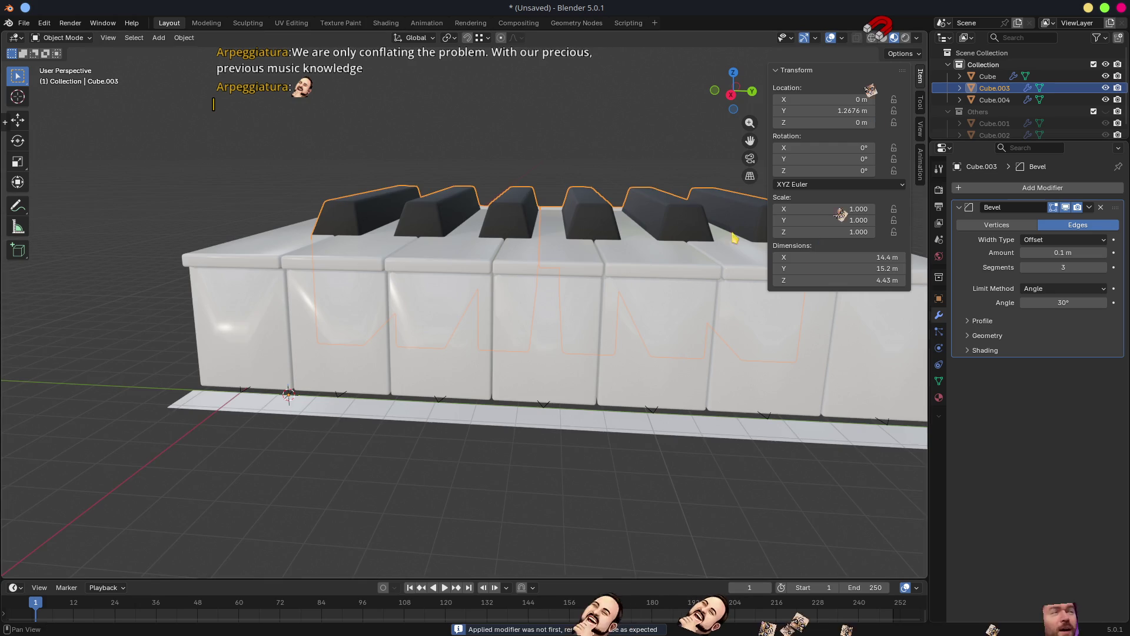
middle_click_drag(730, 194, 747, 245)
In face select mode, delete the linked faces of one extra black key.
key("Tab")
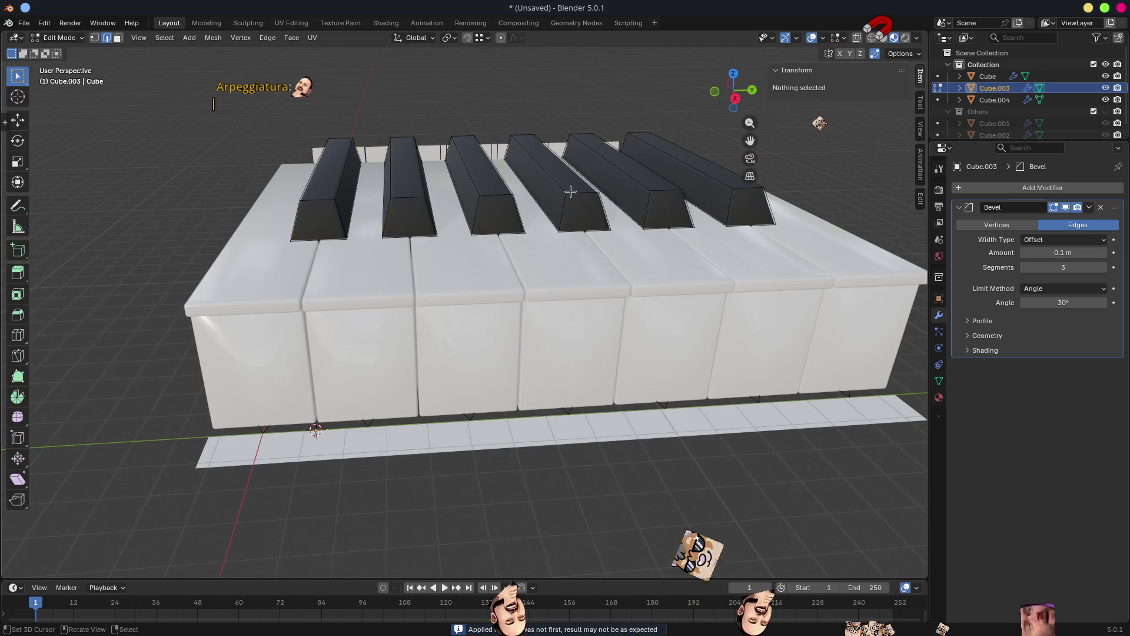
key("3")
left_click(571, 189)
key("ctrl+l")
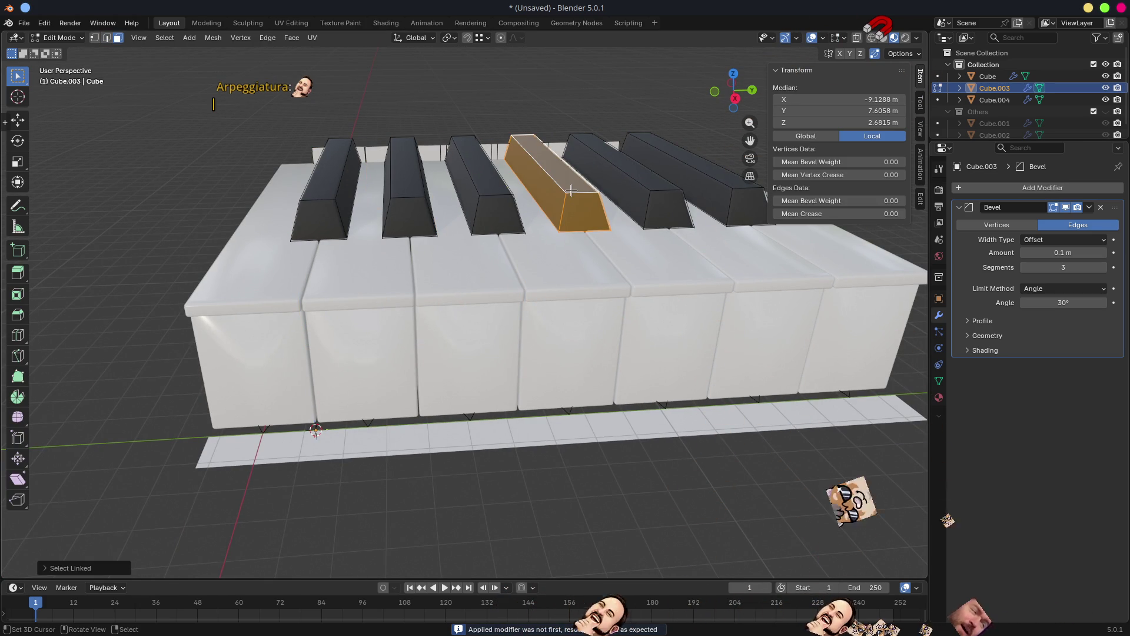
key("x")
left_click(571, 190)
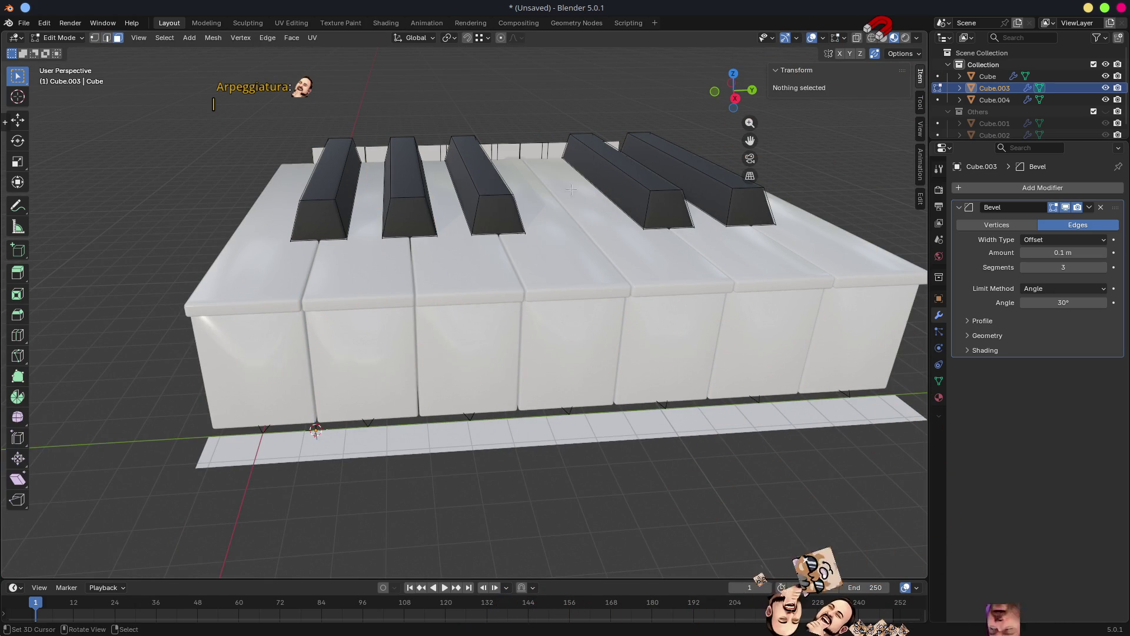
Select a face of the back strip and view the keys from an angled side.
scroll(592, 236, "down", 3)
mouse_move(592, 265)
middle_mouse_down()
mouse_move(594, 237)
mouse_move(589, 277)
middle_mouse_up()
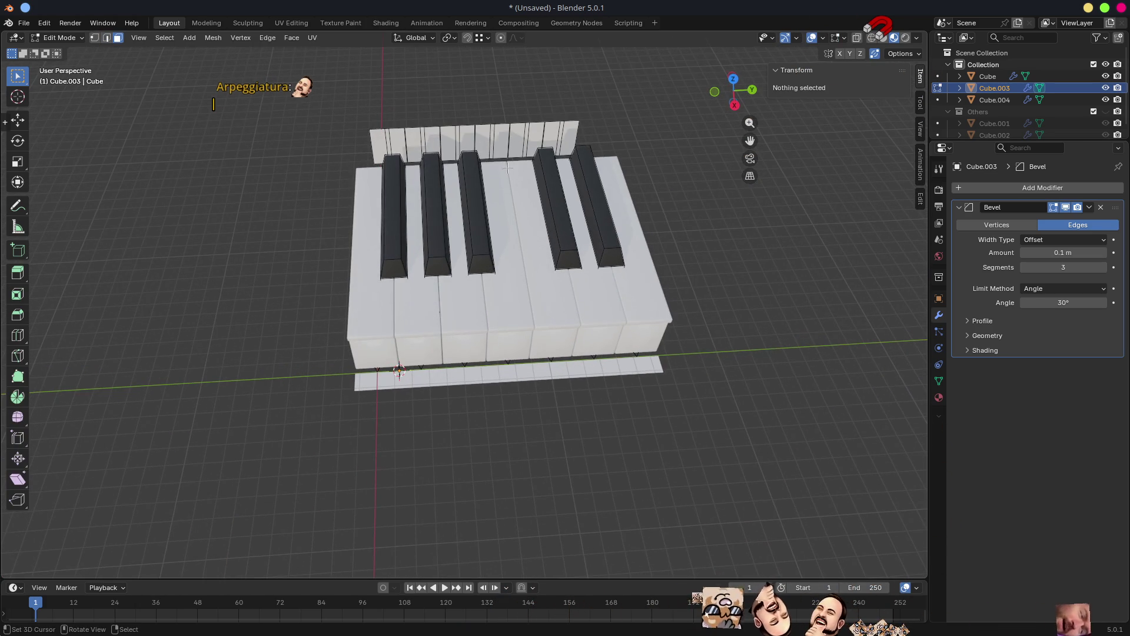
left_click(483, 141)
left_click(508, 133)
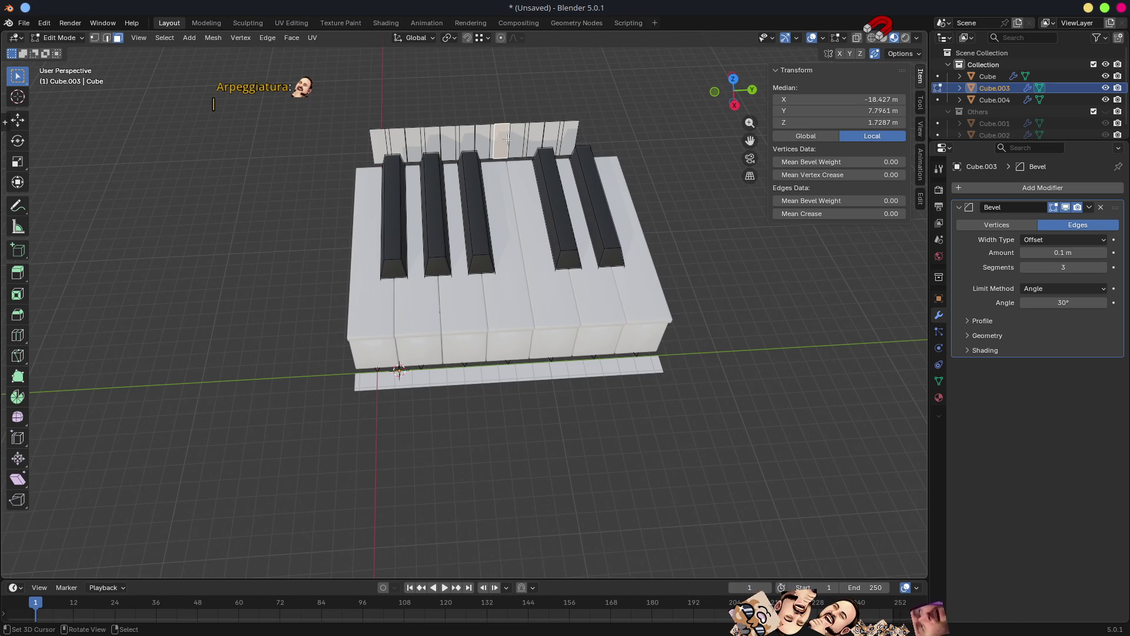
middle_click_drag(445, 160, 528, 149)
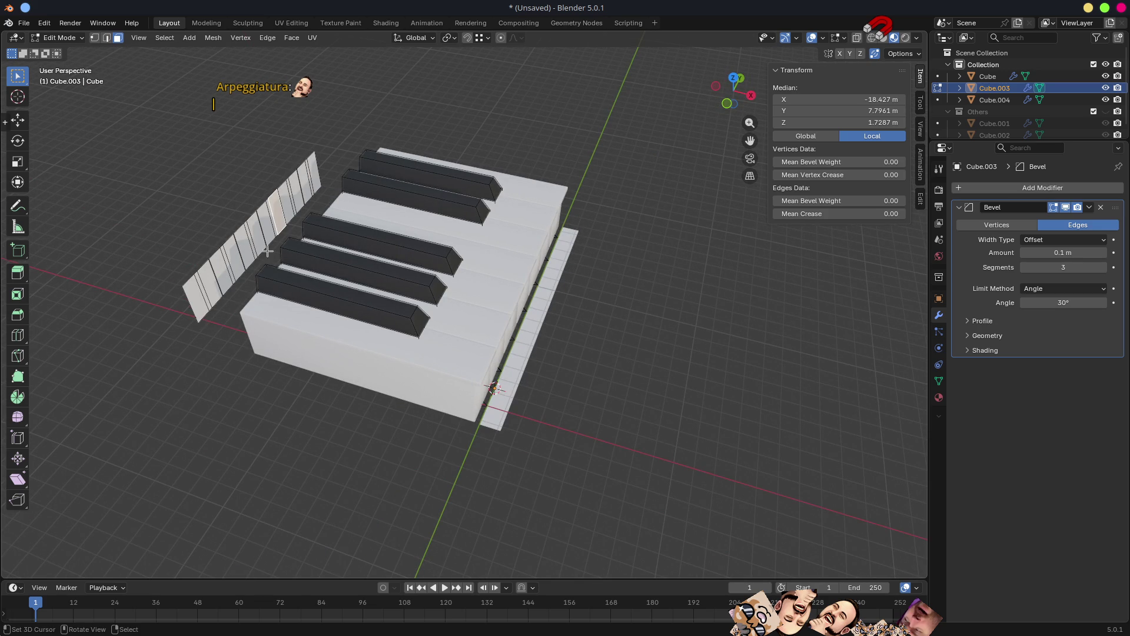
mouse_move(268, 251)
middle_mouse_down()
mouse_move(341, 220)
mouse_move(302, 264)
mouse_move(298, 333)
mouse_move(550, 331)
mouse_move(232, 387)
middle_mouse_up()
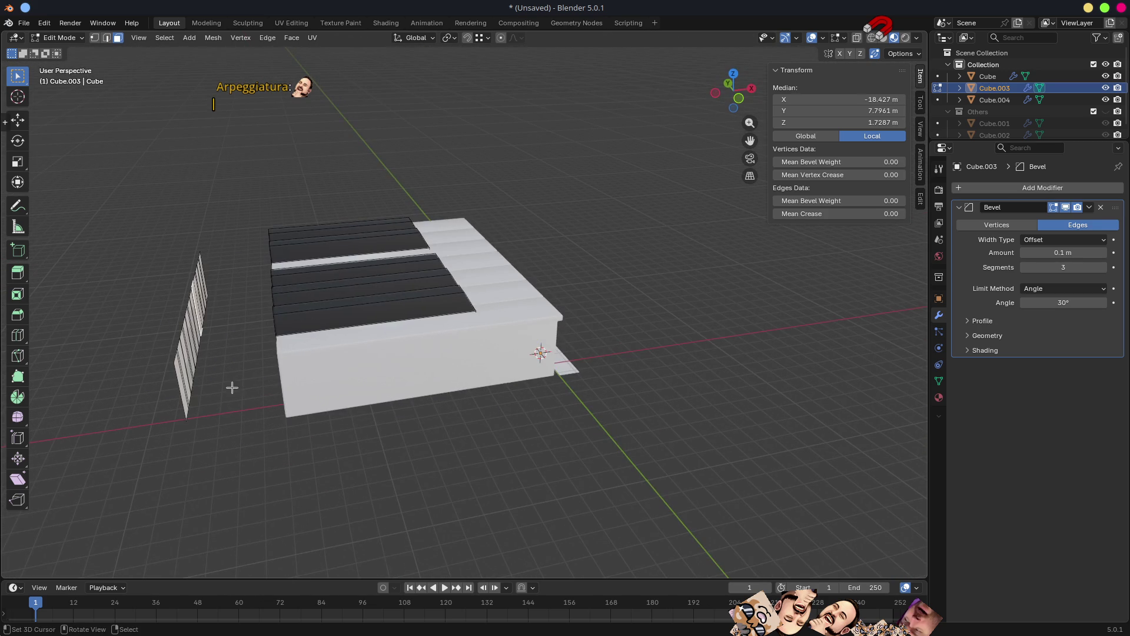
In wireframe, circle-select the stray left panel's faces and delete them.
key("shift+z")
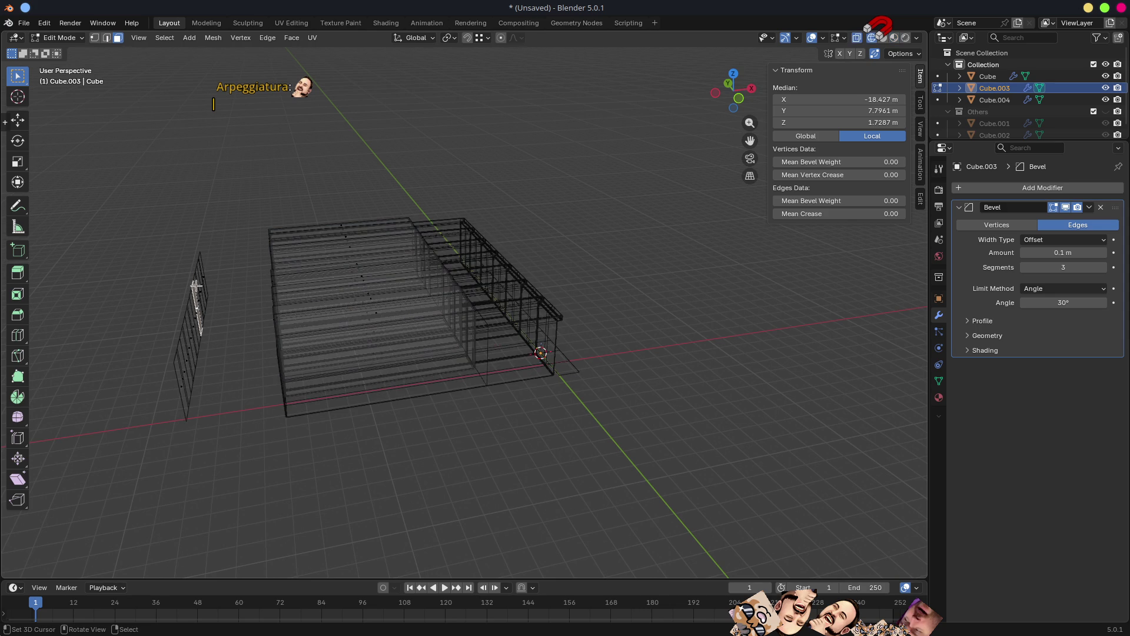
key("F3")
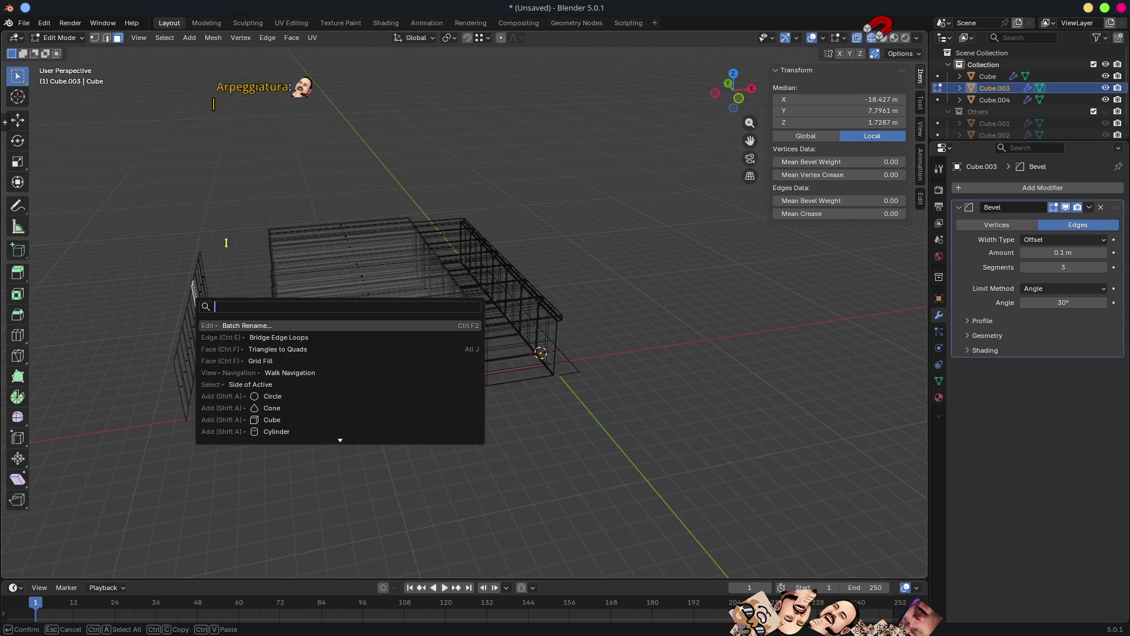
key("Escape")
key("c")
left_click_drag(179, 236, 189, 294)
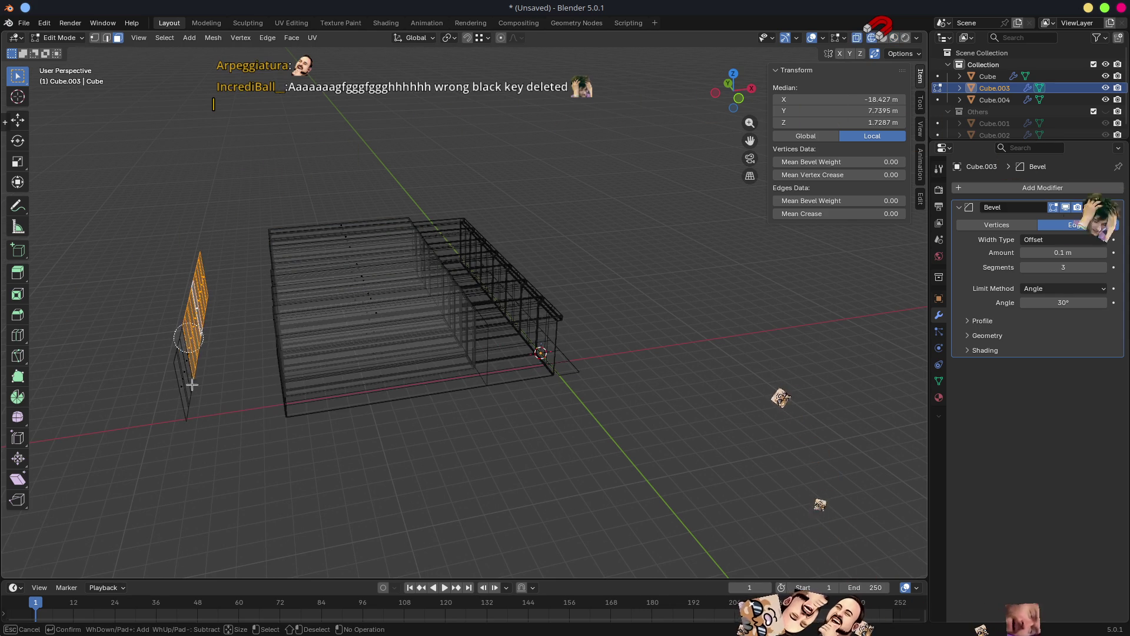
key("Escape")
key("x")
left_click(247, 494)
mouse_move(306, 475)
middle_mouse_down()
mouse_move(441, 398)
mouse_move(595, 427)
middle_mouse_up()
Isolate Cube.003 in local view and view its black keys from a low side angle.
key("Tab")
key("KP_Divide")
key("Tab")
key("a")
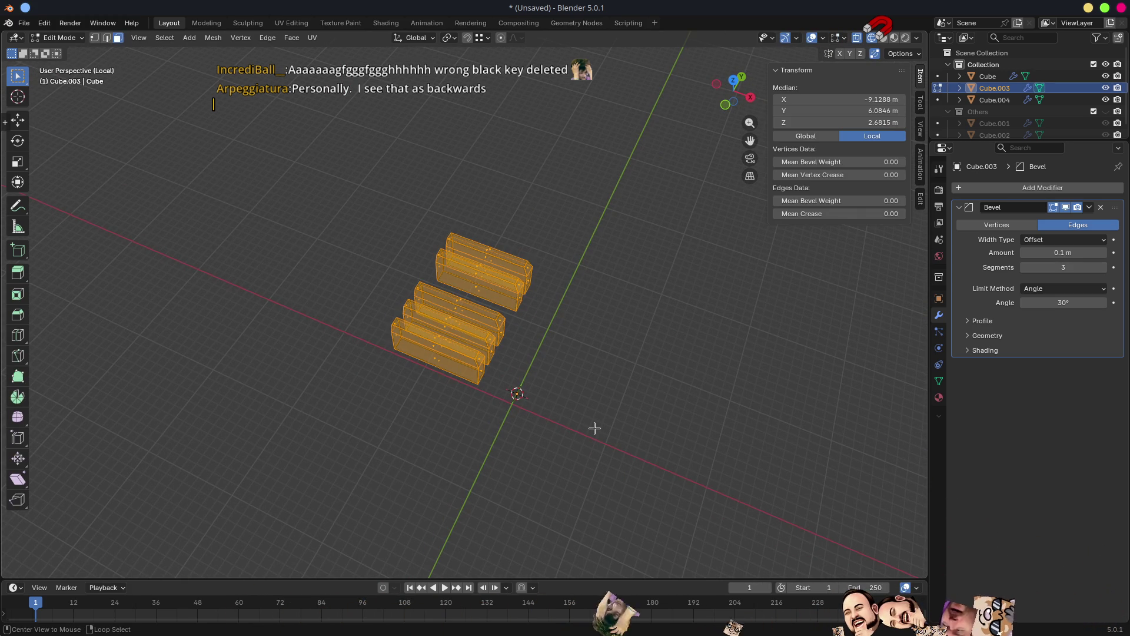
key("Tab")
scroll(593, 424, "up", 4)
key("shift+z")
scroll(589, 429, "down", 3)
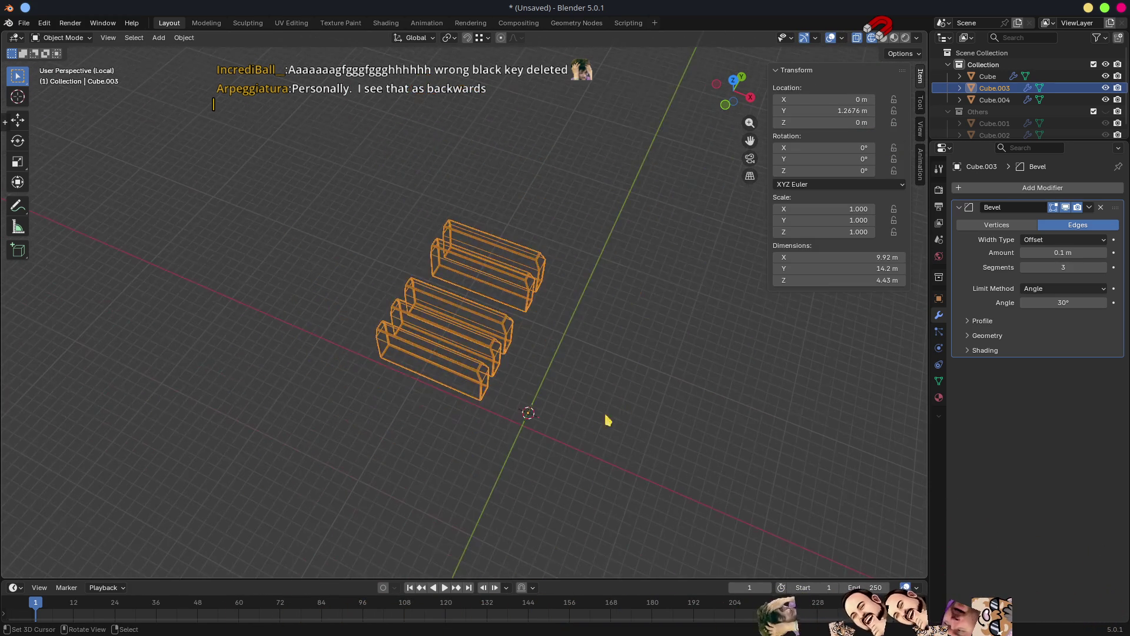
middle_click_drag(598, 424, 528, 354)
scroll(538, 348, "up", 5)
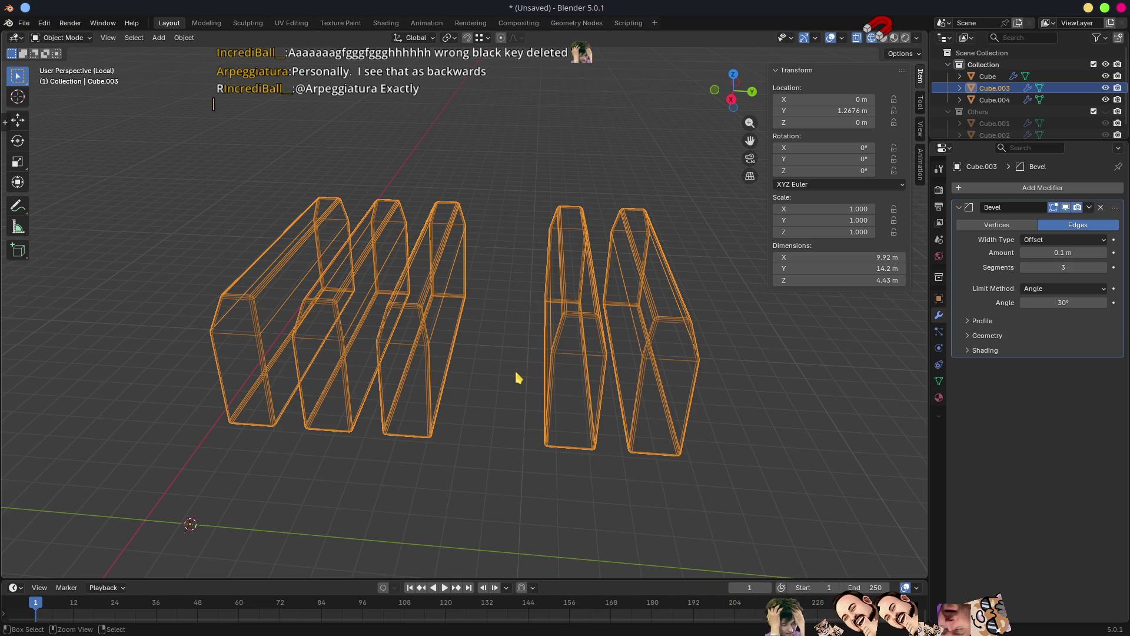
In Edit Mode, exit local view and select a black key's whole linked mesh.
key("Tab")
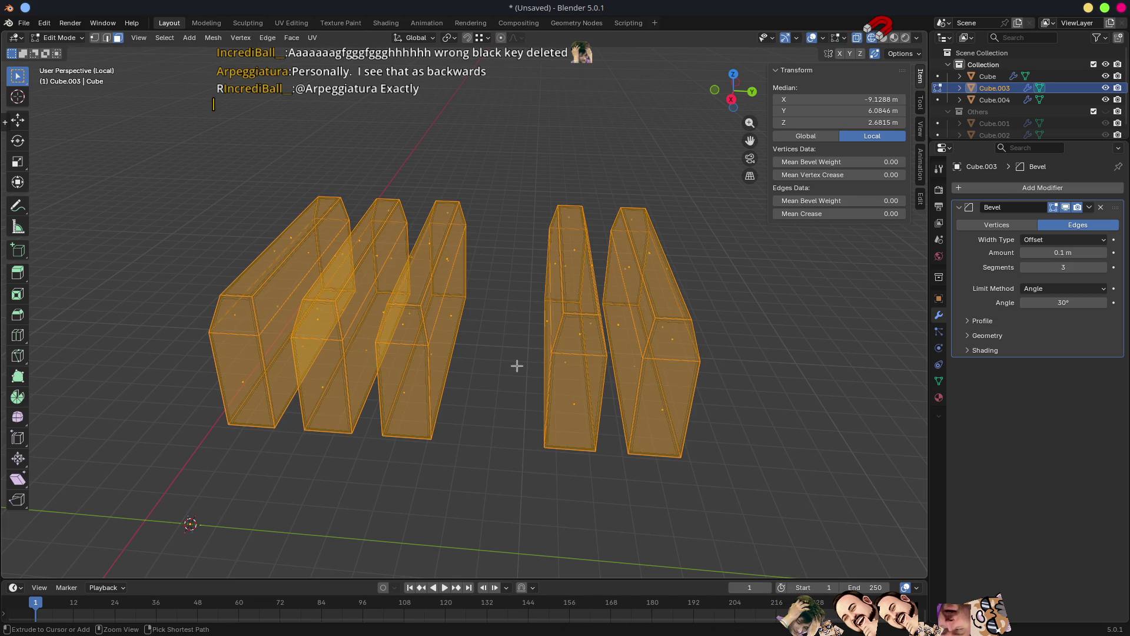
key("alt+a")
key("KP_Divide")
key("ctrl+z")
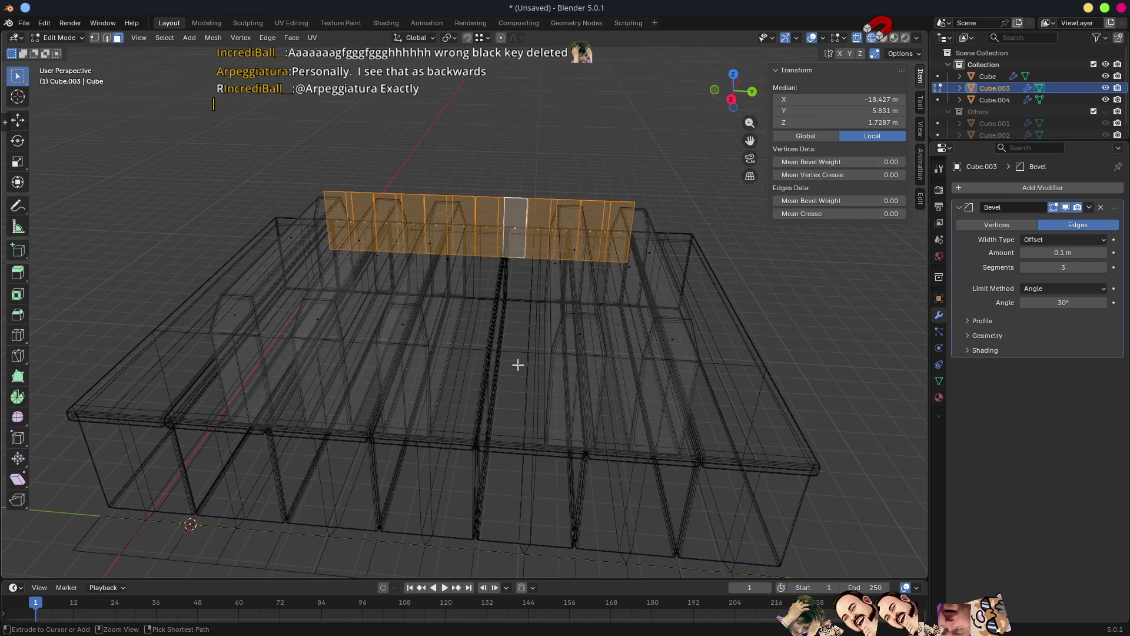
key("ctrl+z")
key("ctrl+z")
key("ctrl+z")
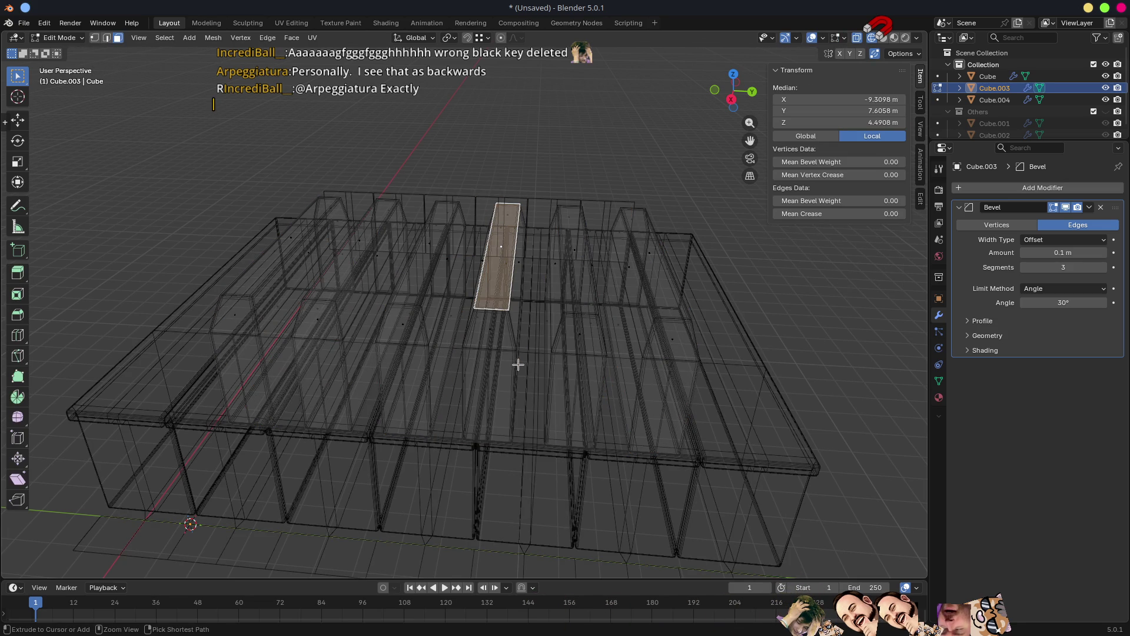
mouse_move(518, 365)
middle_mouse_down()
mouse_move(608, 393)
mouse_move(601, 384)
middle_mouse_up()
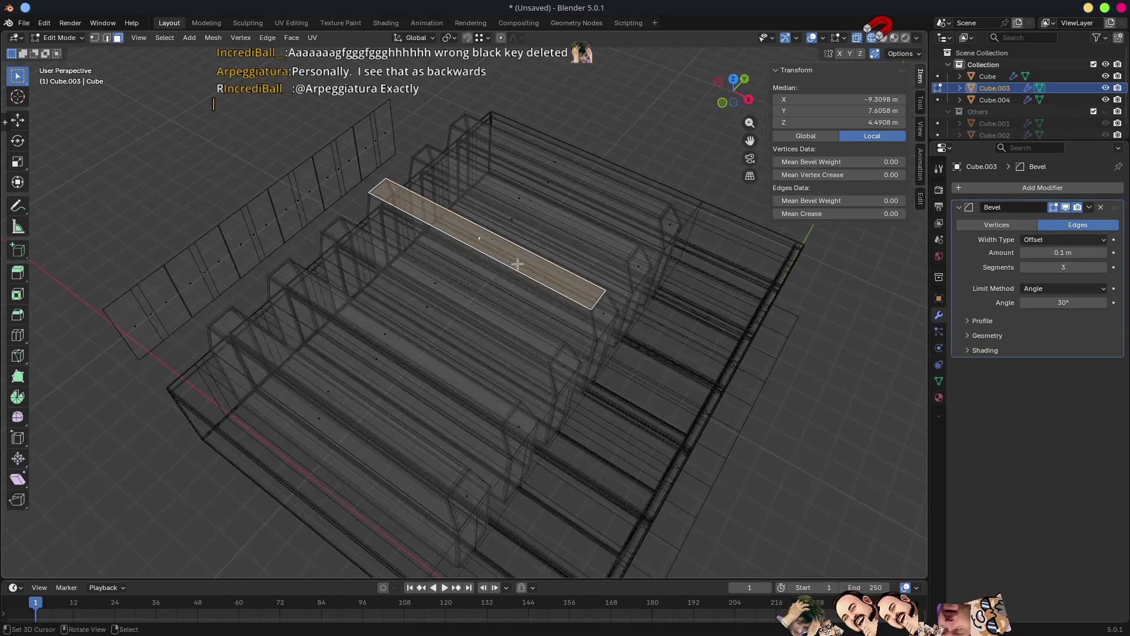
middle_click_drag(483, 235, 434, 232)
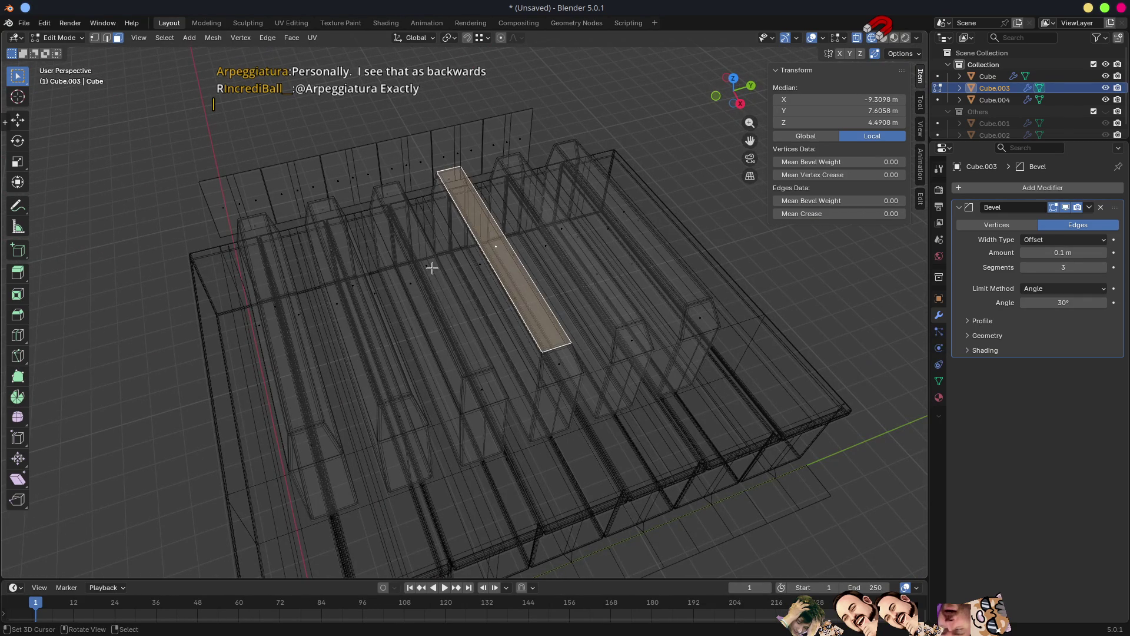
left_click(433, 268)
middle_click_drag(442, 280, 434, 280)
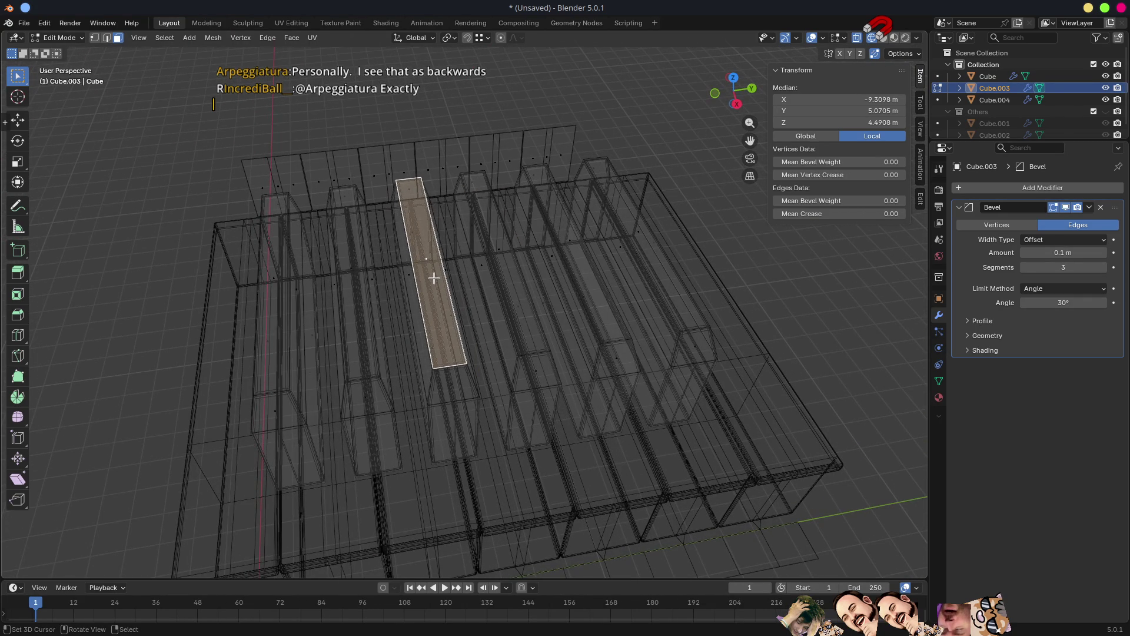
key("l")
mouse_move(402, 178)
middle_mouse_down()
mouse_move(512, 195)
mouse_move(351, 154)
middle_mouse_up()
Circle-select the upright strip of faces behind the keys and delete them.
key("c")
left_click_drag(326, 110, 114, 434)
key("Return")
key("x")
left_click(117, 442)
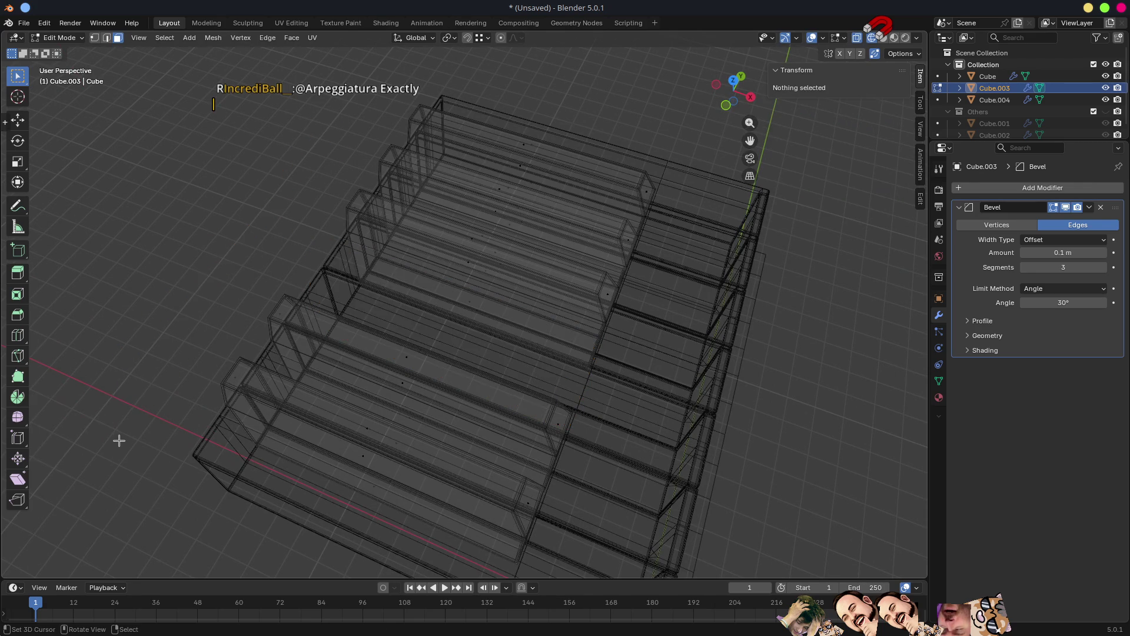
scroll(611, 387, "down", 4)
middle_click_drag(611, 387, 672, 371)
Isolate and frame the black keys, then return to Object Mode.
key("KP_Divide")
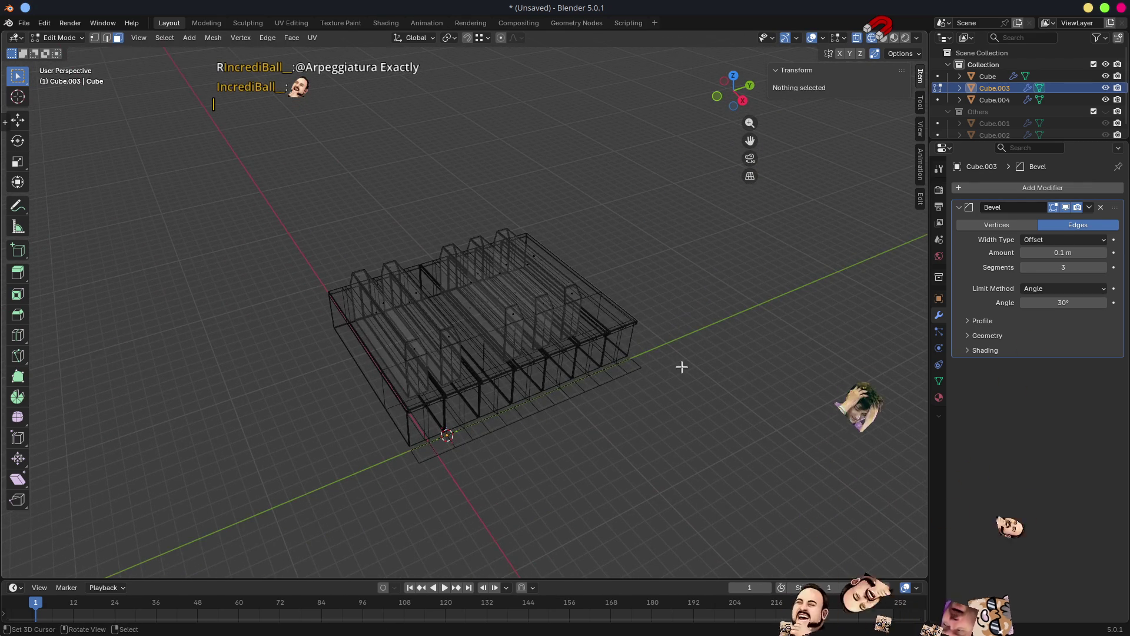
key("Home")
scroll(682, 367, "down", 5)
mouse_move(699, 376)
middle_mouse_down()
mouse_move(626, 353)
mouse_move(673, 362)
middle_mouse_up()
key("Tab")
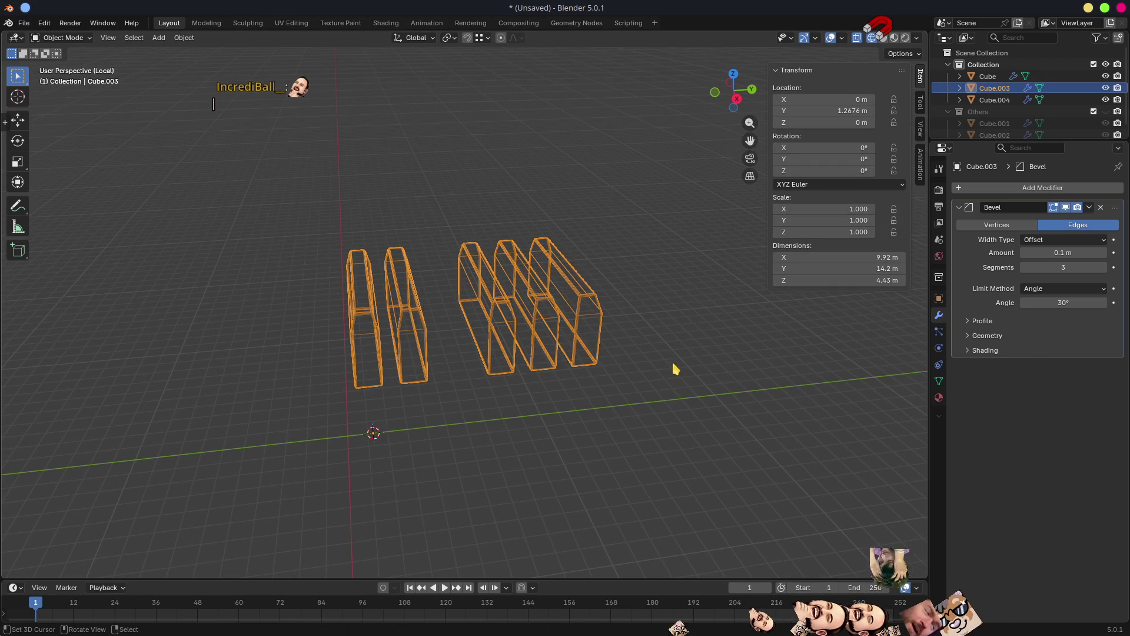
Return to solid shading, exit local view and select the white-key object Cube.
key("shift+z")
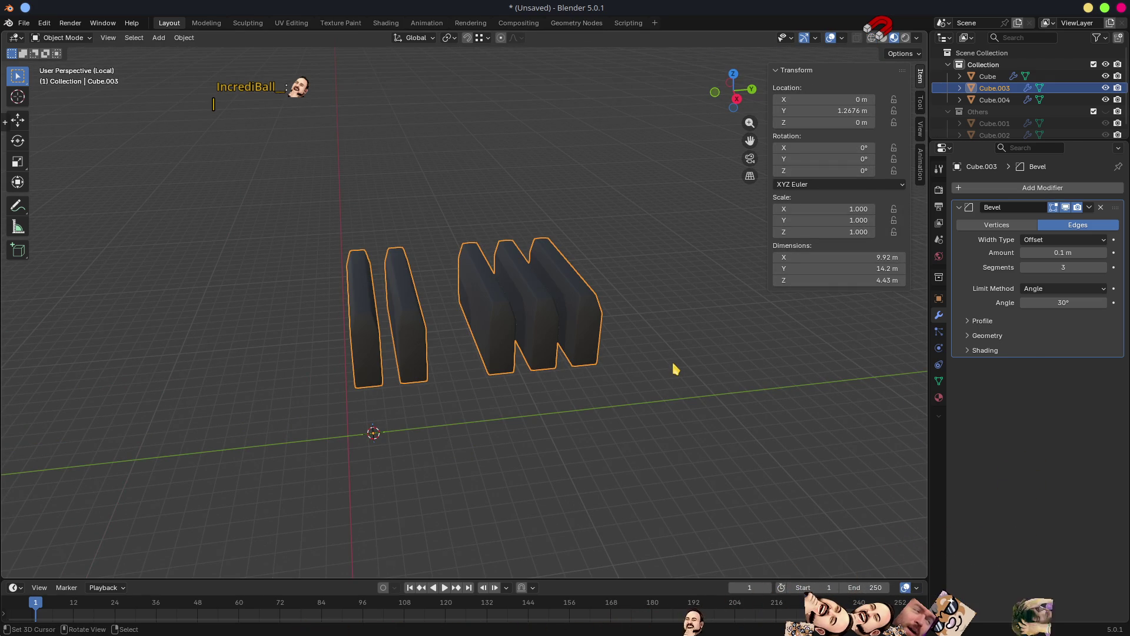
key("KP_Divide")
mouse_move(698, 318)
middle_mouse_down()
mouse_move(598, 462)
mouse_move(651, 423)
mouse_move(668, 346)
mouse_move(624, 352)
mouse_move(673, 387)
mouse_move(714, 391)
mouse_move(606, 345)
mouse_move(394, 358)
mouse_move(446, 363)
mouse_move(454, 341)
mouse_move(563, 378)
mouse_move(520, 377)
mouse_move(443, 428)
middle_mouse_up()
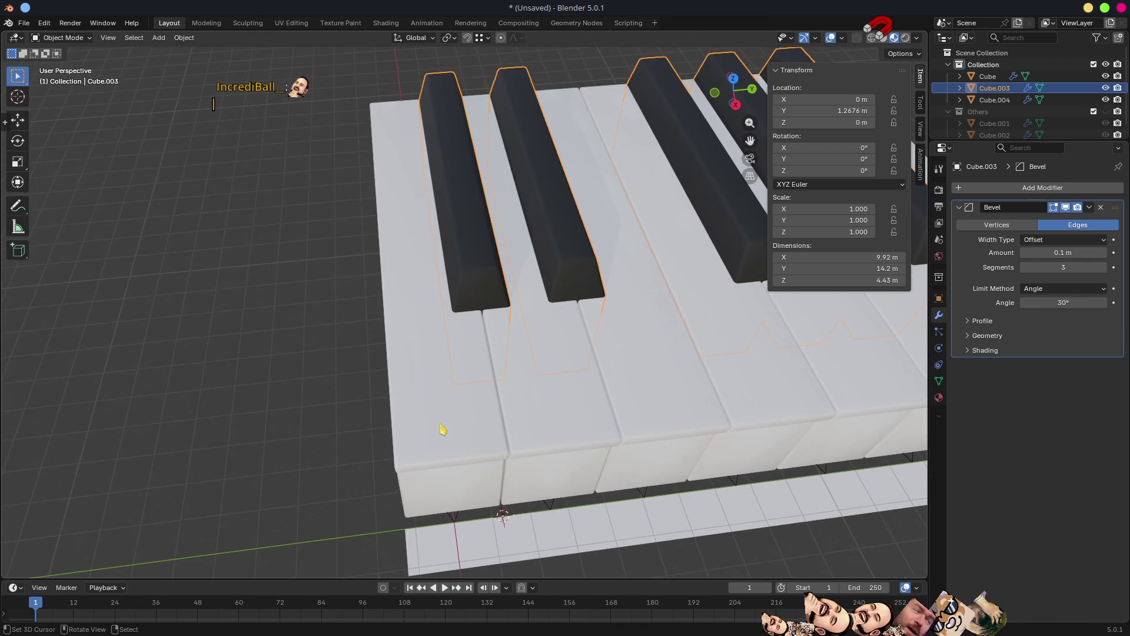
left_click(446, 425)
scroll(446, 425, "down", 5)
middle_click_drag(576, 411, 788, 299)
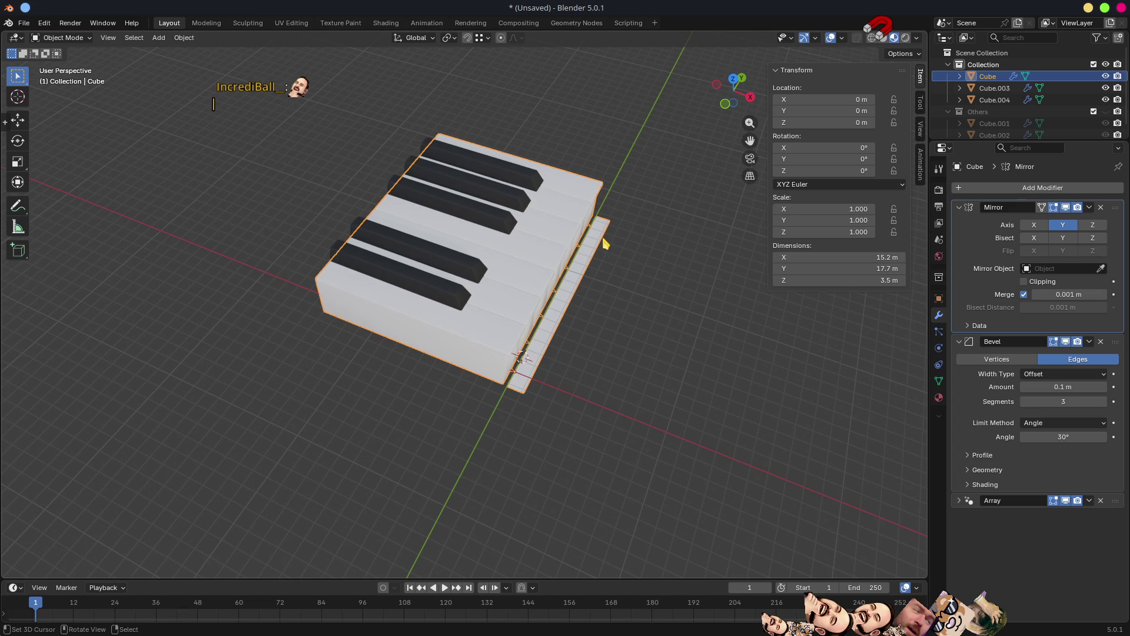
scroll(583, 391, "up", 5)
mouse_move(583, 391)
middle_mouse_down()
mouse_move(547, 413)
mouse_move(513, 411)
mouse_move(535, 406)
mouse_move(614, 435)
mouse_move(588, 424)
mouse_move(647, 425)
middle_mouse_up()
scroll(556, 402, "up", 3)
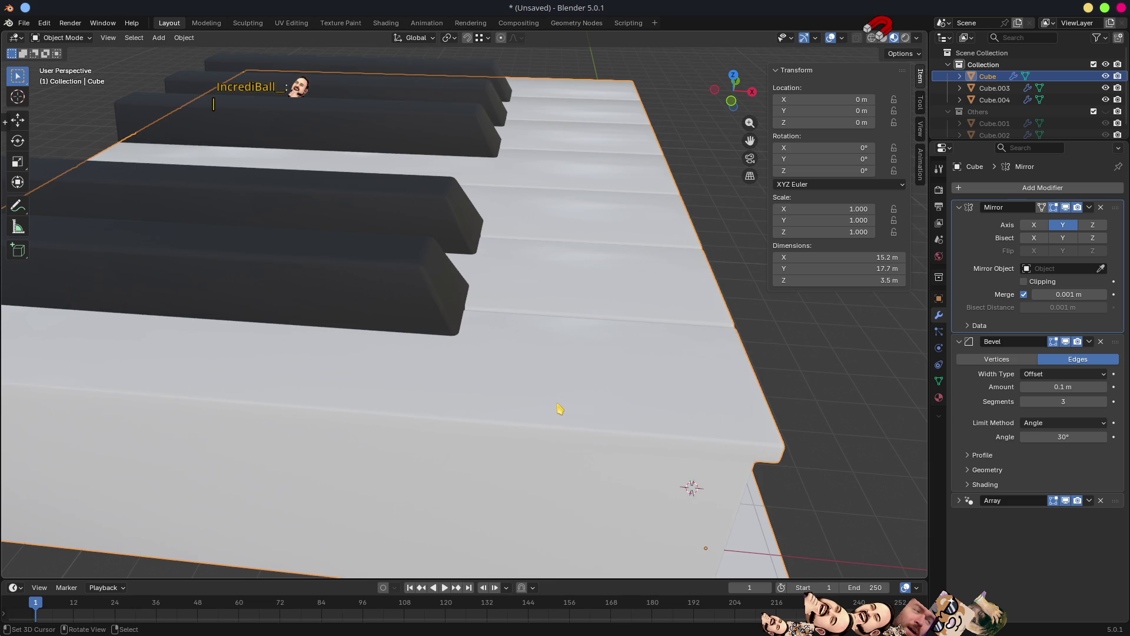
Enter Edit Mode on Cube and look down on the first white keys.
key("Tab")
mouse_move(560, 406)
middle_mouse_down()
mouse_move(576, 401)
mouse_move(513, 411)
mouse_move(414, 383)
middle_mouse_up()
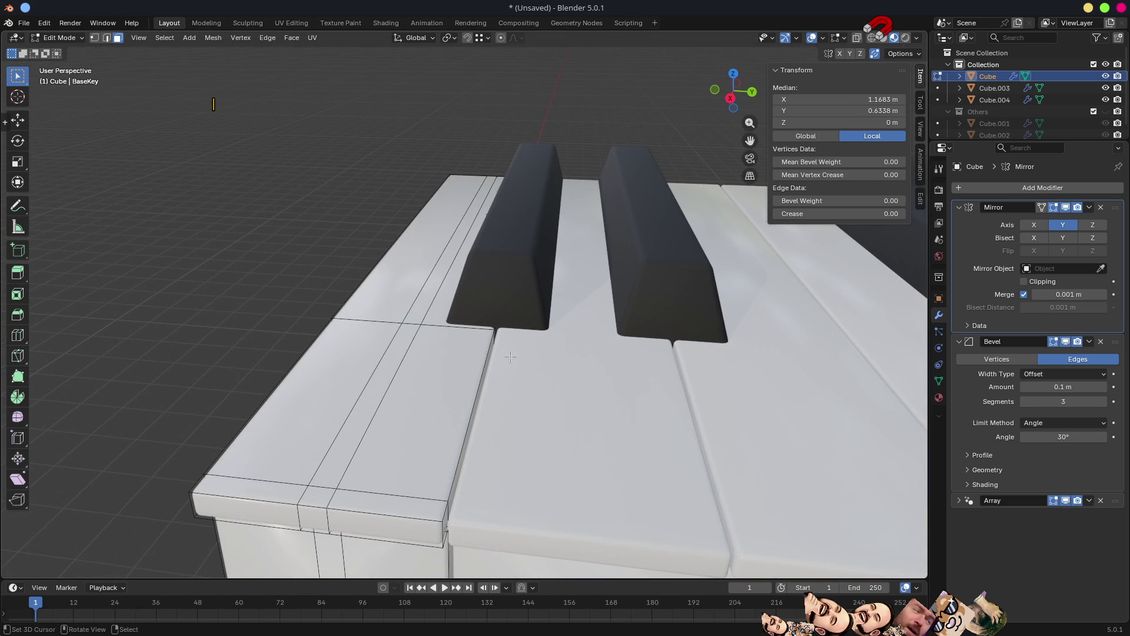
scroll(510, 357, "down", 4)
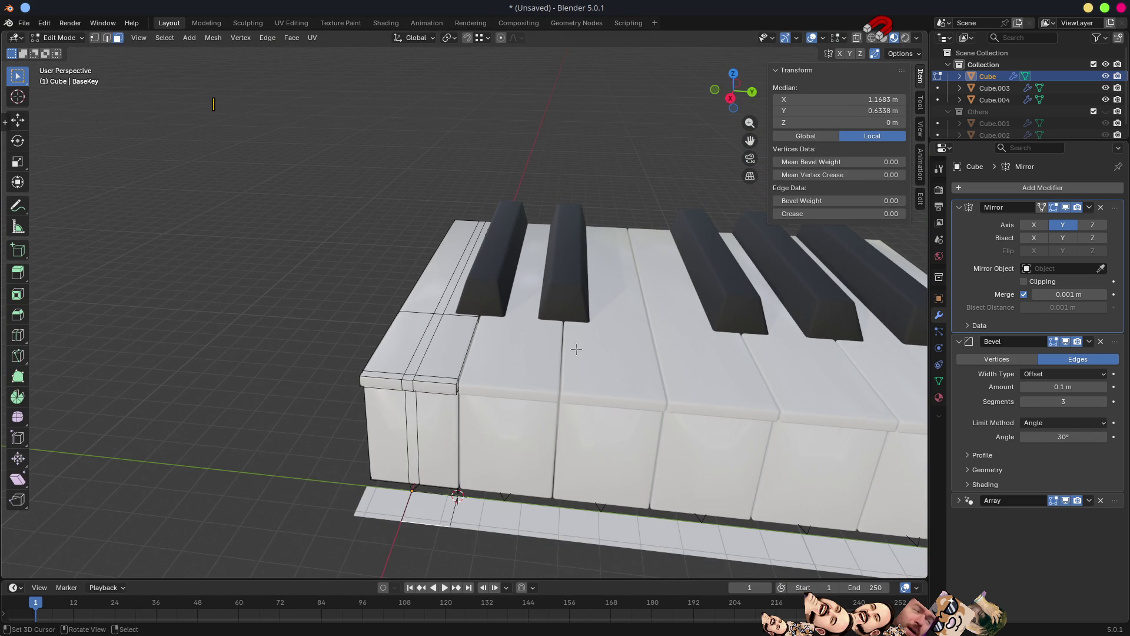
middle_click_drag(581, 348, 518, 346)
scroll(517, 345, "up", 4)
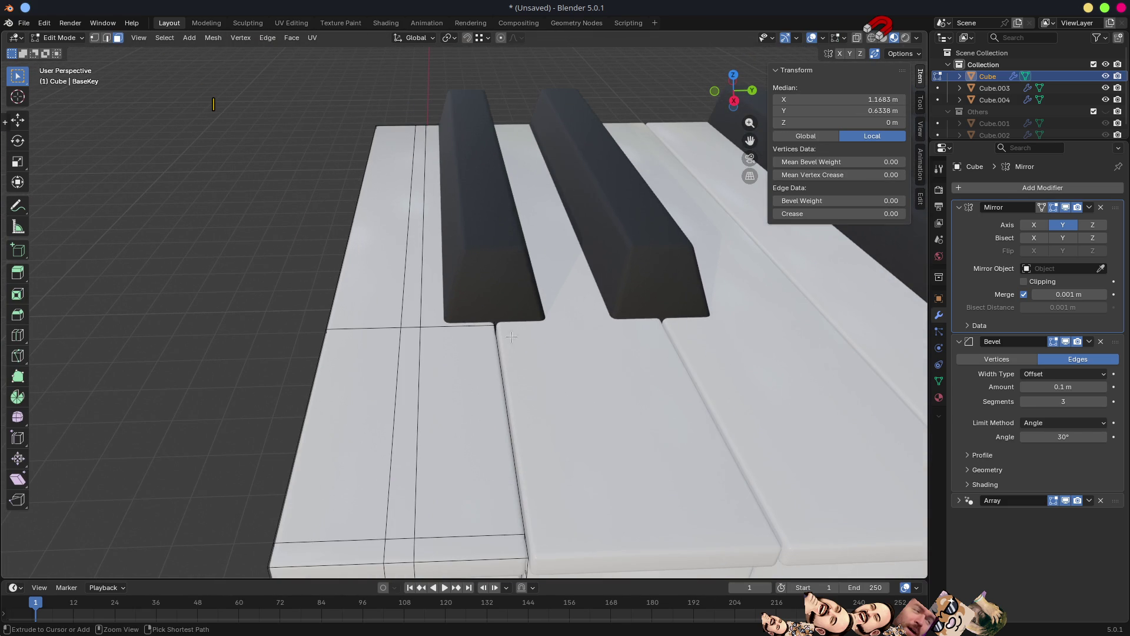
key("ctrl+r")
Add a lengthwise edge loop to the first white key and view its front faces.
left_click(449, 329)
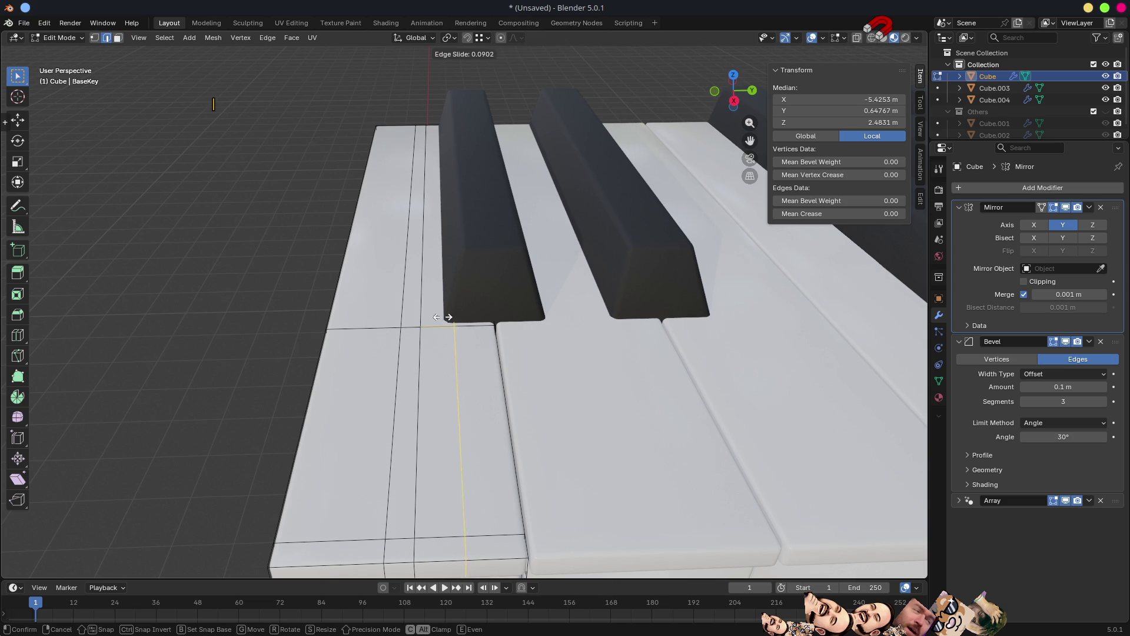
left_click(442, 311)
mouse_move(521, 366)
middle_mouse_down()
mouse_move(549, 390)
mouse_move(669, 396)
mouse_move(642, 391)
mouse_move(638, 363)
mouse_move(566, 376)
middle_mouse_up()
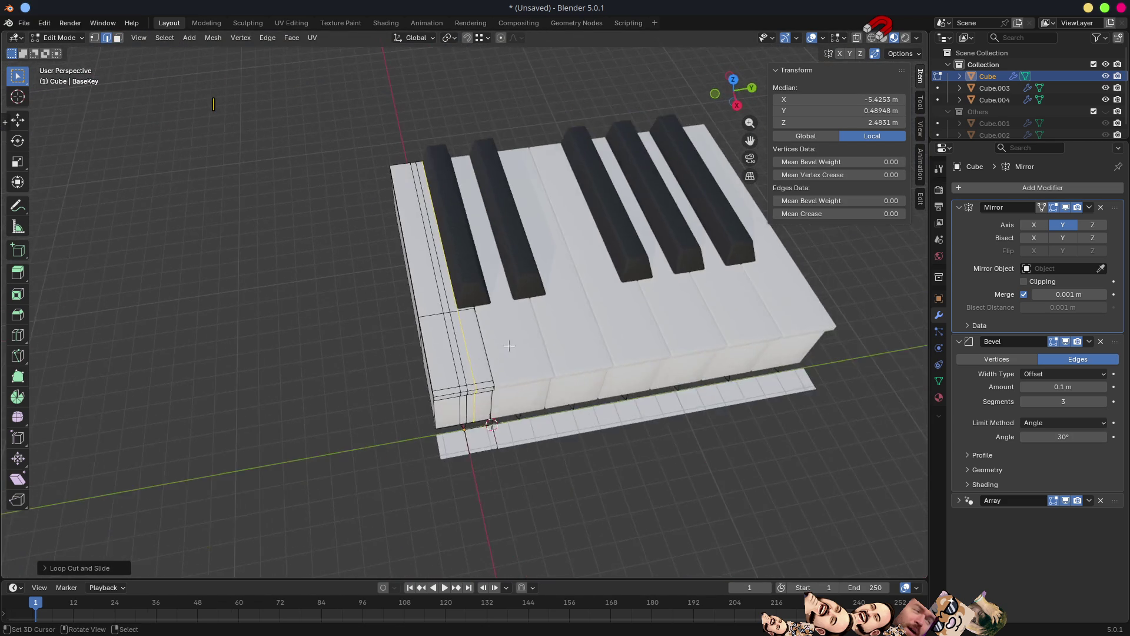
scroll(509, 384, "up", 5)
middle_click_drag(509, 442, 492, 340)
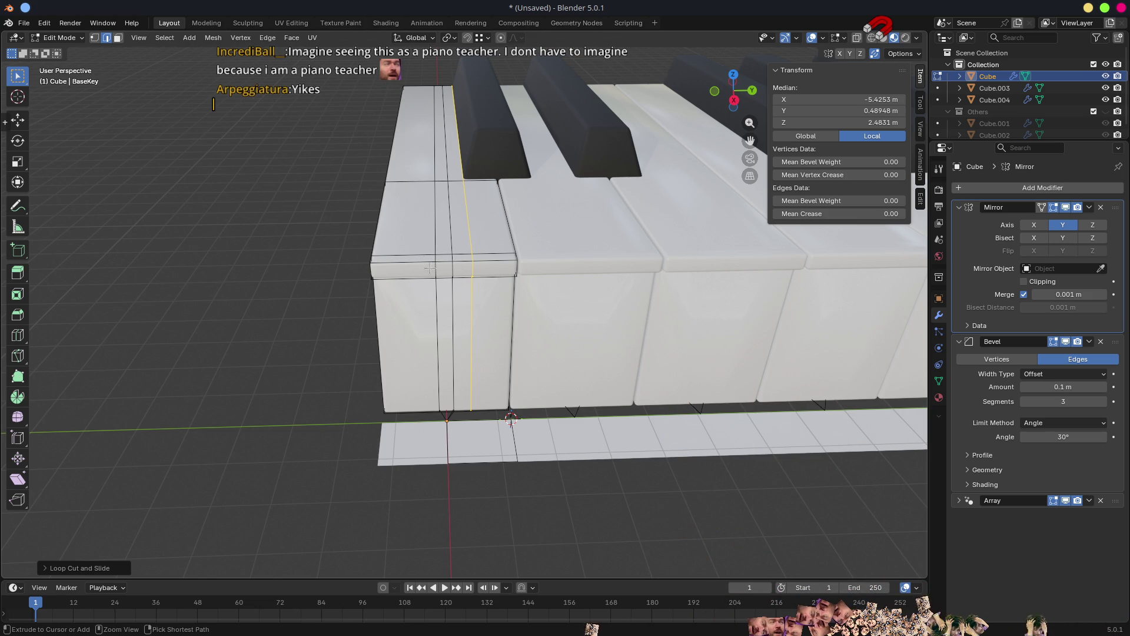
Move the new edge loop to Y 0 and select an element on the first key's top edge.
key("g")
key("y")
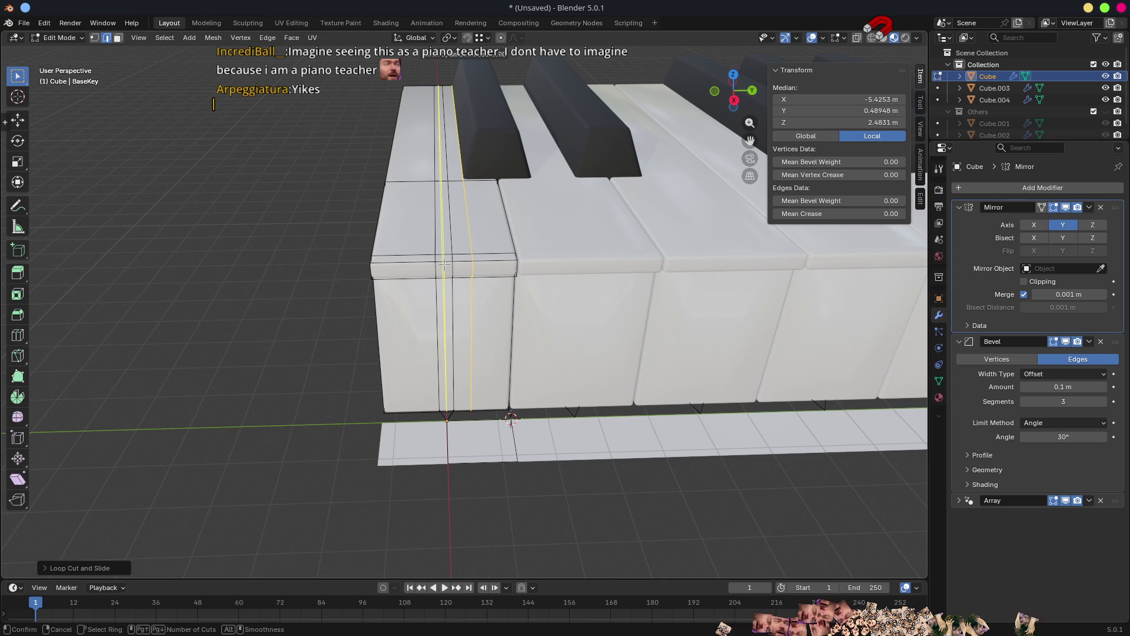
left_click(446, 264)
key("3")
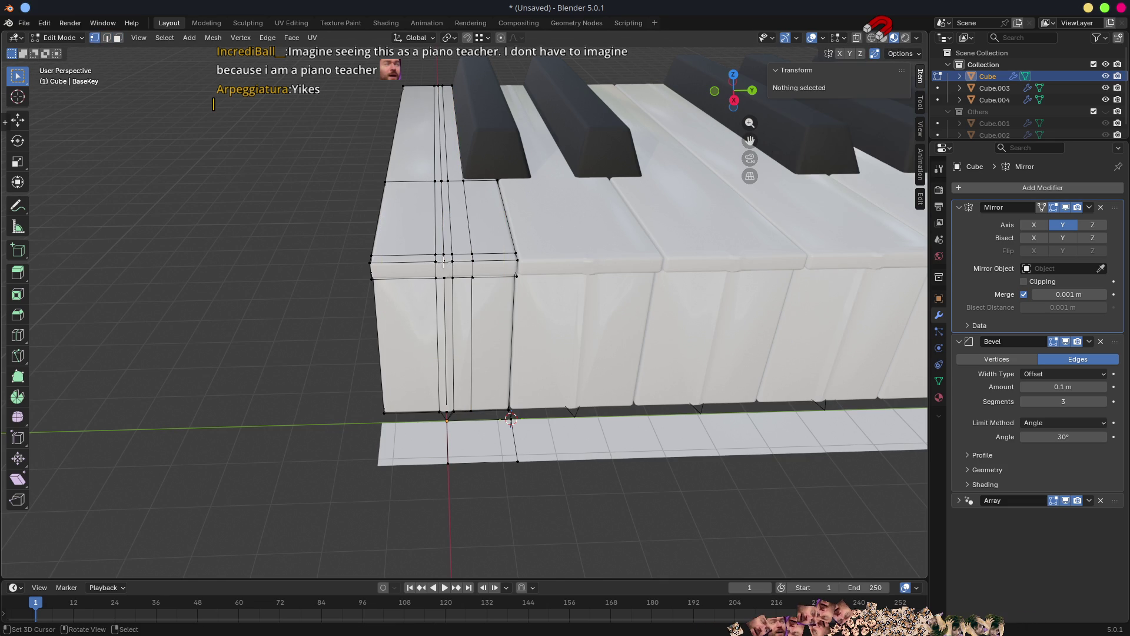
left_click(444, 261)
Use Select Side of Active along negative Y and delete those key faces.
key("F3")
type("selc")
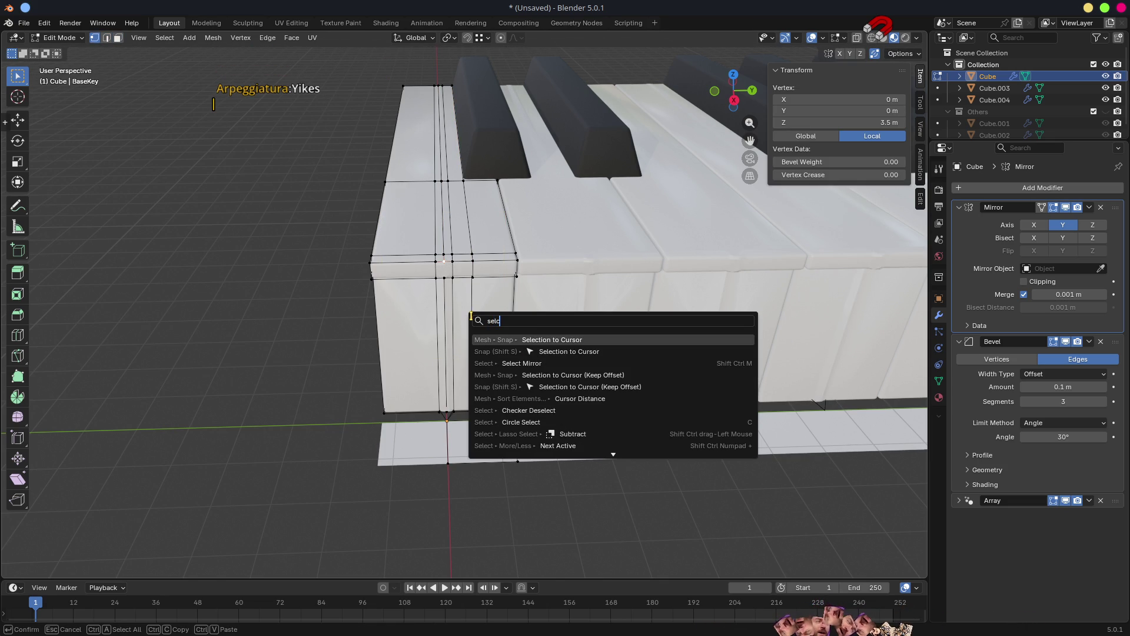
type("t side")
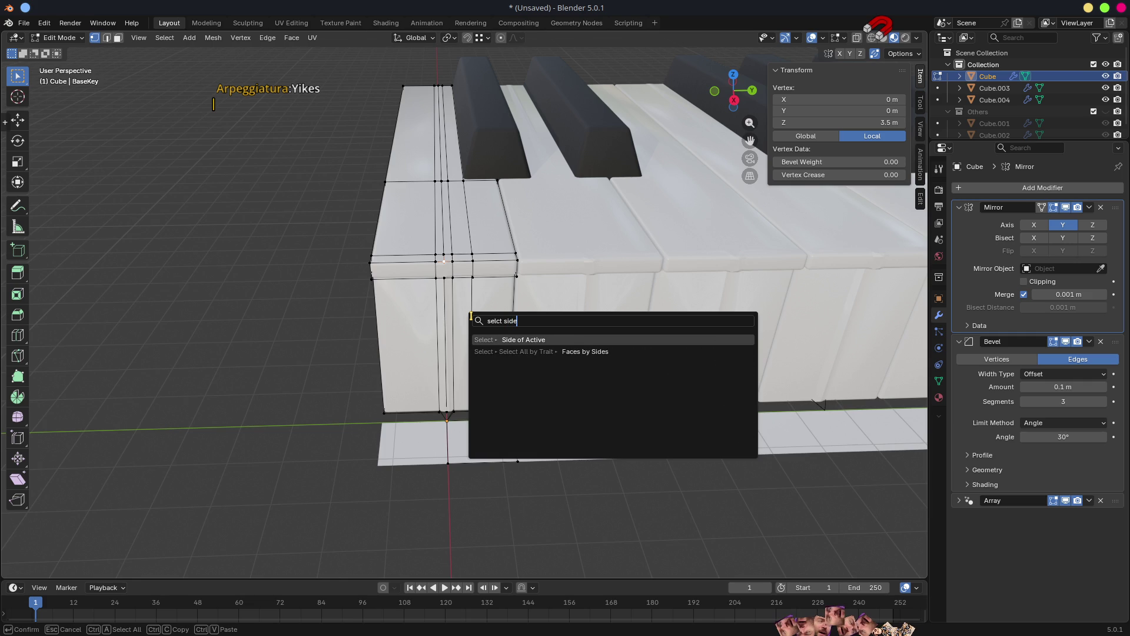
key("Return")
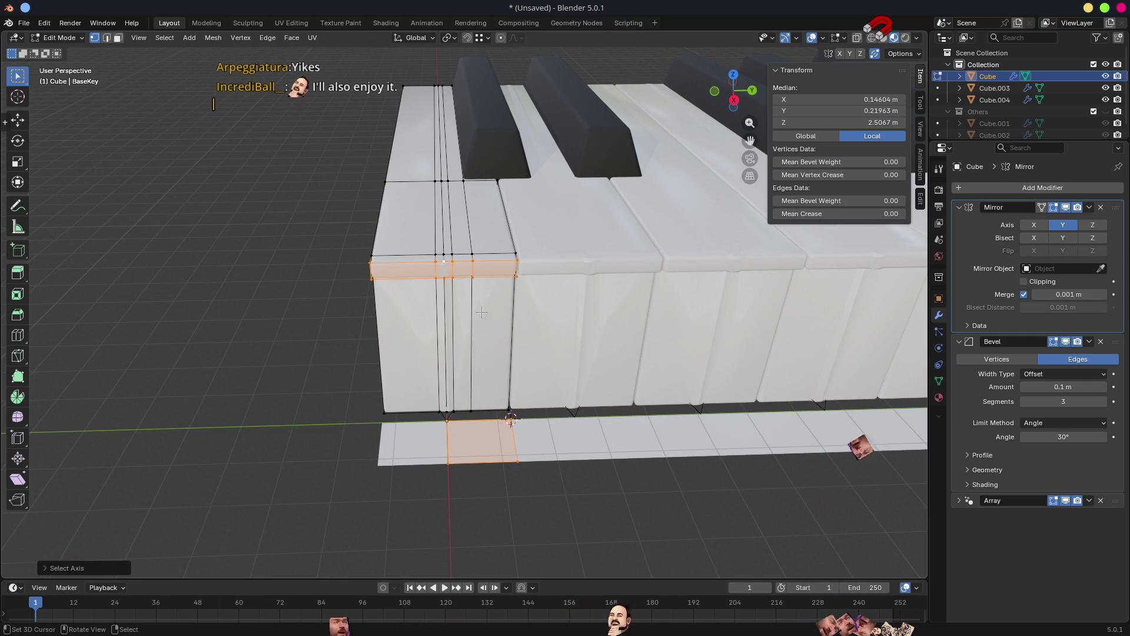
left_click(71, 568)
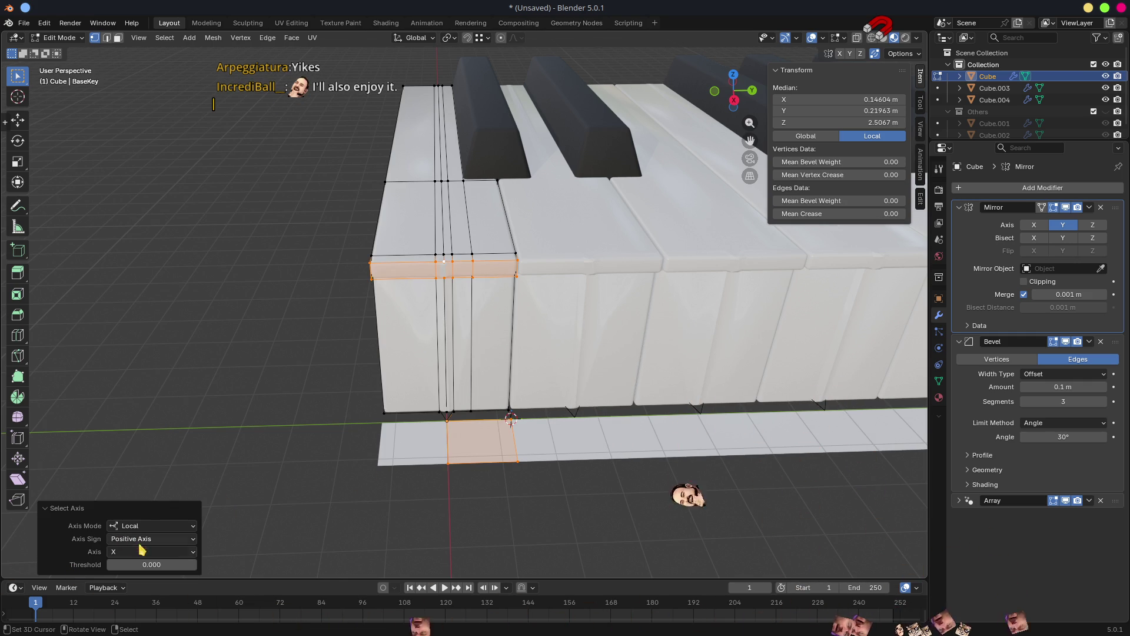
left_click(141, 552)
left_click(129, 579)
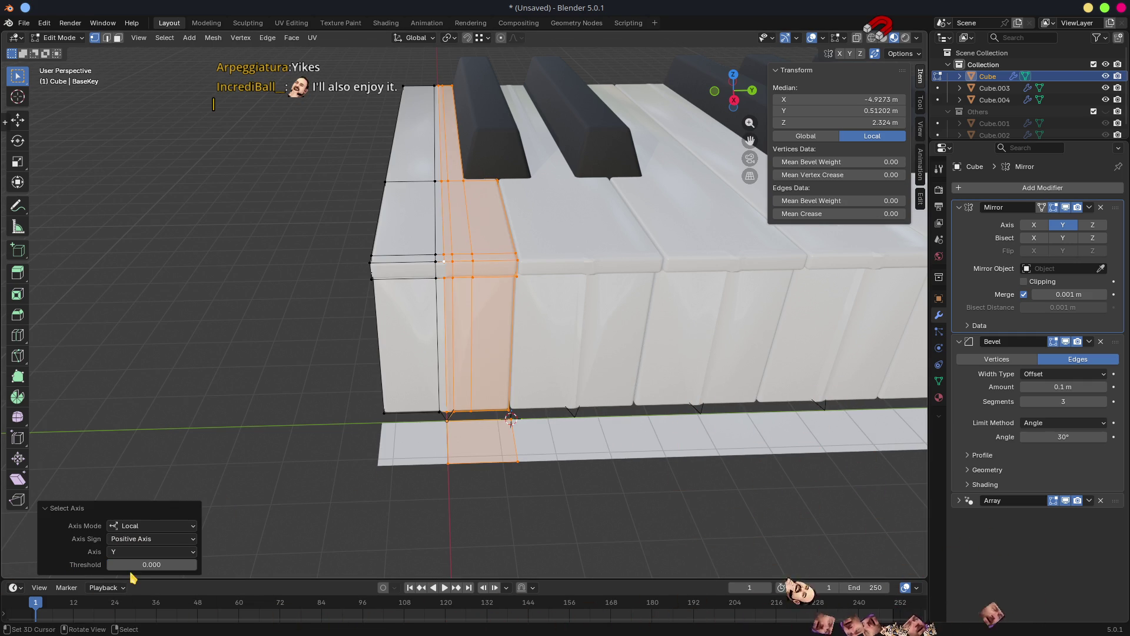
left_click(141, 539)
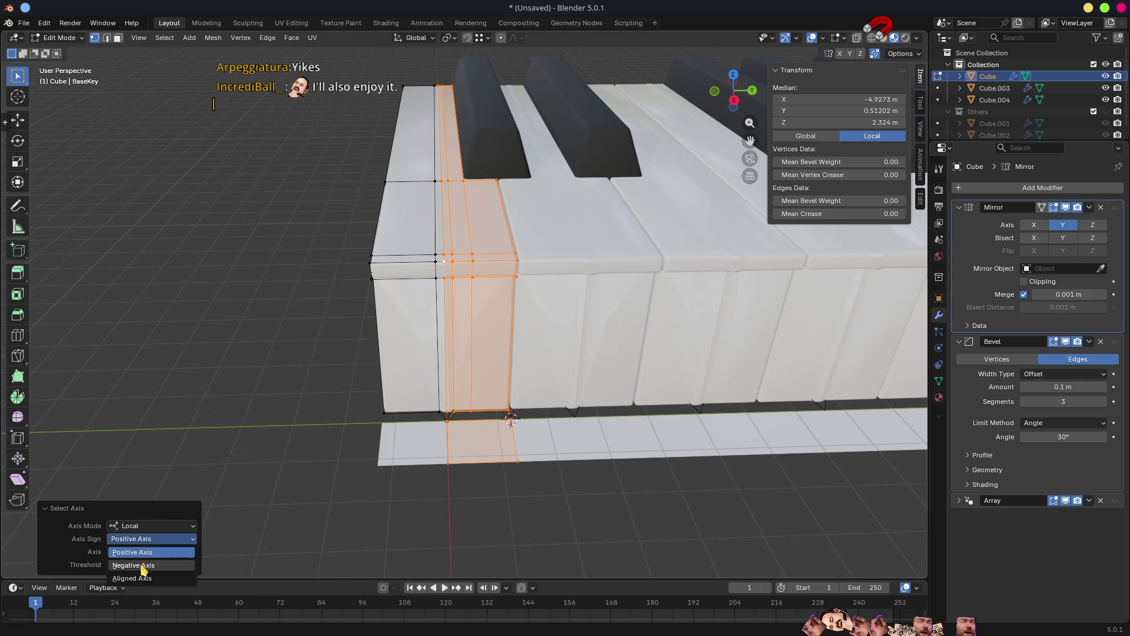
left_click(143, 566)
key("x")
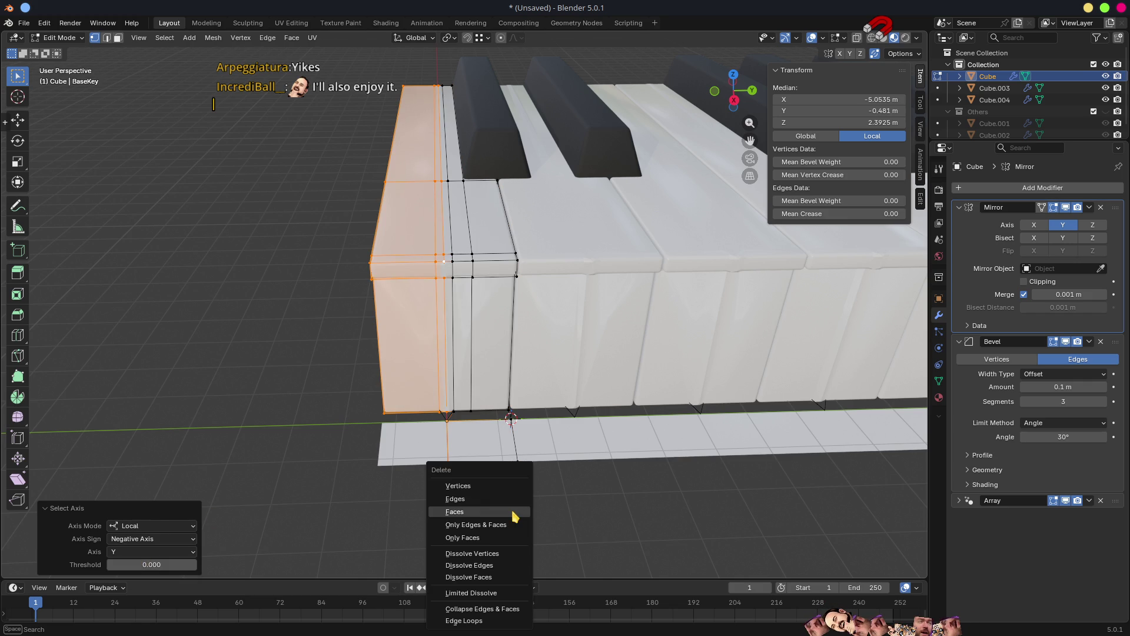
left_click(510, 513)
mouse_move(487, 419)
middle_mouse_down()
mouse_move(424, 412)
mouse_move(506, 402)
mouse_move(568, 472)
mouse_move(550, 460)
mouse_move(467, 272)
mouse_move(520, 253)
mouse_move(448, 370)
mouse_move(530, 341)
mouse_move(548, 278)
mouse_move(527, 303)
mouse_move(507, 186)
mouse_move(527, 295)
mouse_move(520, 370)
mouse_move(550, 391)
middle_mouse_up()
In wireframe edge select mode, delete the stray edge below the keys.
scroll(468, 273, "up", 2)
right_click(548, 278)
key("shift+z")
key("2")
left_click(530, 341)
mouse_move(530, 341)
middle_mouse_down()
mouse_move(546, 355)
mouse_move(530, 345)
middle_mouse_up()
key("x")
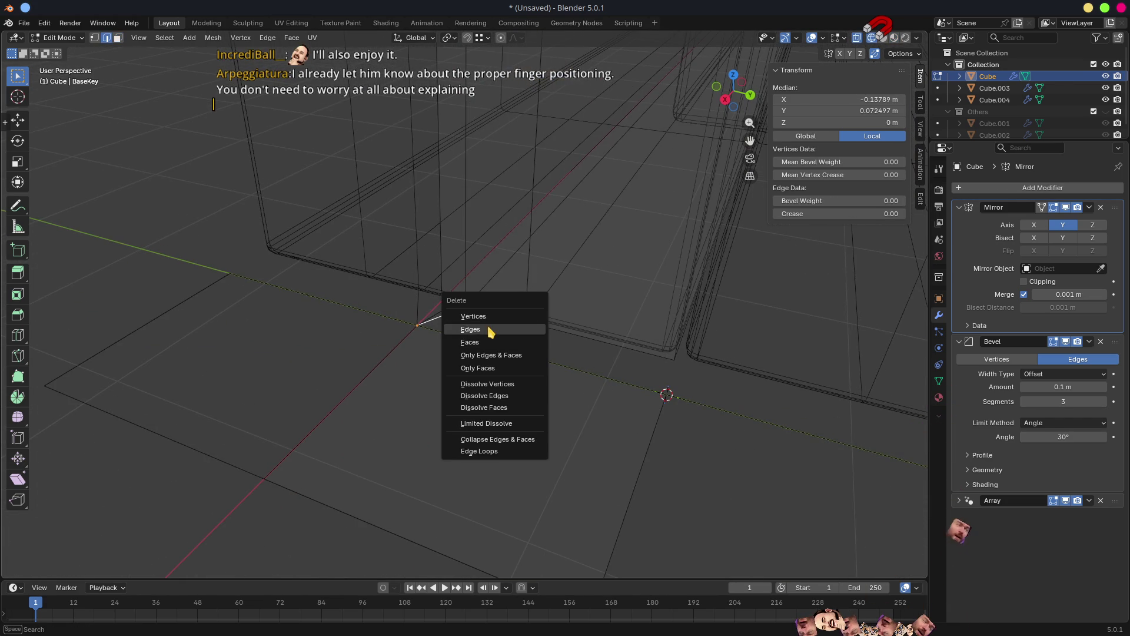
left_click(490, 329)
Check the keys from a steeper angle and return to Object Mode.
mouse_move(457, 320)
middle_mouse_down()
mouse_move(447, 316)
mouse_move(449, 344)
mouse_move(424, 340)
mouse_move(515, 361)
mouse_move(536, 354)
middle_mouse_up()
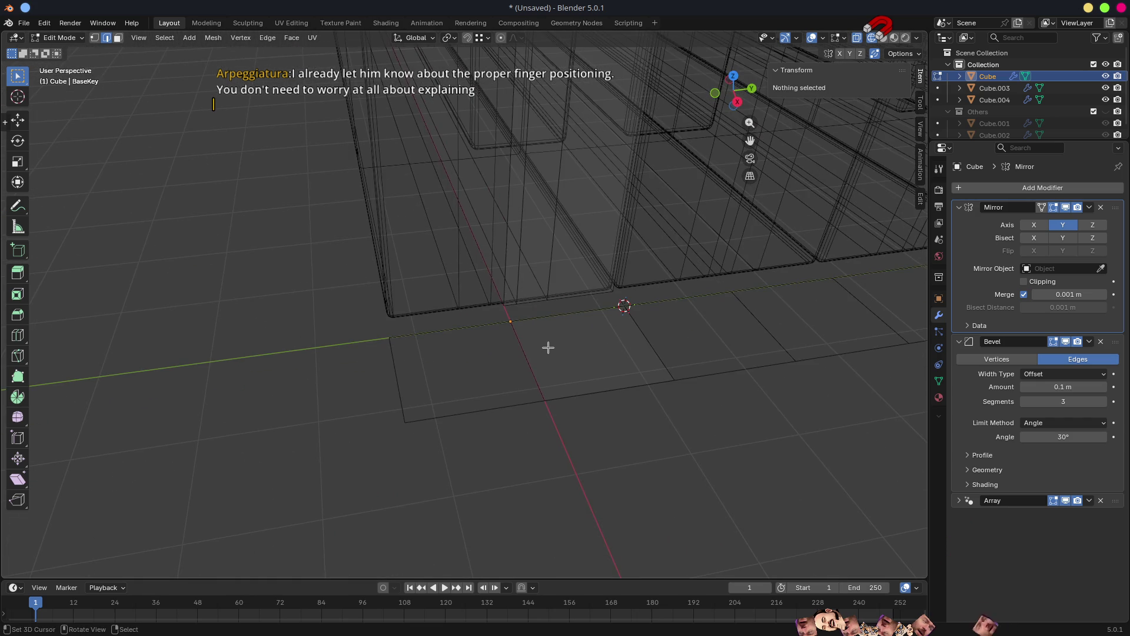
scroll(548, 347, "up", 1)
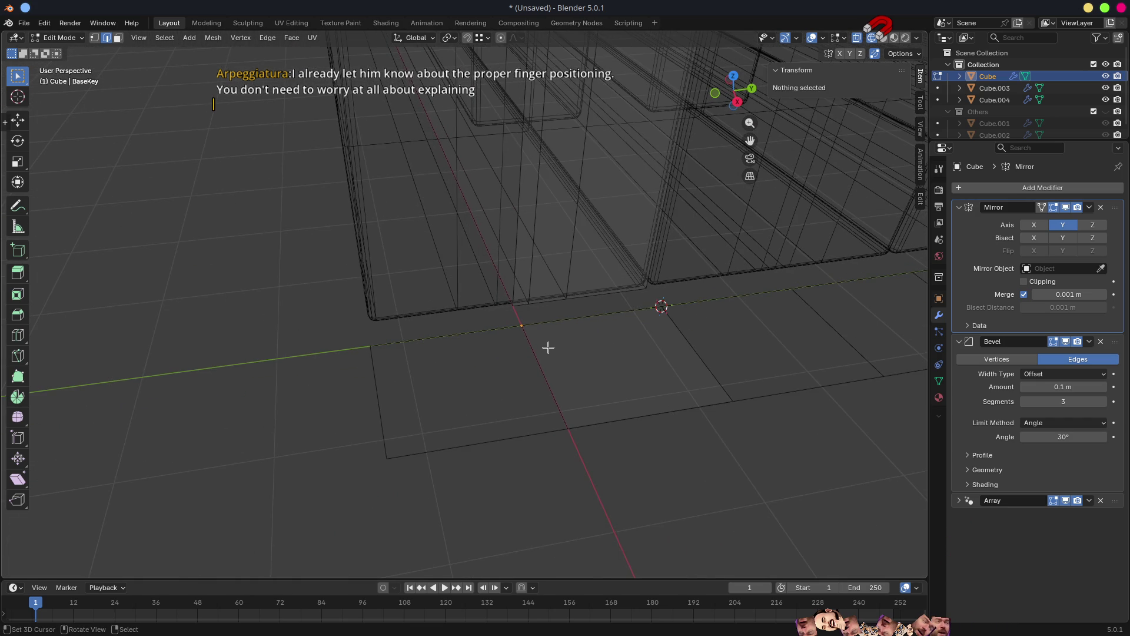
scroll(548, 348, "down", 3)
scroll(561, 357, "up", 2)
middle_click_drag(532, 351, 522, 401)
scroll(522, 401, "down", 2)
scroll(546, 382, "down", 2)
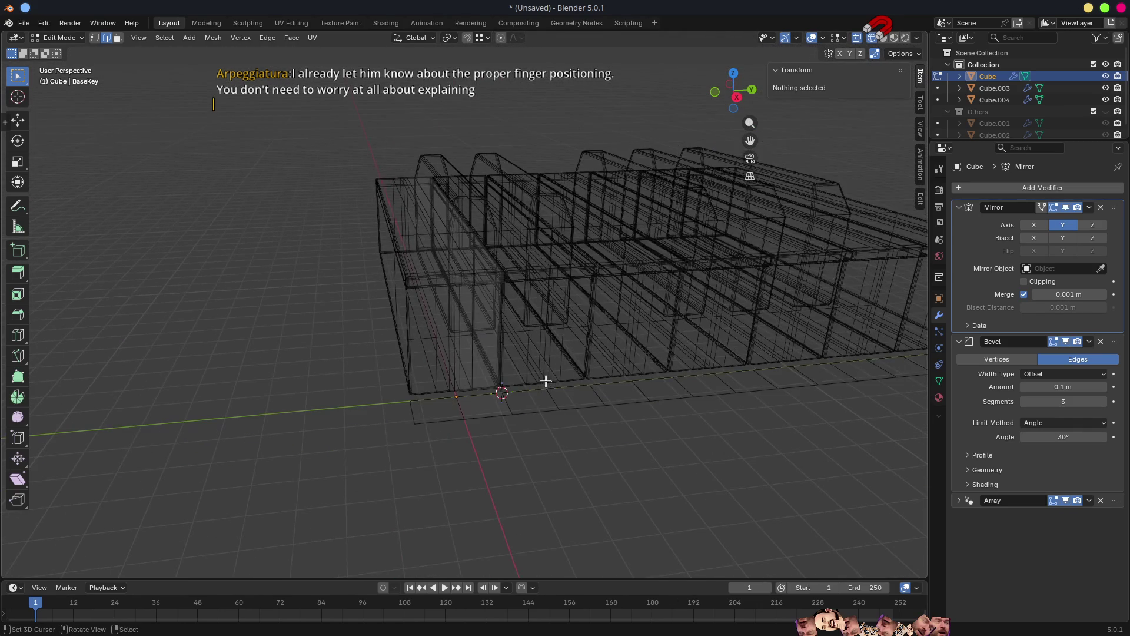
key("Tab")
middle_click_drag(549, 383, 571, 364)
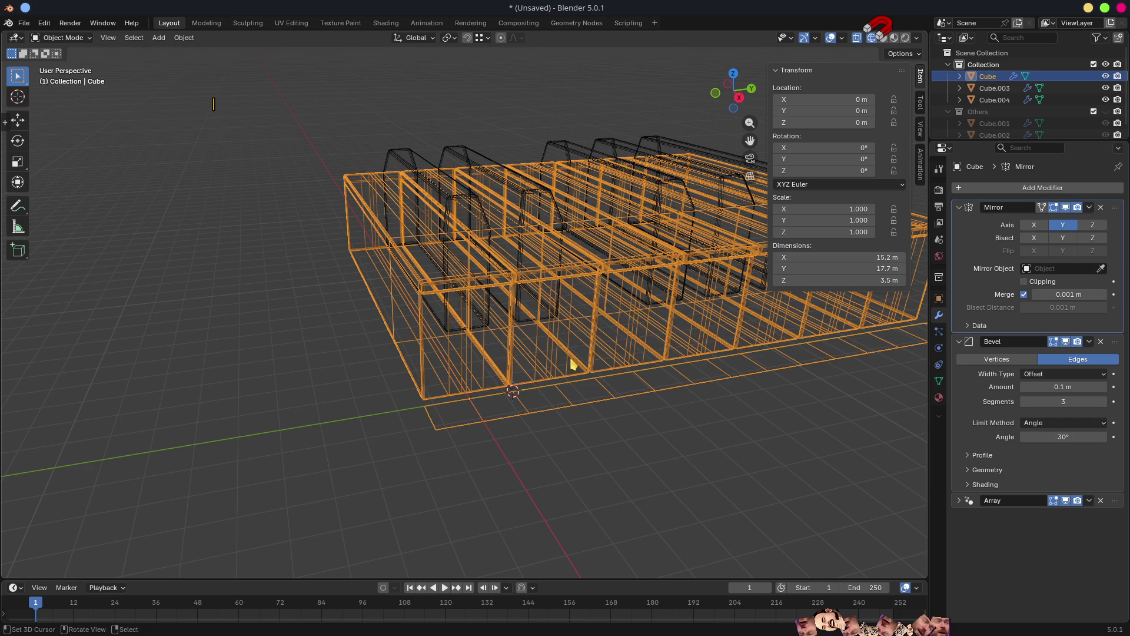
Re-enter Edit Mode on the white-key Cube with solid shading restored.
scroll(683, 370, "down", 5)
middle_click_drag(682, 373, 571, 406)
scroll(545, 352, "up", 5)
mouse_move(545, 352)
middle_mouse_down()
mouse_move(576, 361)
mouse_move(545, 386)
mouse_move(538, 344)
mouse_move(606, 336)
mouse_move(567, 336)
mouse_move(507, 361)
mouse_move(481, 336)
mouse_move(503, 345)
middle_mouse_up()
key("Tab")
scroll(480, 331, "down", 2)
key("shift+z")
key("Tab")
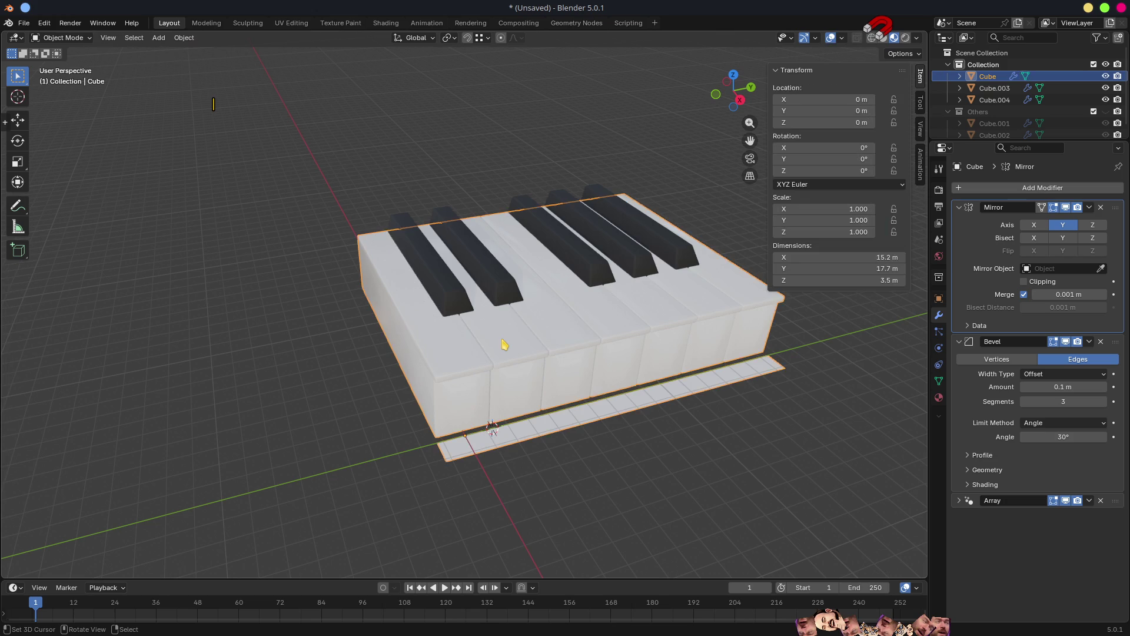
key("Tab")
middle_click_drag(500, 383, 475, 352)
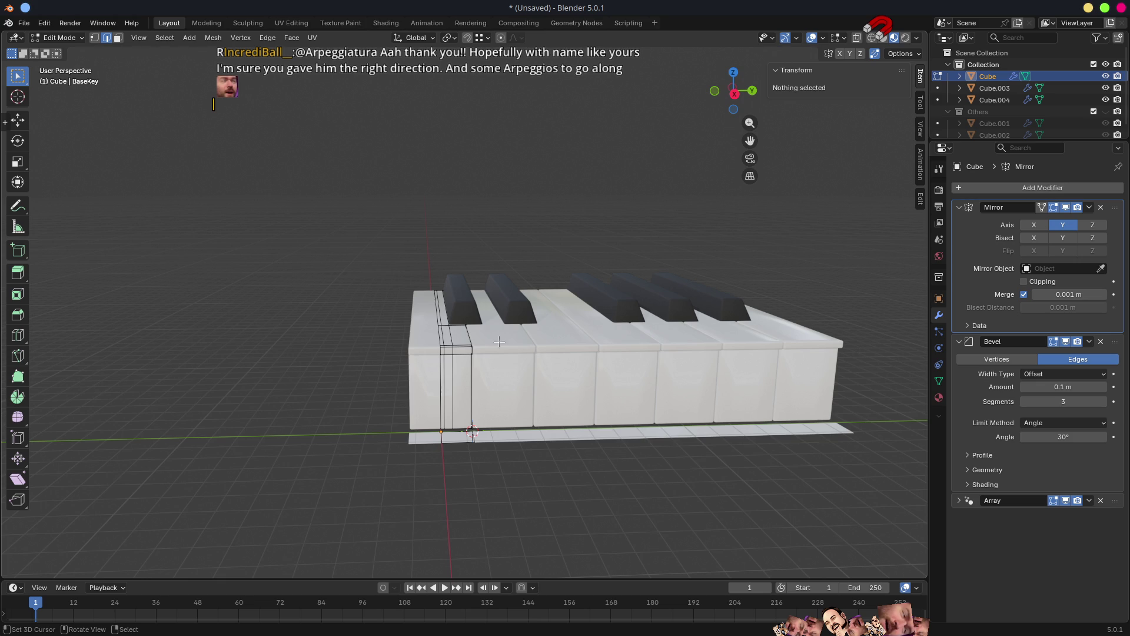
scroll(608, 391, "down", 3)
middle_click_drag(616, 383, 598, 438)
scroll(598, 438, "up", 5)
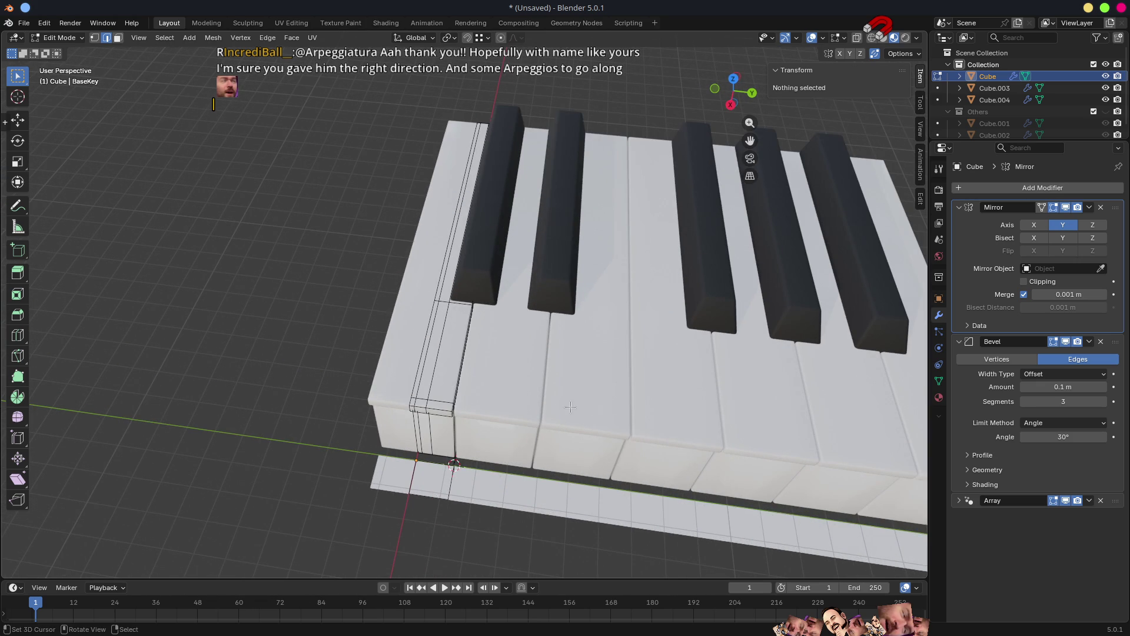
mouse_move(628, 538)
middle_mouse_down("shift")
mouse_move(501, 401)
mouse_move(475, 351)
middle_mouse_up("shift")
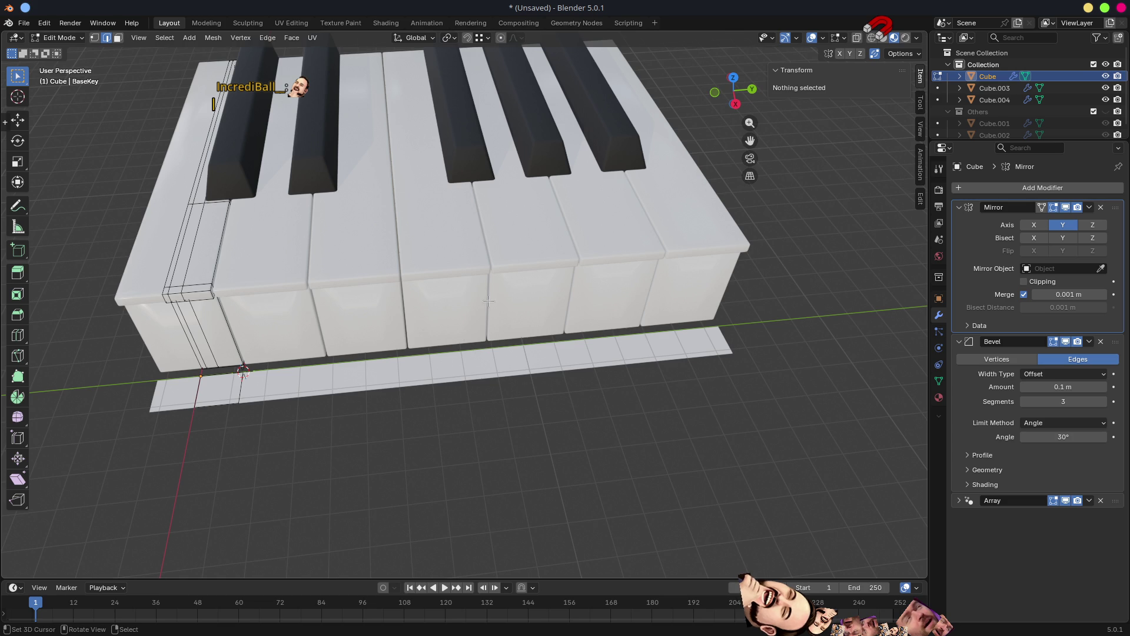
scroll(487, 302, "down", 5)
mouse_move(487, 302)
middle_mouse_down()
mouse_move(598, 284)
mouse_move(560, 308)
mouse_move(433, 302)
mouse_move(502, 327)
mouse_move(409, 360)
mouse_move(522, 341)
mouse_move(447, 302)
middle_mouse_up()
scroll(433, 302, "up", 5)
scroll(502, 327, "up", 4)
scroll(518, 338, "down", 6)
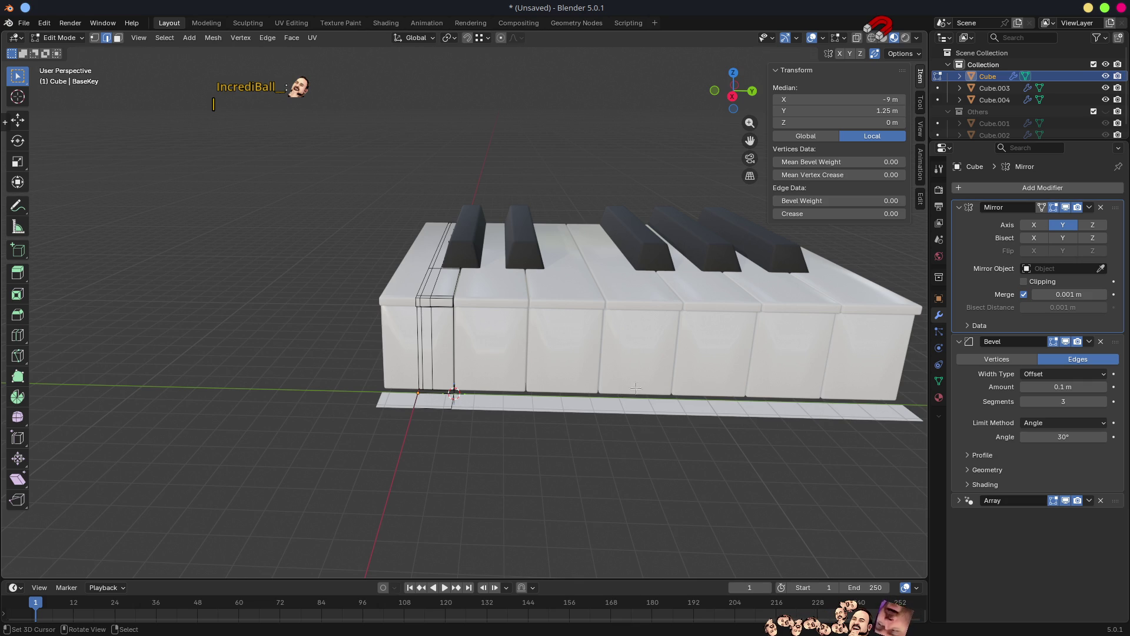
mouse_move(638, 373)
middle_mouse_down()
mouse_move(567, 357)
mouse_move(443, 384)
middle_mouse_up()
scroll(567, 358, "down", 2)
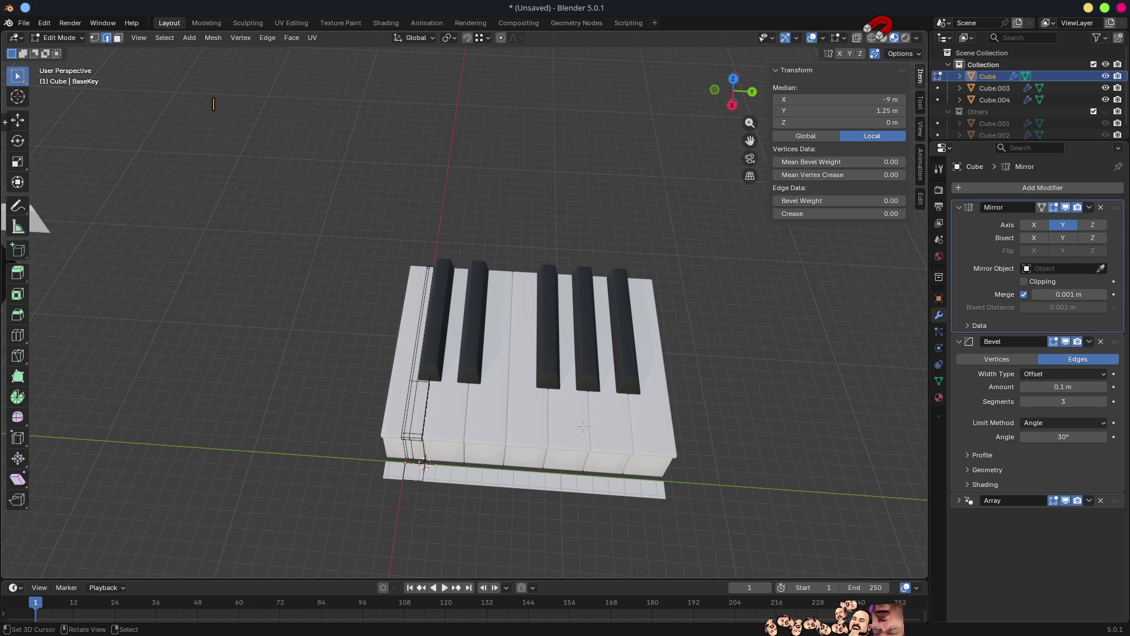
middle_click_drag(583, 426, 389, 376, "shift")
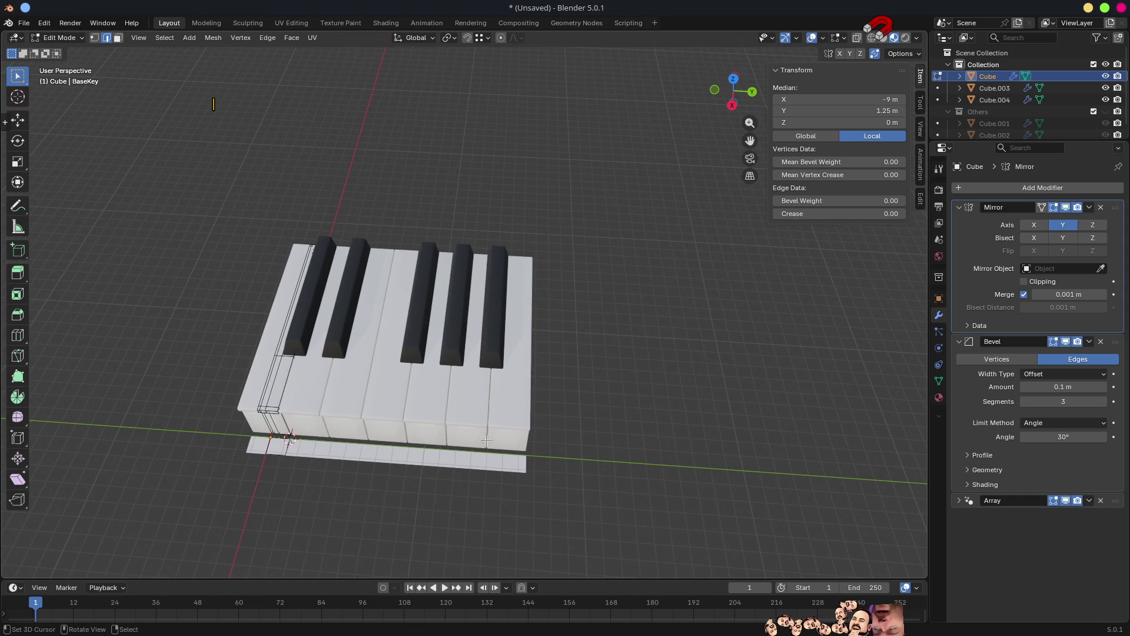
middle_click_drag(483, 393, 412, 392)
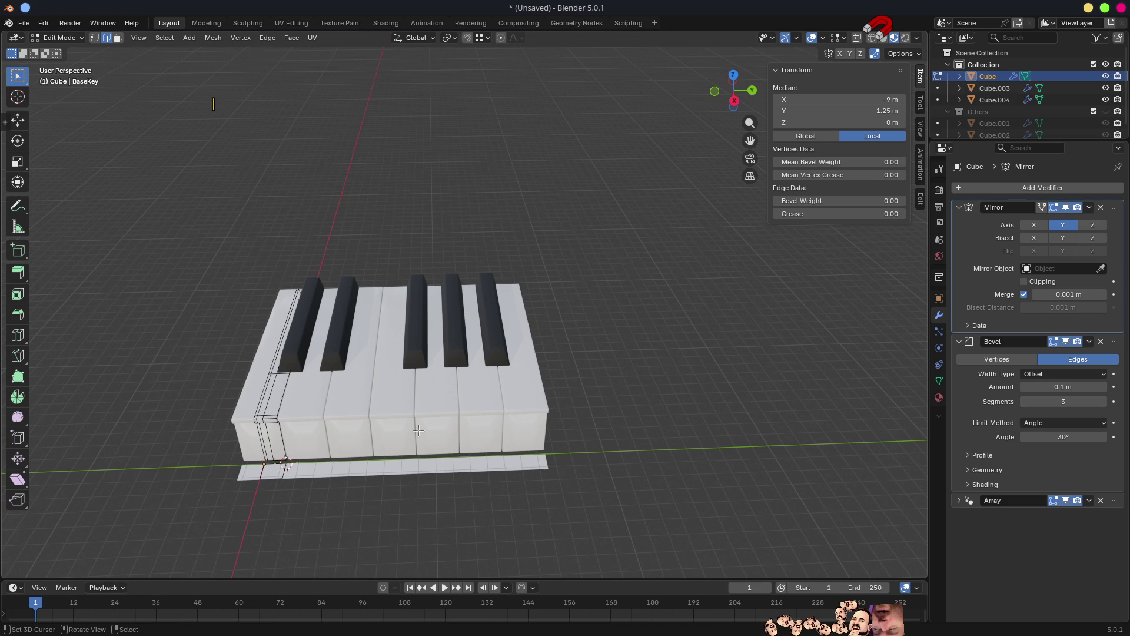
key("Tab")
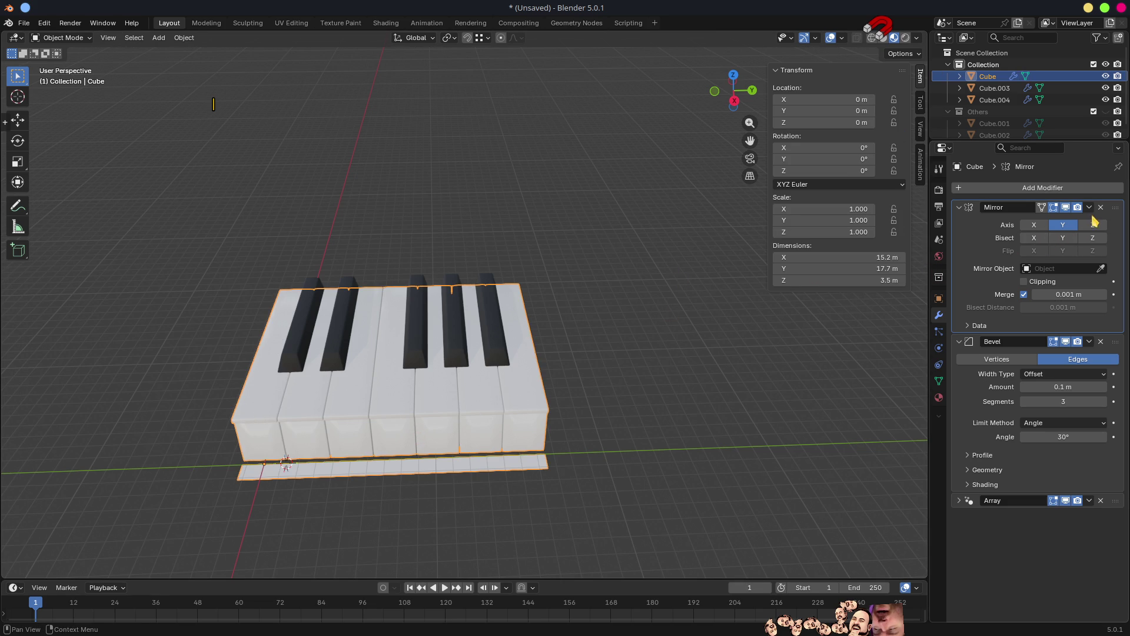
Lock the piano's location, rotation and scale and apply its Mirror modifier.
left_click_drag(894, 99, 892, 246)
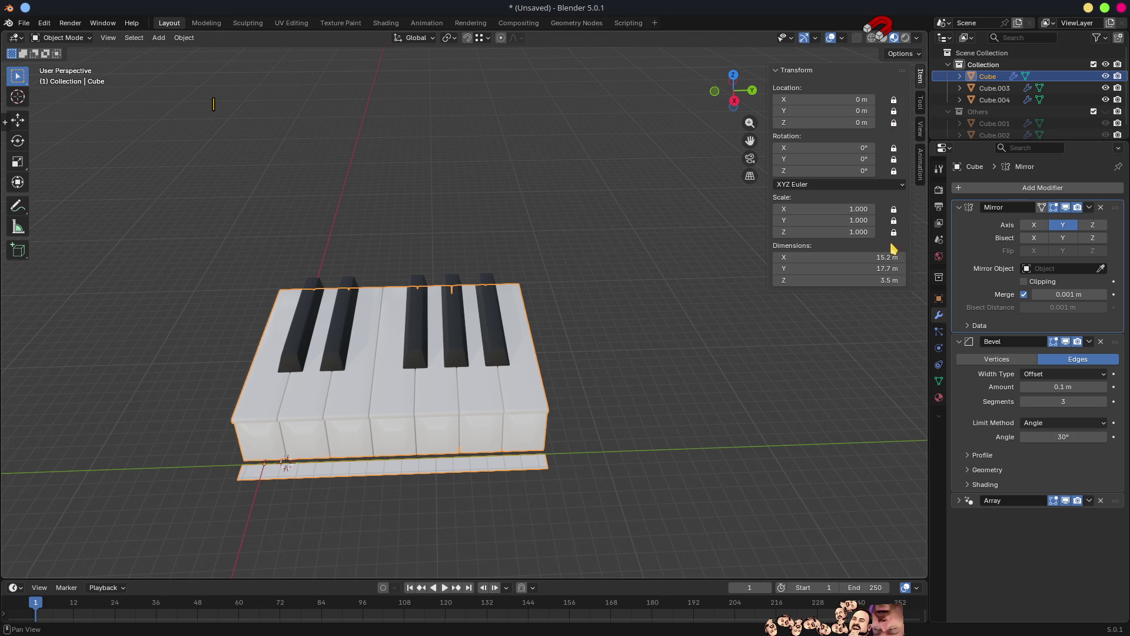
left_click(1089, 207)
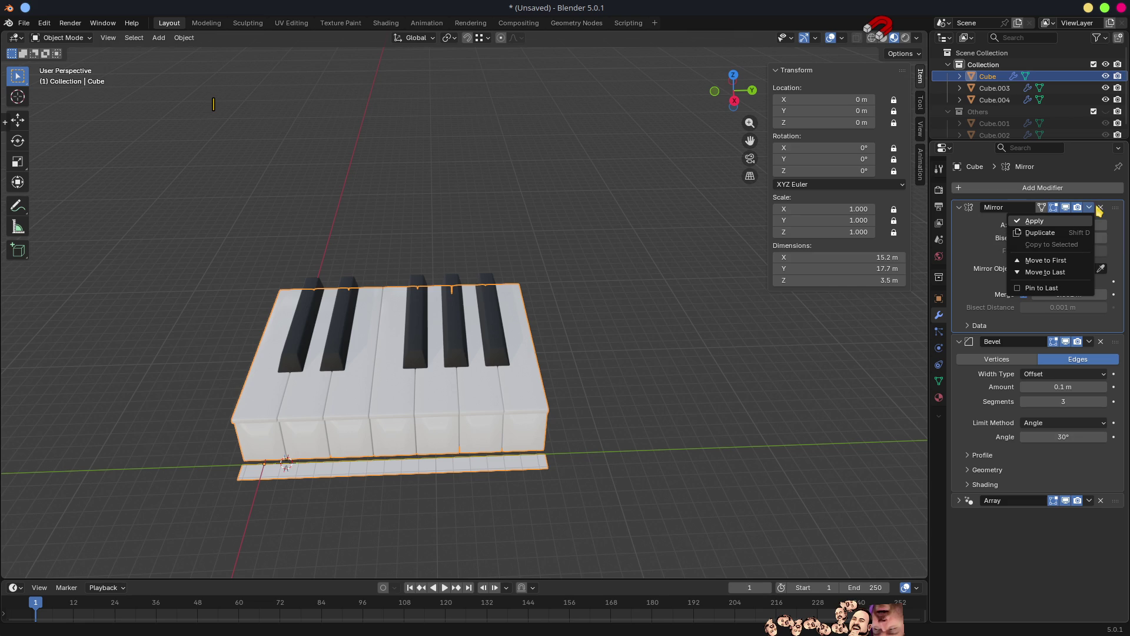
left_click(1075, 221)
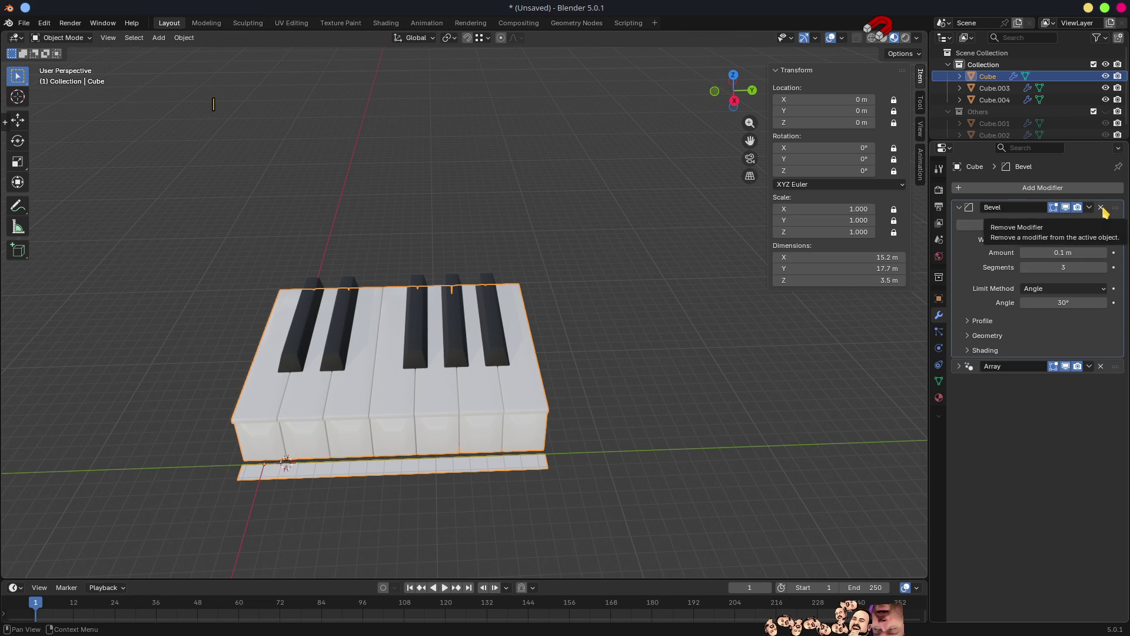
Remove the Bevel modifier and apply the Array modifier.
left_click(1102, 208)
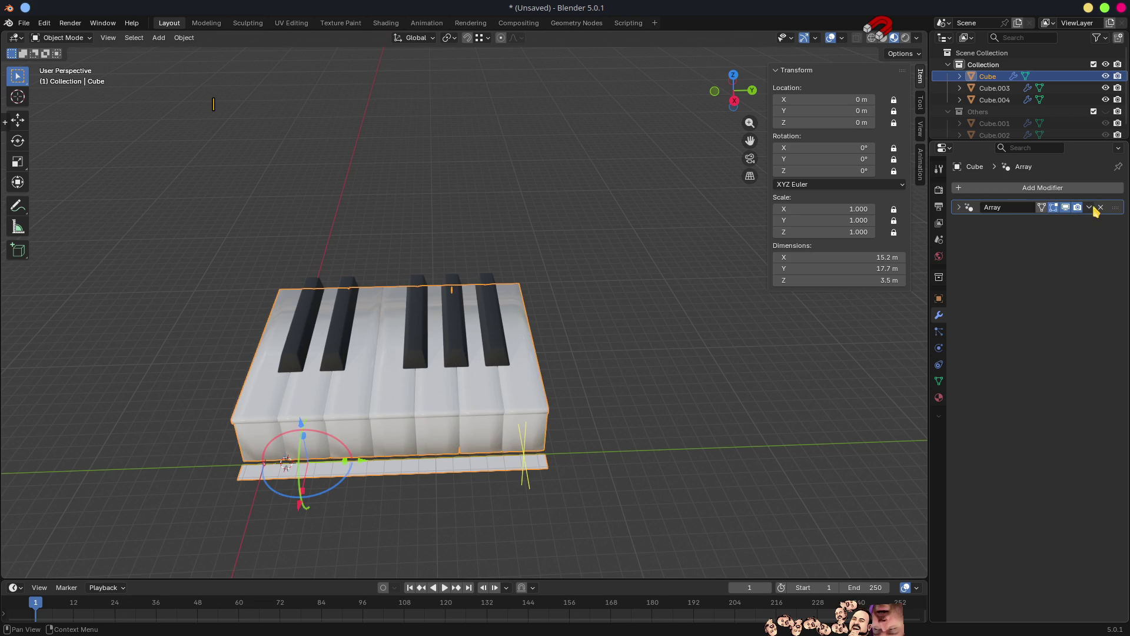
left_click(1089, 207)
left_click(1075, 221)
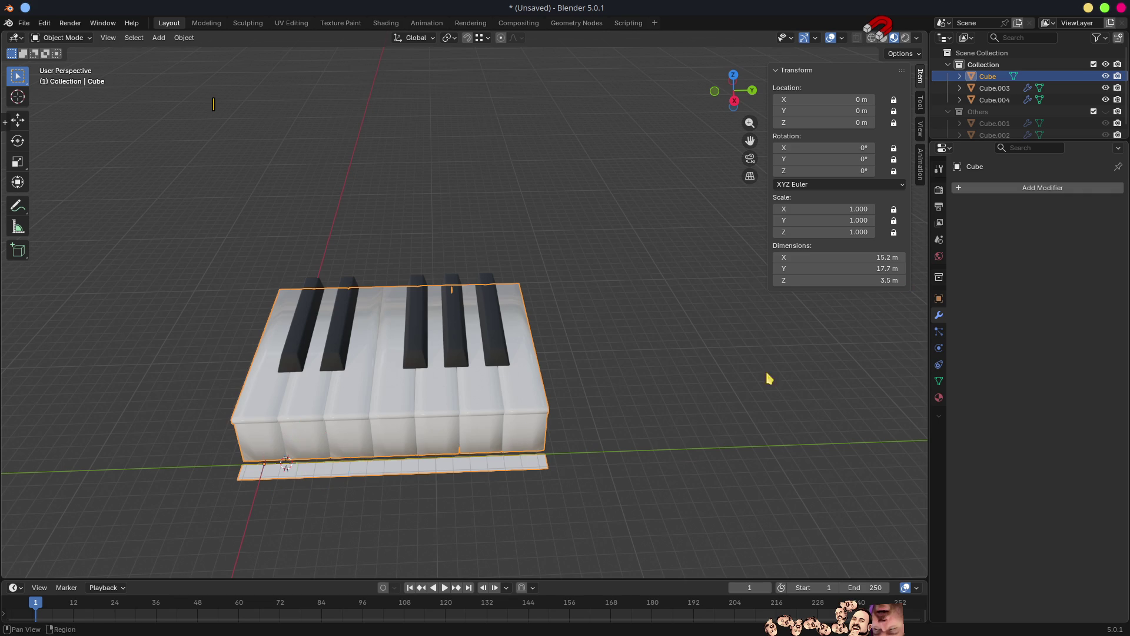
scroll(744, 359, "down", 3)
scroll(661, 375, "down", 2)
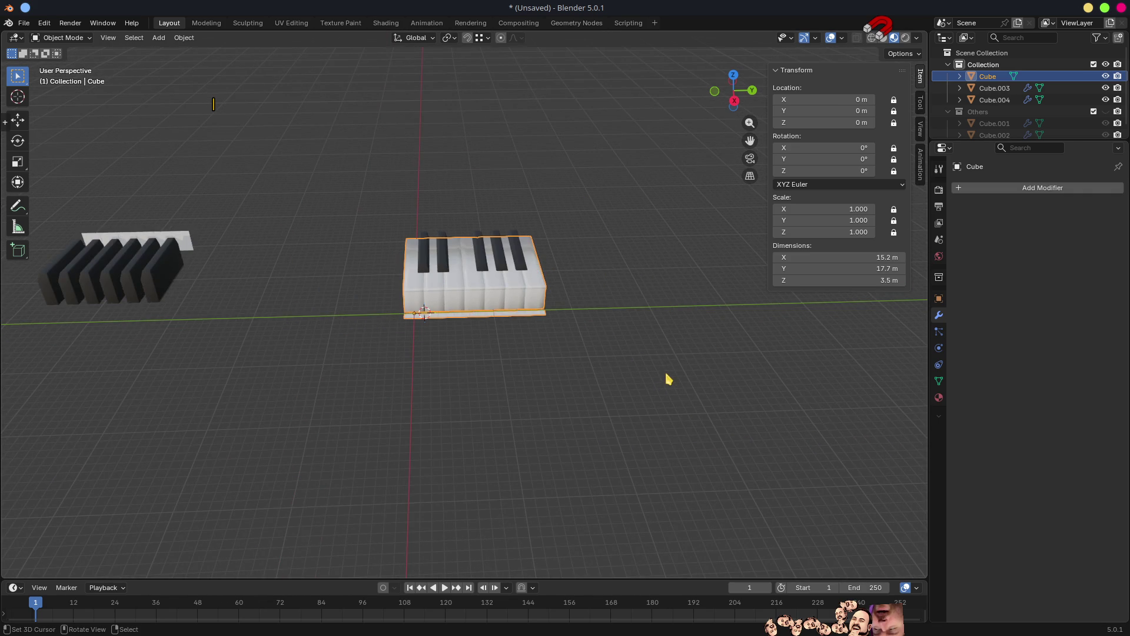
Duplicate the piano in place and move the copy into a new collection named 'backups'.
scroll(662, 355, "up", 4)
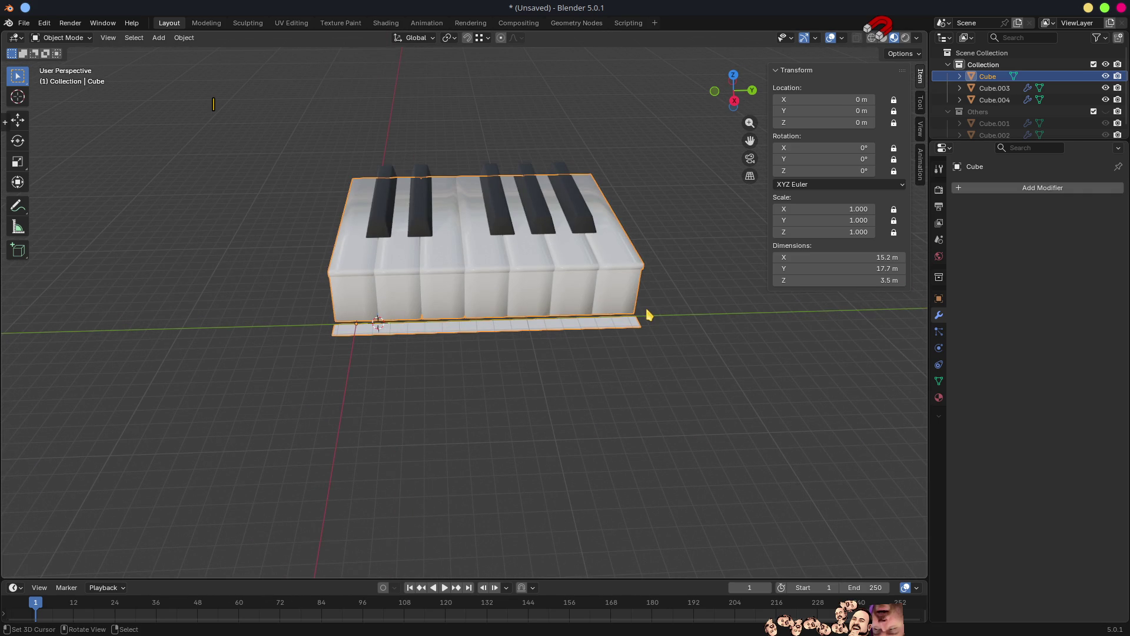
middle_click_drag(609, 312, 696, 331)
key("shift+d")
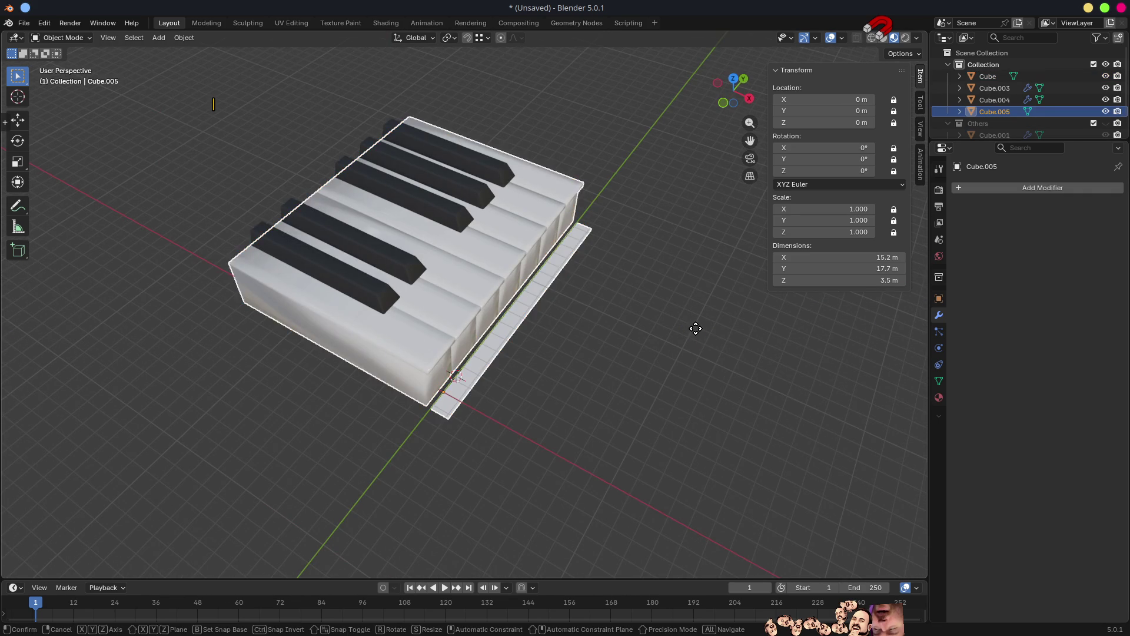
right_click(695, 327)
key("m")
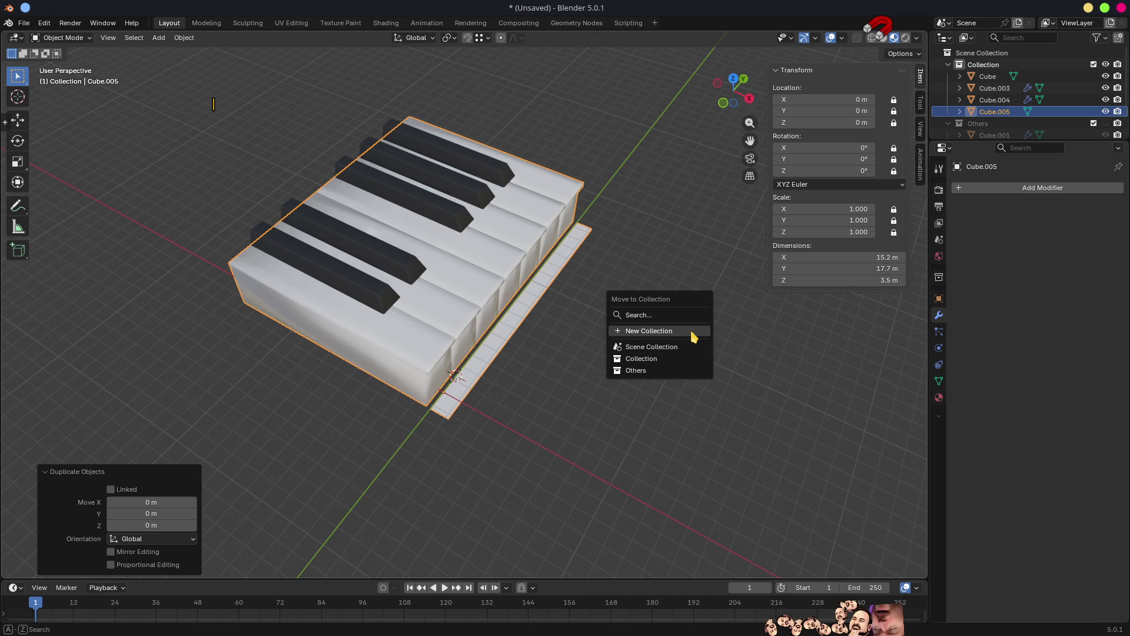
left_click(691, 330)
type("backupos")
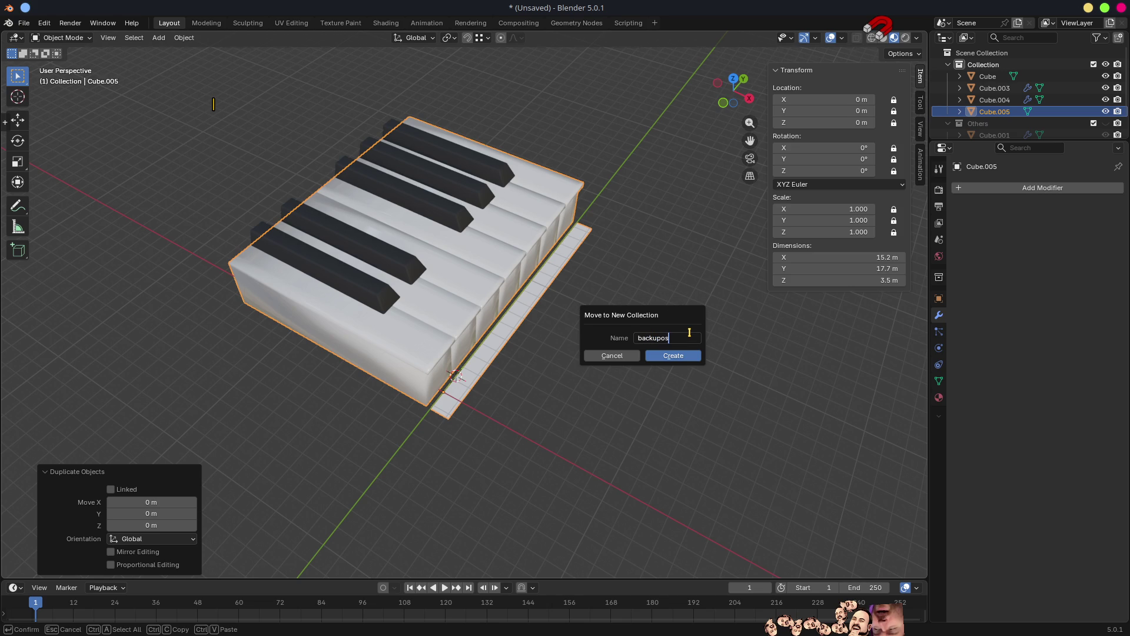
key("Return")
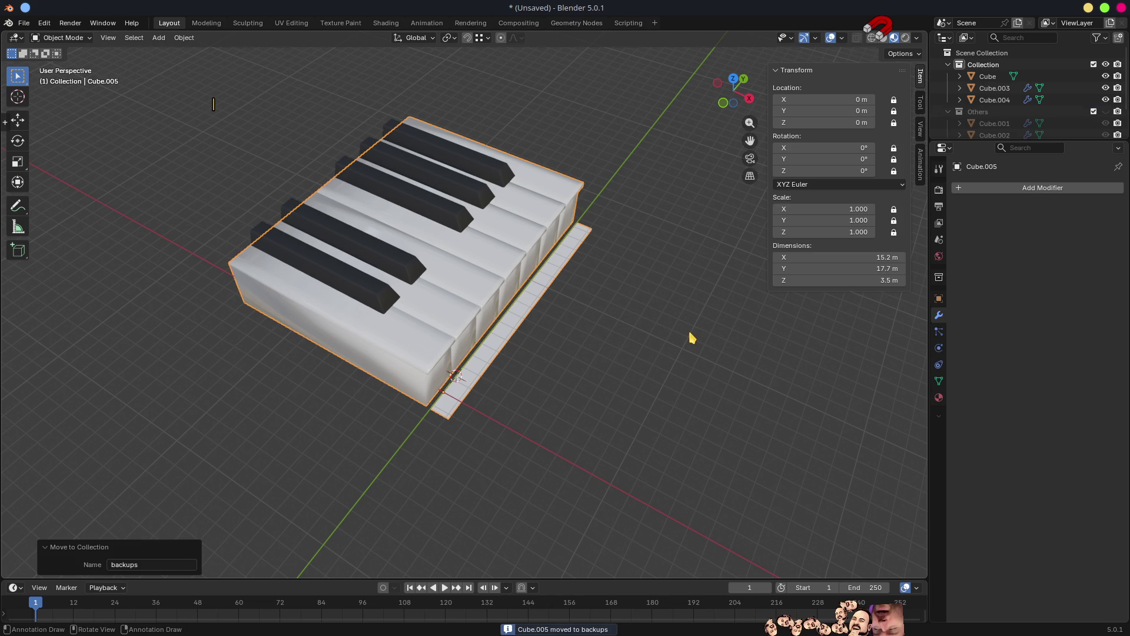
Hide the backups collection in the Outliner and reselect the original piano Cube.
left_click_drag(1077, 141, 1078, 219)
left_click(1106, 147)
middle_click_drag(671, 353, 627, 290)
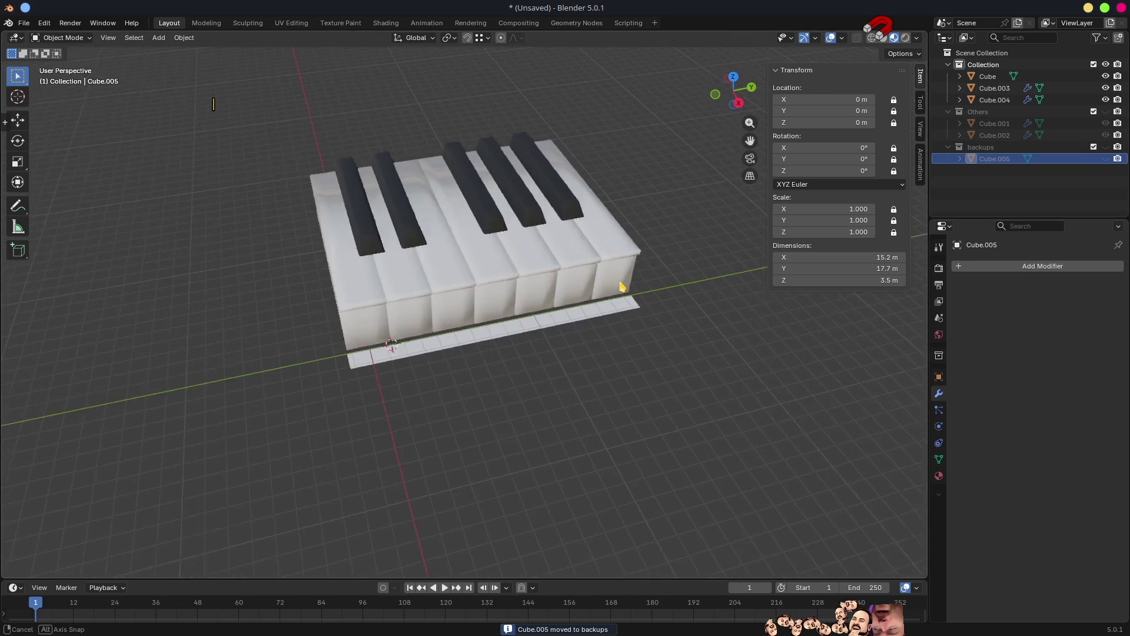
scroll(411, 318, "up", 4)
left_click(412, 320)
Separate the first three white keys and their black keys into a new object, Cube.006.
key("Tab")
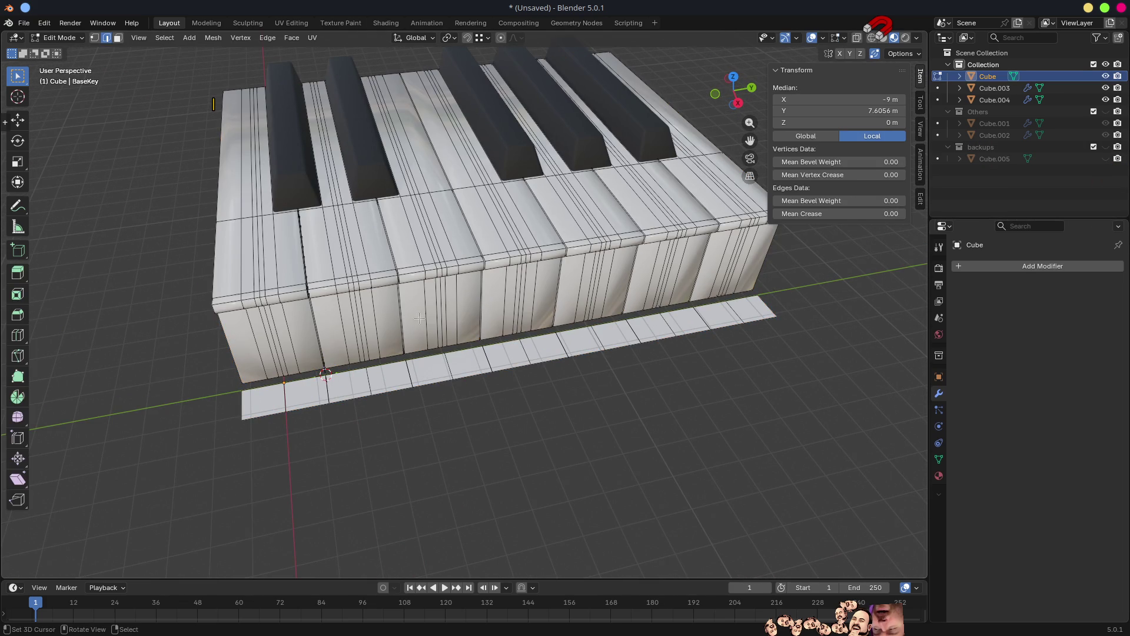
mouse_move(412, 321)
middle_mouse_down()
mouse_move(463, 289)
mouse_move(354, 253)
middle_mouse_up()
key("3")
left_click(340, 244)
key("l")
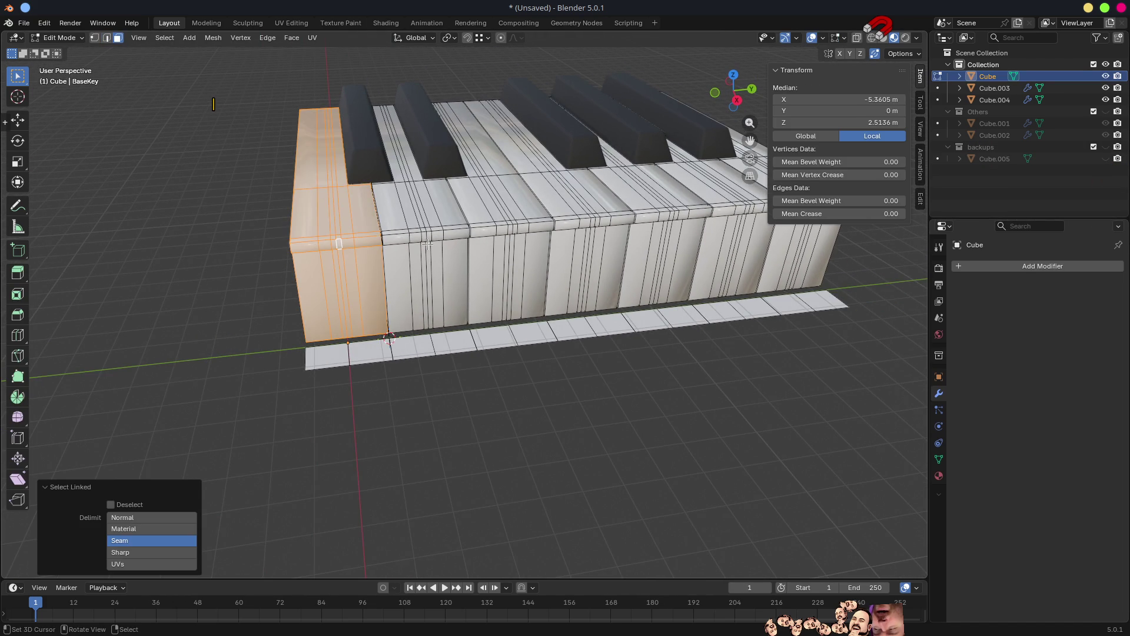
key("l")
key("l")
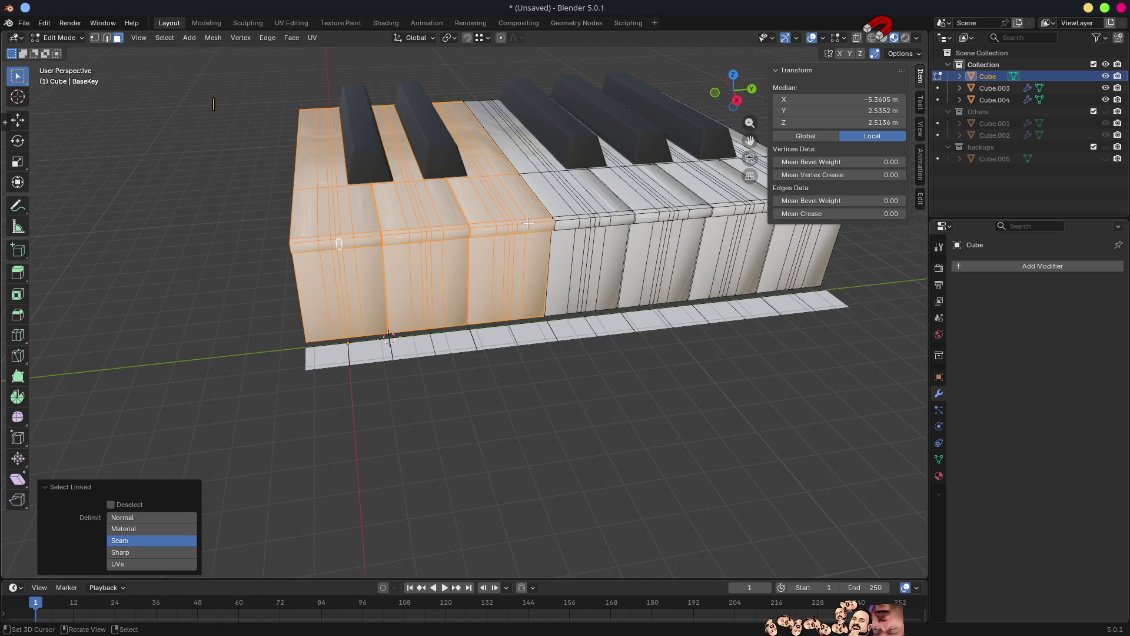
key("p")
left_click(528, 223)
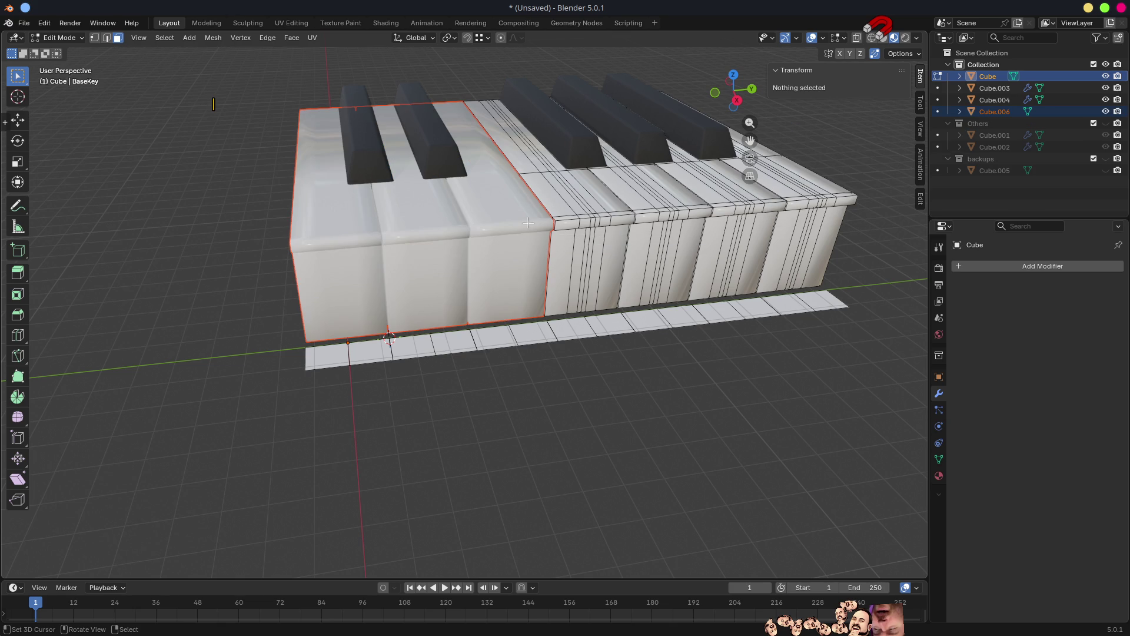
Snap the 3D cursor to the vertex at the intended mirror seam.
mouse_move(637, 268)
middle_mouse_down()
mouse_move(506, 318)
mouse_move(465, 349)
middle_mouse_up()
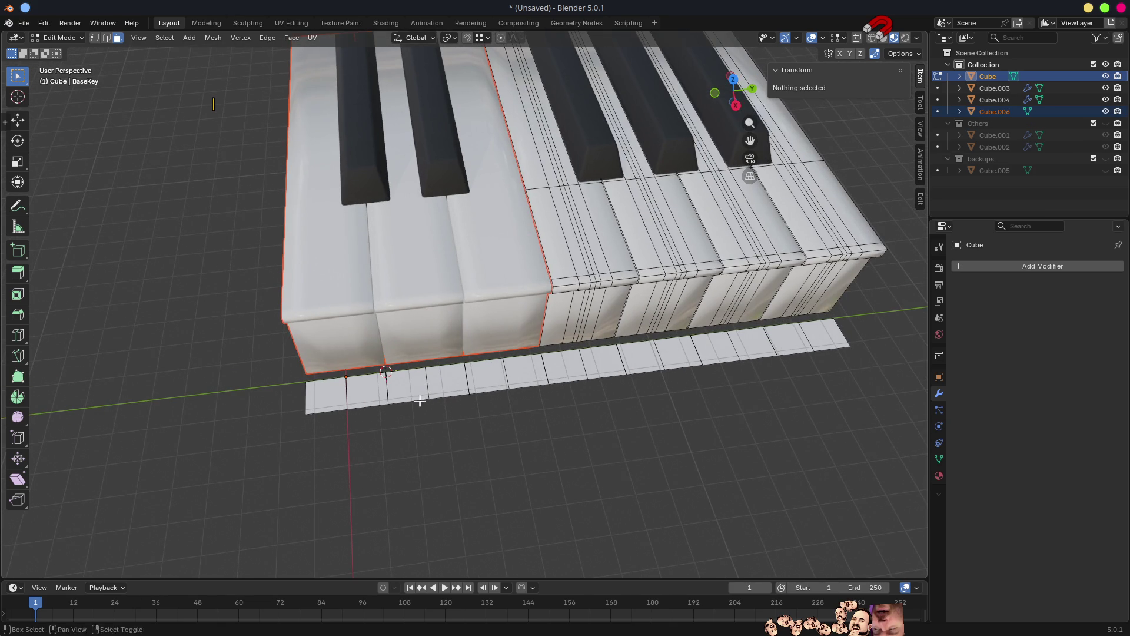
middle_click_drag(415, 409, 447, 353)
scroll(448, 353, "up", 4)
scroll(470, 311, "up", 3)
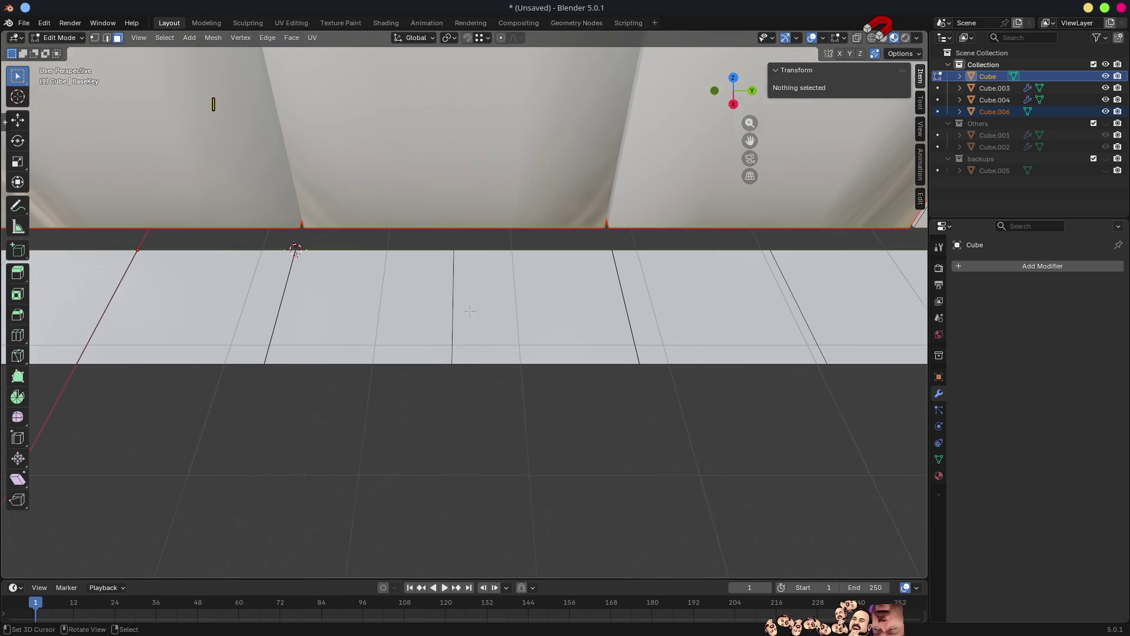
key("1")
left_click(454, 251)
key("shift+s")
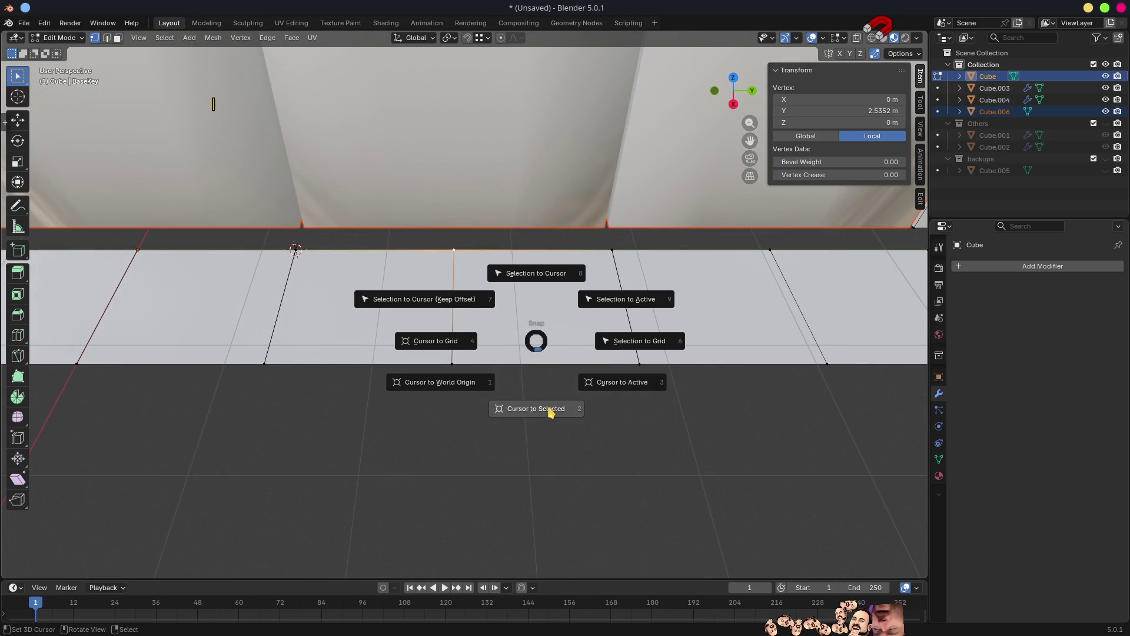
left_click(551, 412)
scroll(552, 383, "down", 5)
Set Cube.006's origin to the 3D cursor.
key("Tab")
left_click(498, 225)
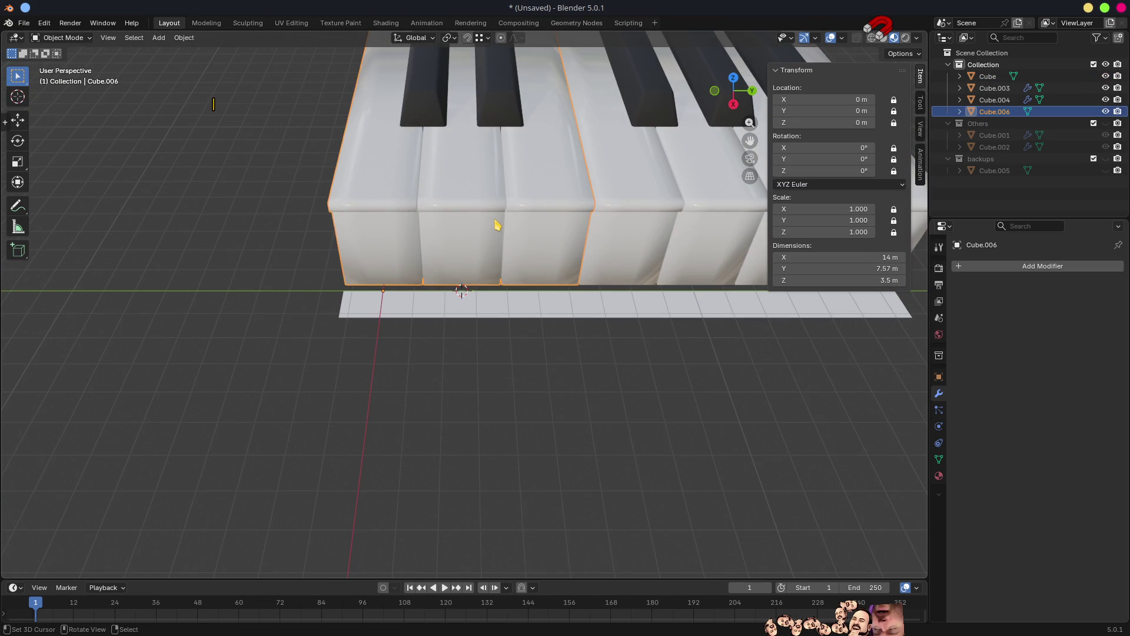
key("ctrl+alt+shift+c")
left_click(497, 225)
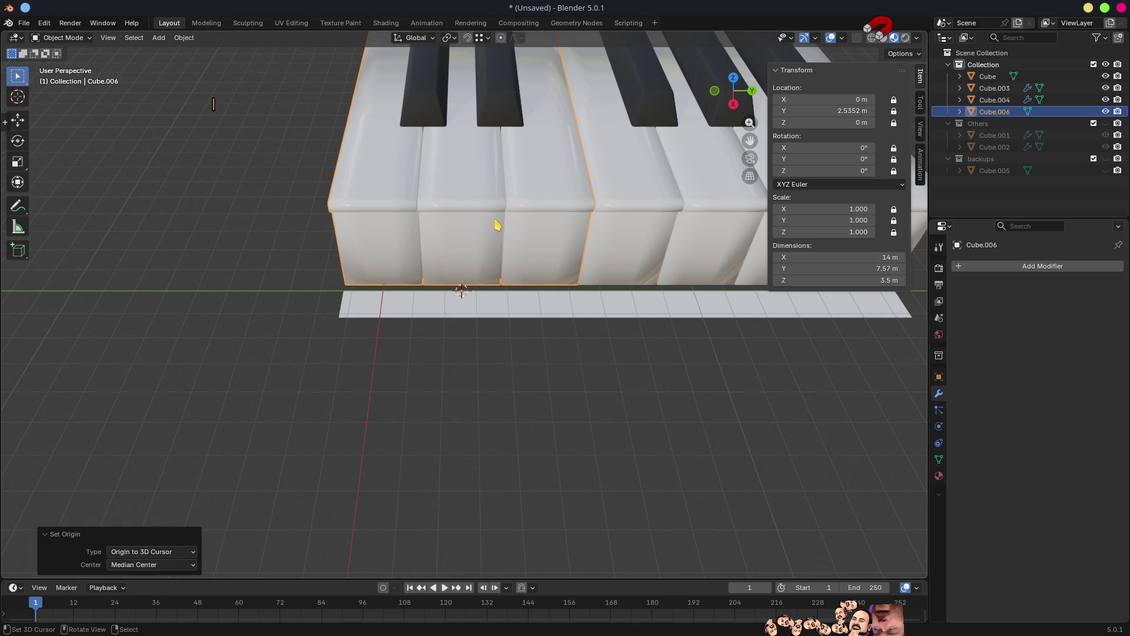
scroll(497, 226, "up", 3)
Select everything on the negative Y side of the seam and delete those edges.
key("Tab")
middle_click_drag(497, 225, 499, 274)
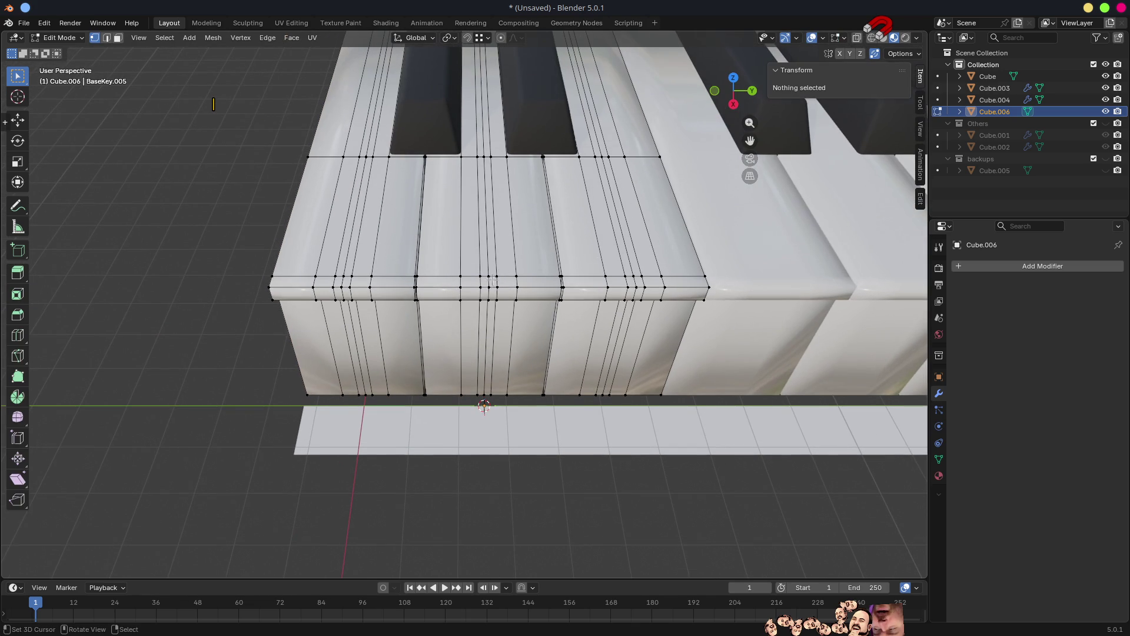
left_click(481, 284)
key("F3")
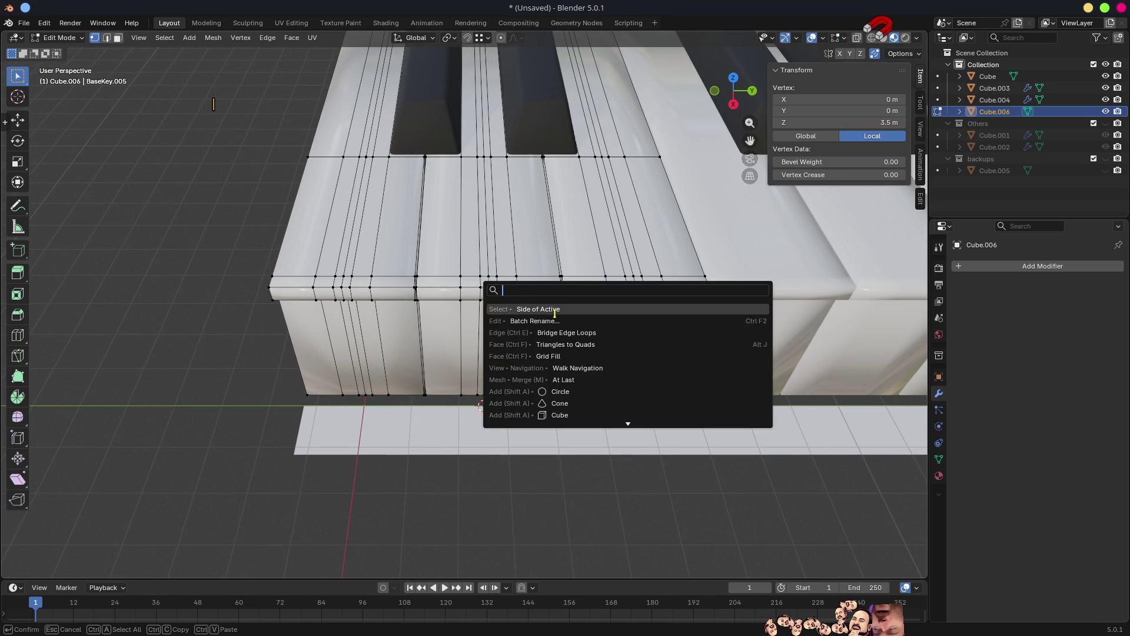
key("Return")
key("x")
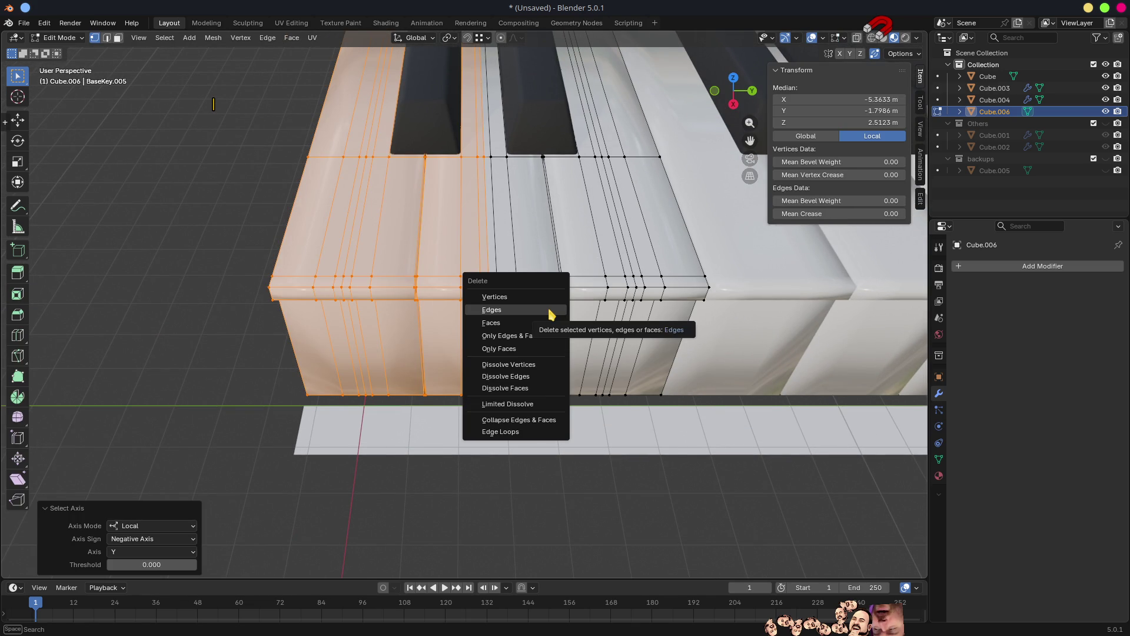
left_click(549, 311)
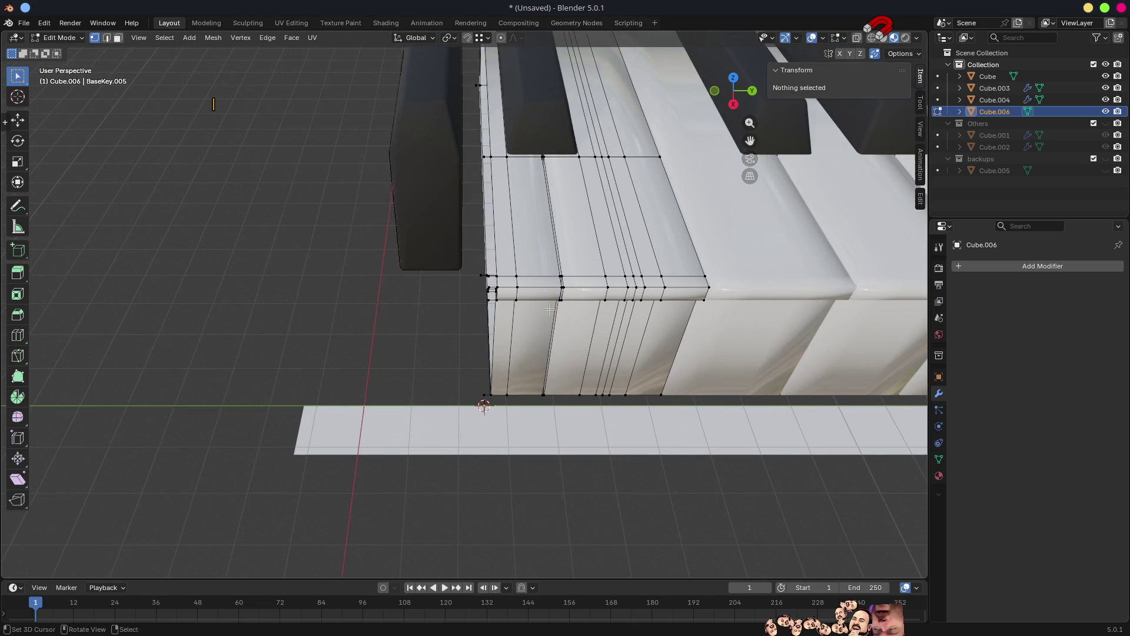
Add a Mirror modifier to Cube.006 on the Y axis only, with Clipping enabled.
left_click(963, 270)
mouse_move(937, 266)
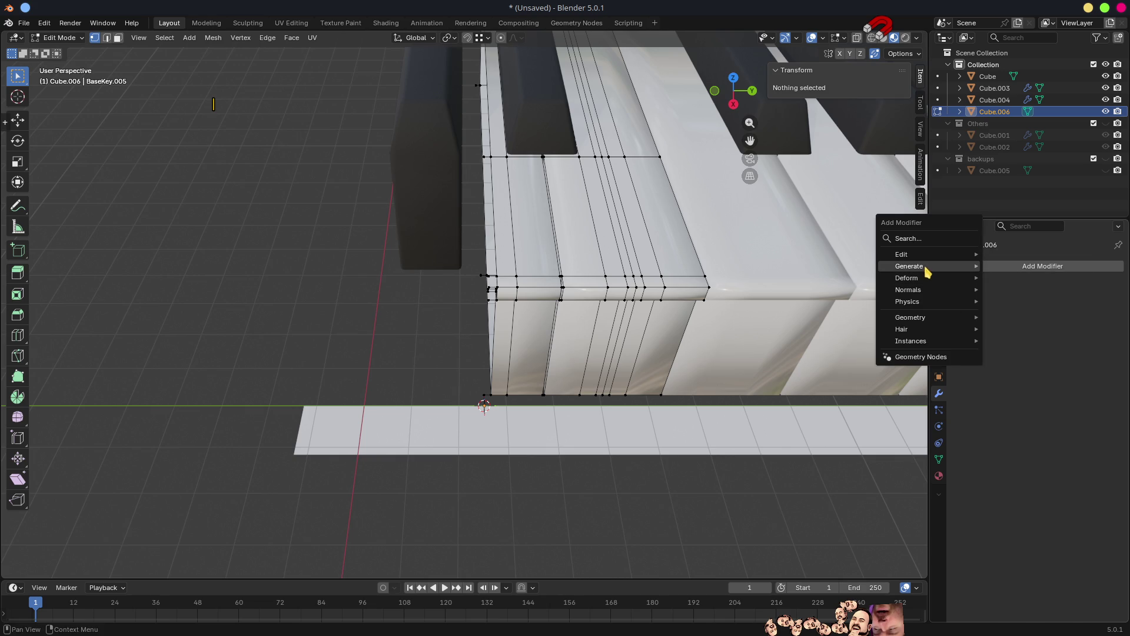
left_click(1031, 371)
left_click(1034, 302)
left_click(1063, 303)
middle_click_drag(580, 244, 583, 210)
scroll(591, 347, "up", 8)
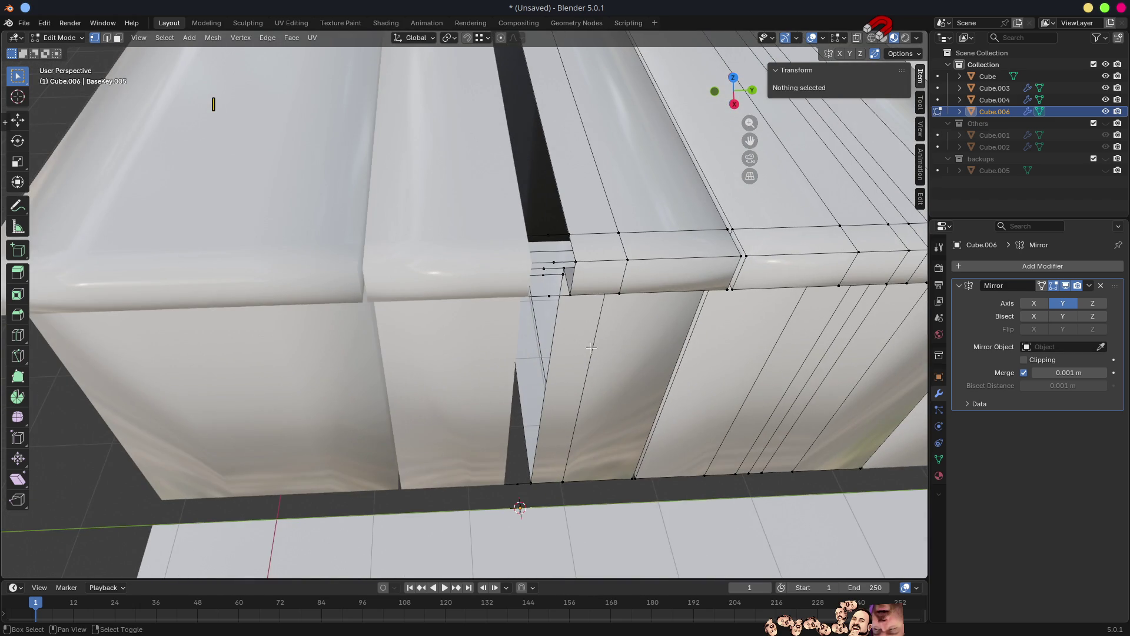
mouse_move(591, 347)
middle_mouse_down()
mouse_move(566, 329)
mouse_move(563, 300)
mouse_move(555, 345)
mouse_move(536, 256)
middle_mouse_up()
left_click(536, 251)
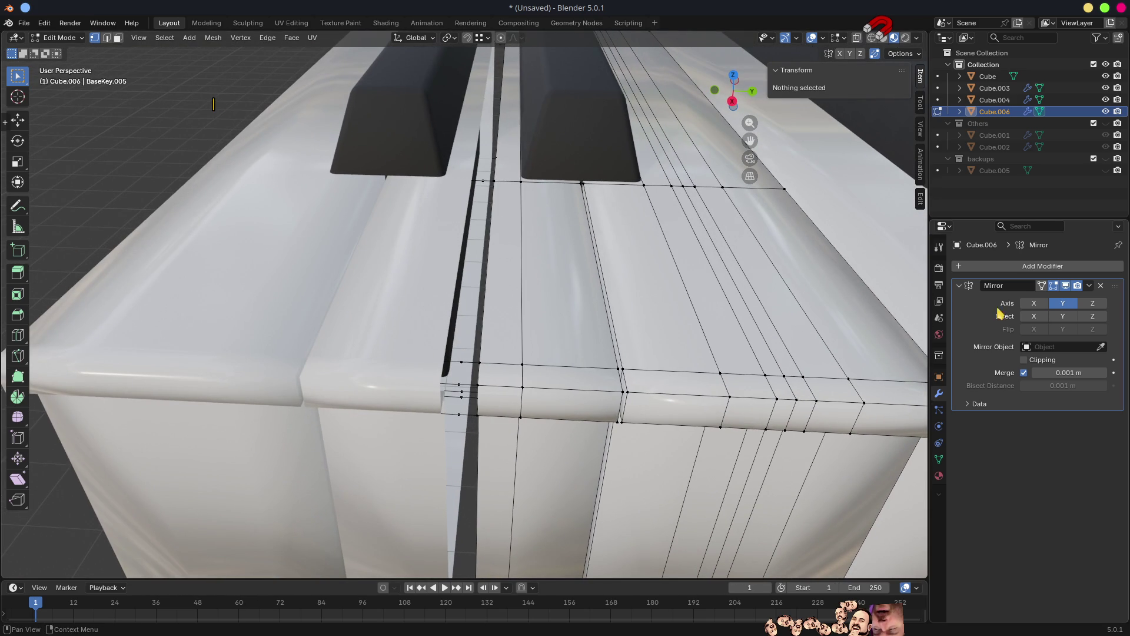
Isolate Cube.006 in local top view with X-ray see-through display.
middle_click_drag(783, 283, 806, 290)
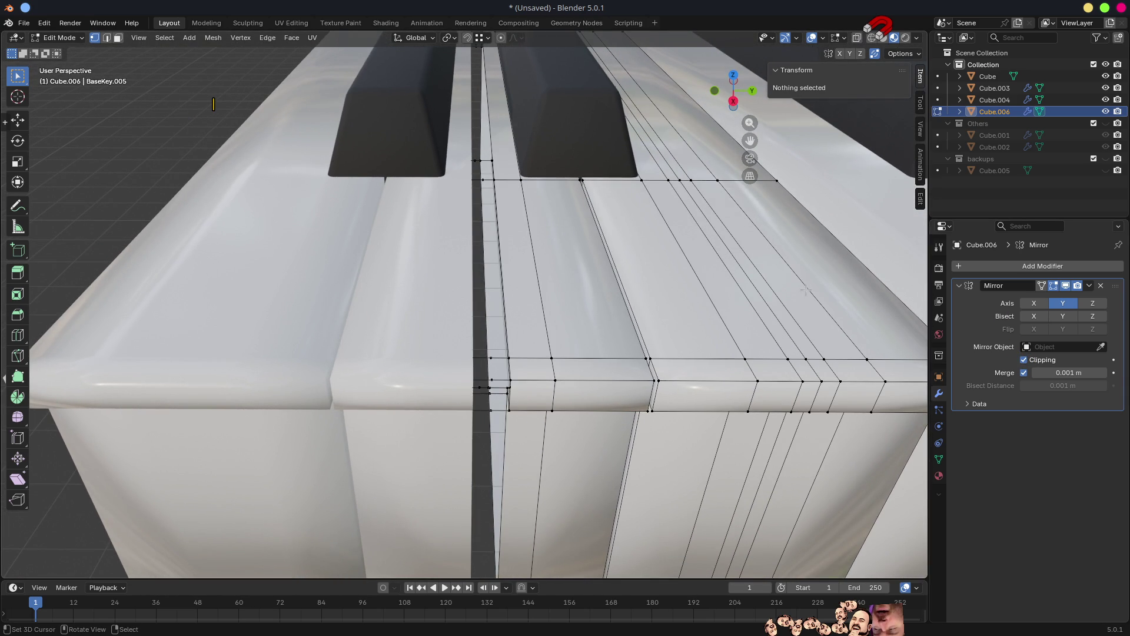
key("KP_Divide")
key("KP_7")
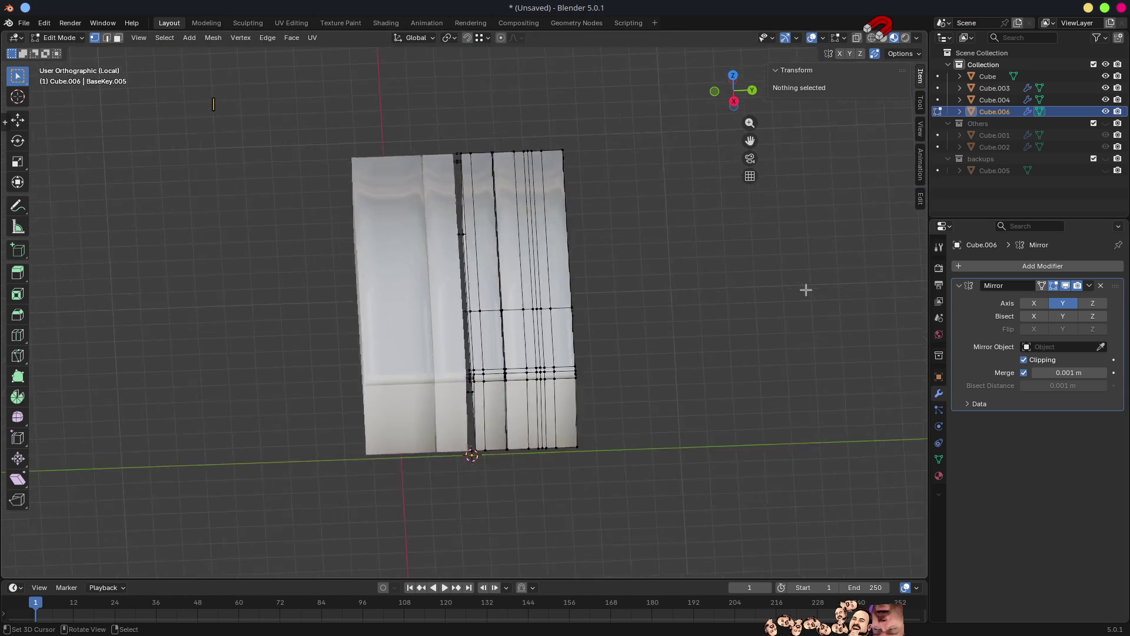
scroll(746, 363, "up", 5)
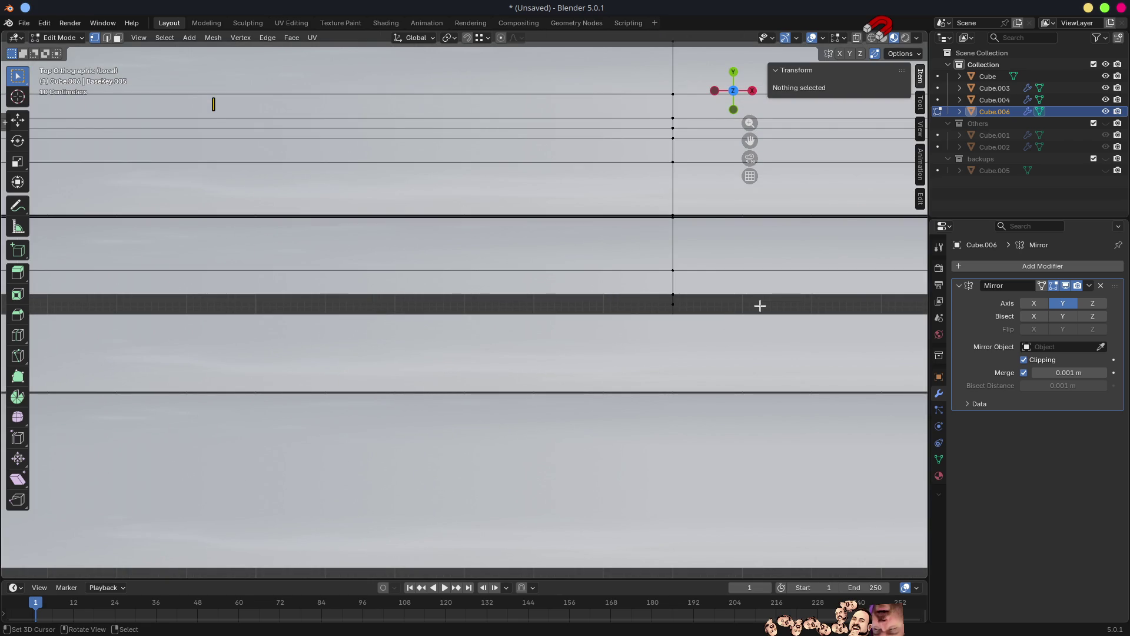
key("shift+z")
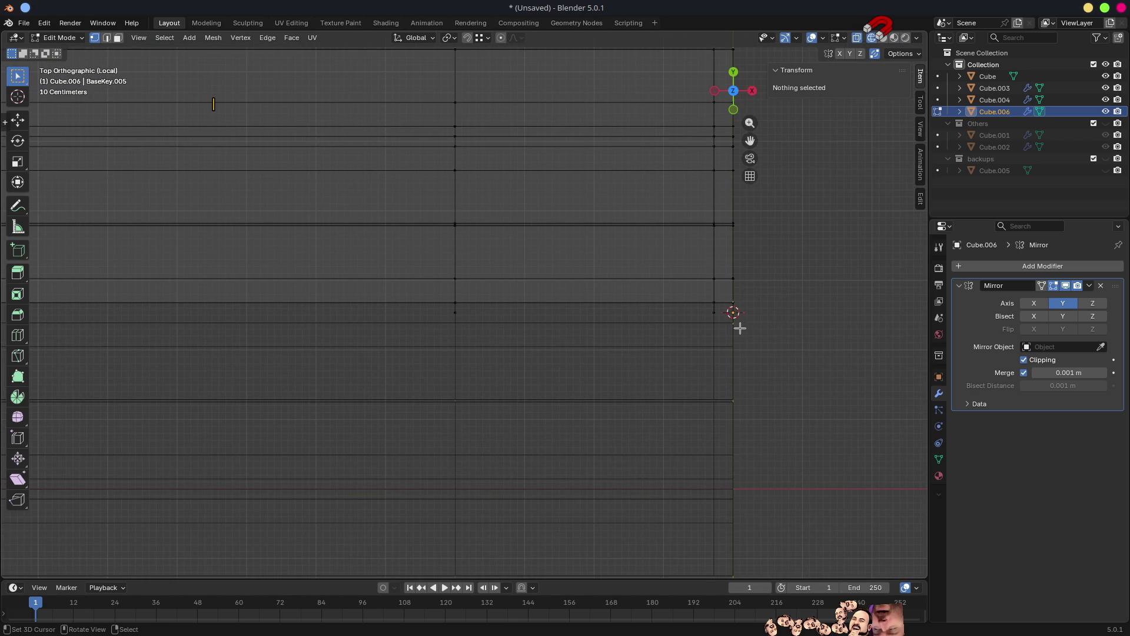
Circle-select the stray vertices along the left edge and delete their edges.
left_click(712, 316)
key("c")
left_click(712, 322)
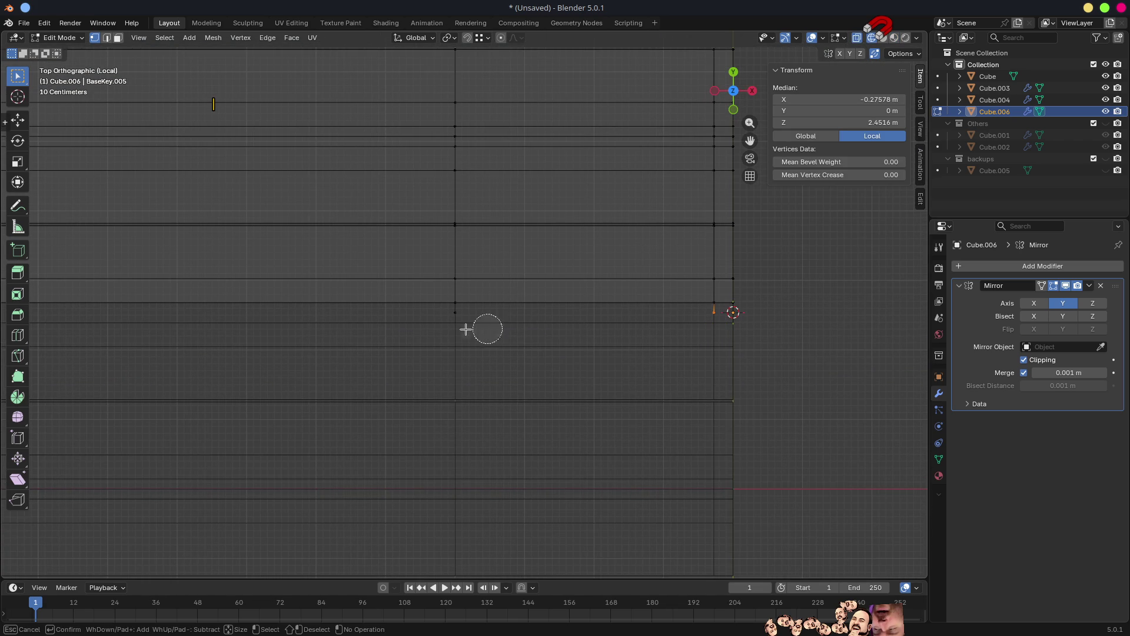
key("Escape")
scroll(560, 358, "left", 10)
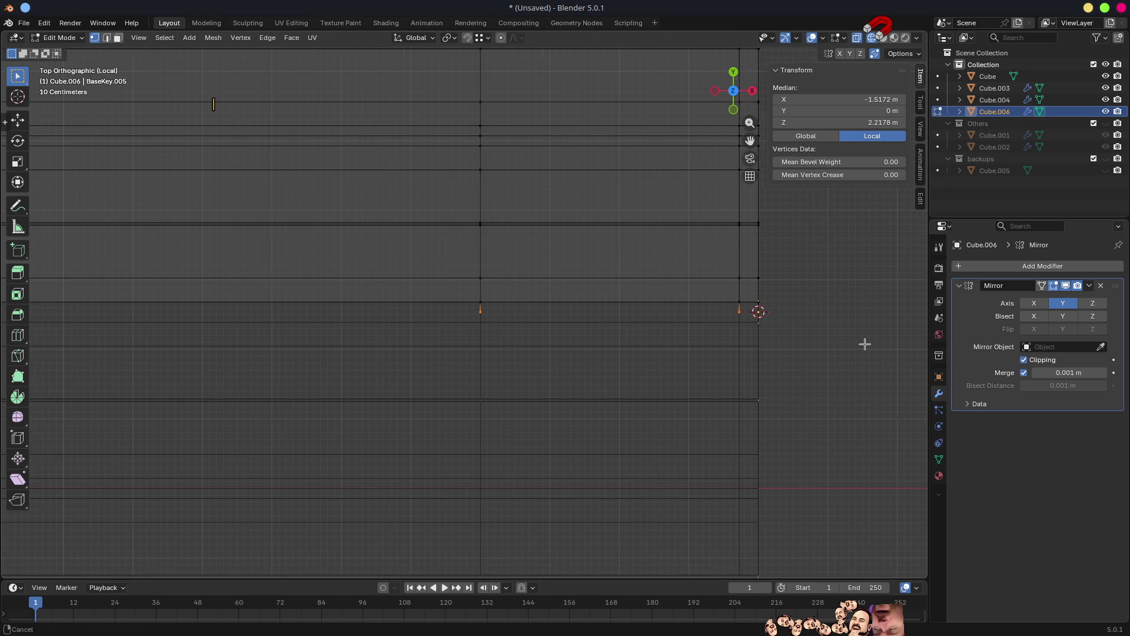
key("c")
left_click(358, 341)
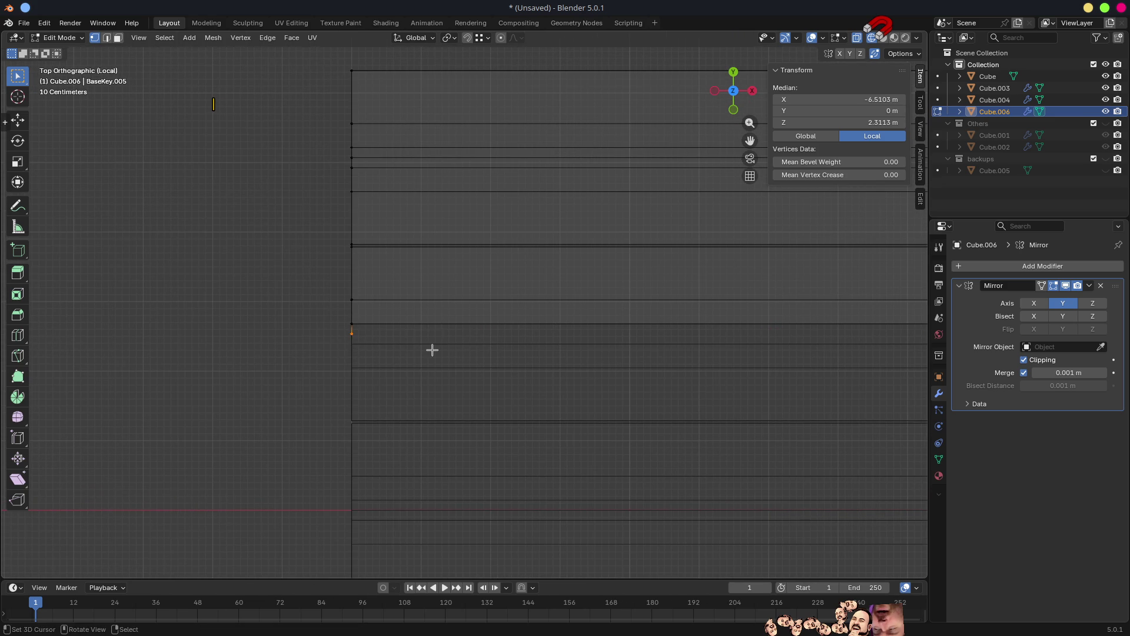
key("Escape")
key("x")
left_click(434, 353)
Check the mesh from front, right and left views, then turn X-ray off.
scroll(495, 325, "down", 4)
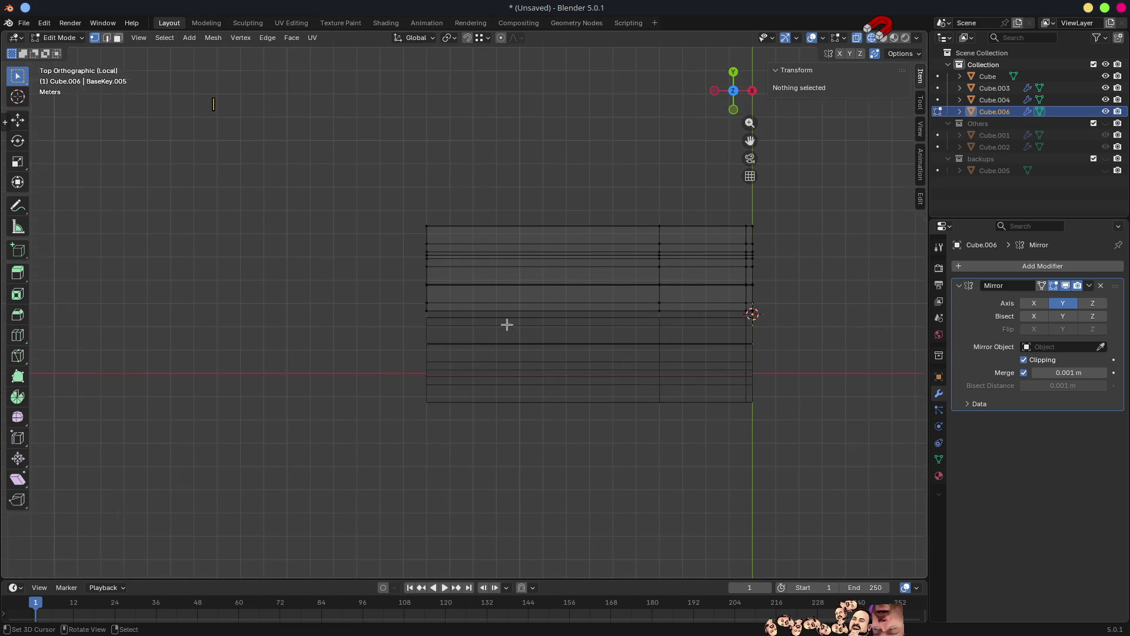
key("KP_1")
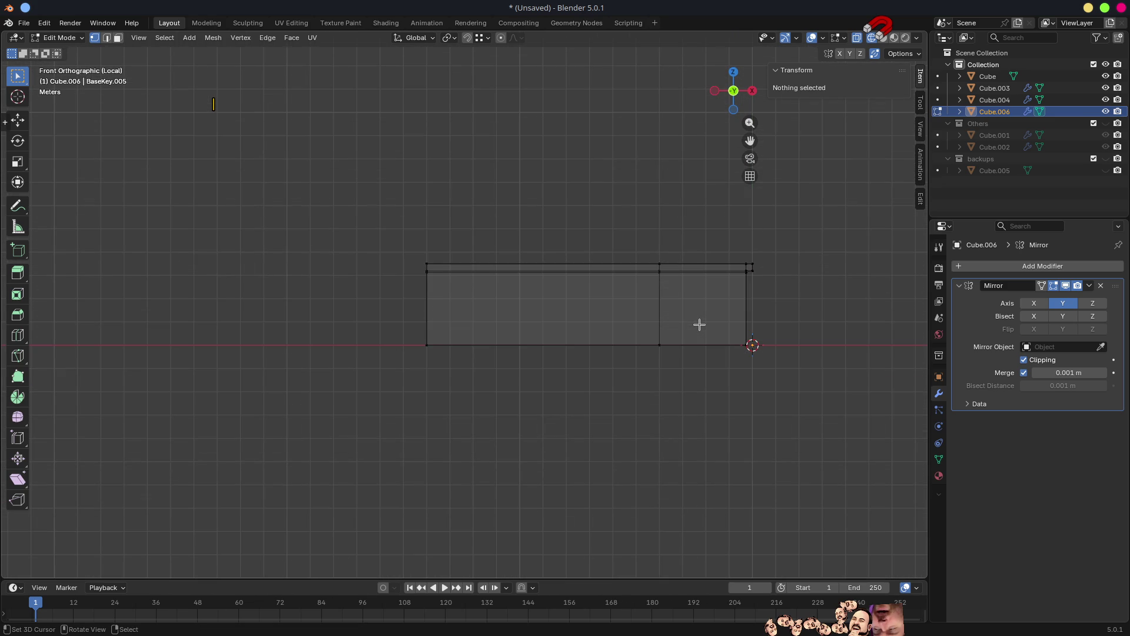
key("KP_3")
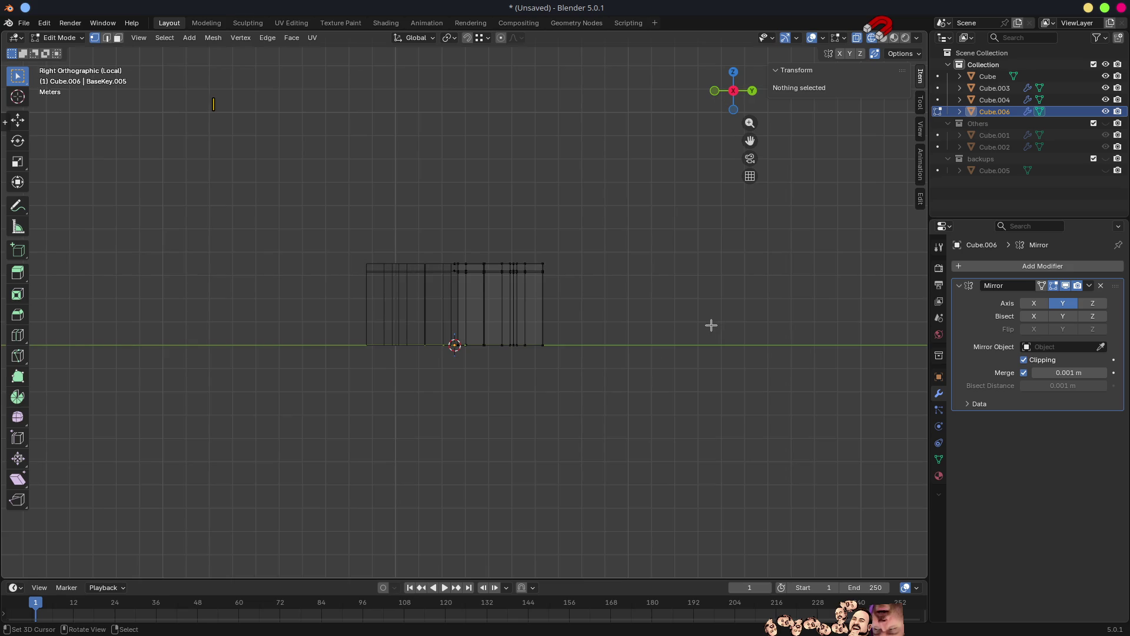
key("ctrl+KP_3")
scroll(712, 324, "up", 7)
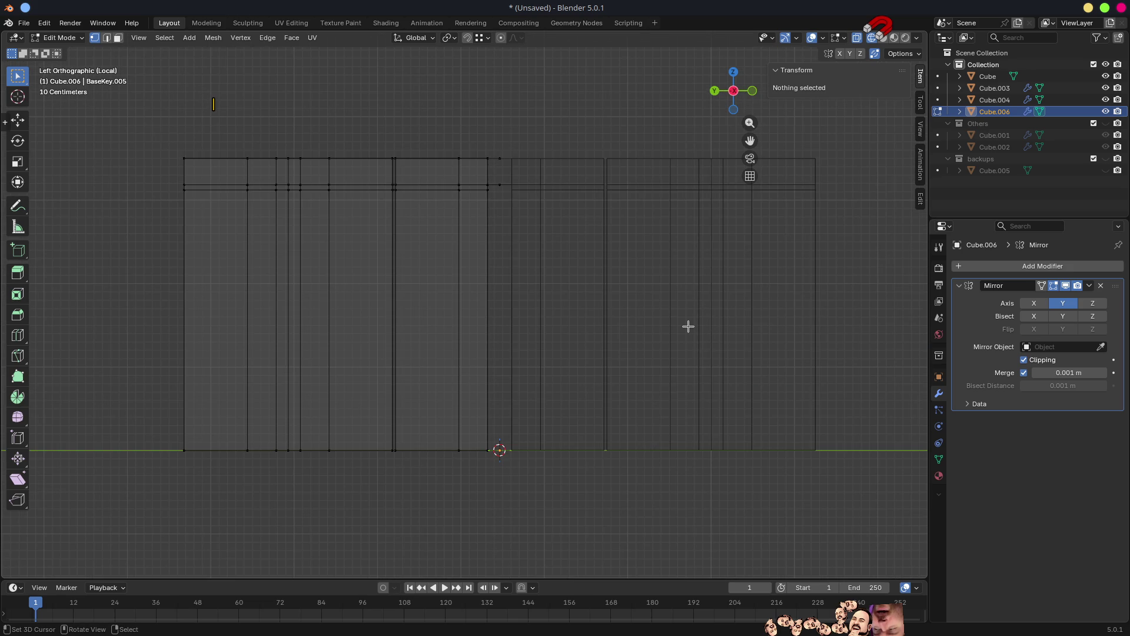
key("shift+z")
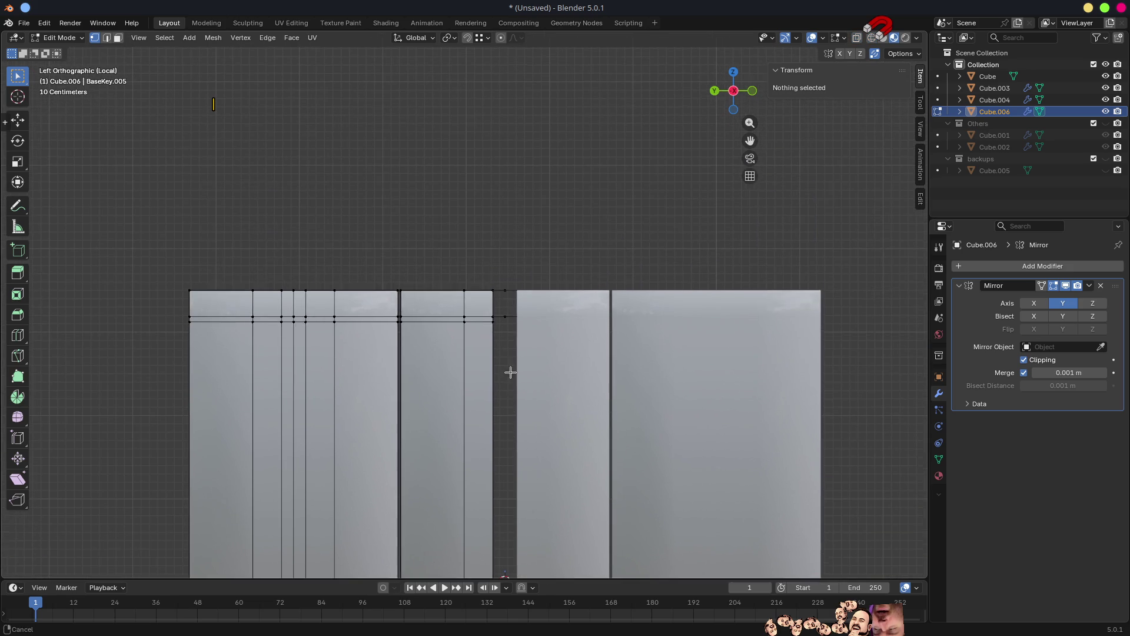